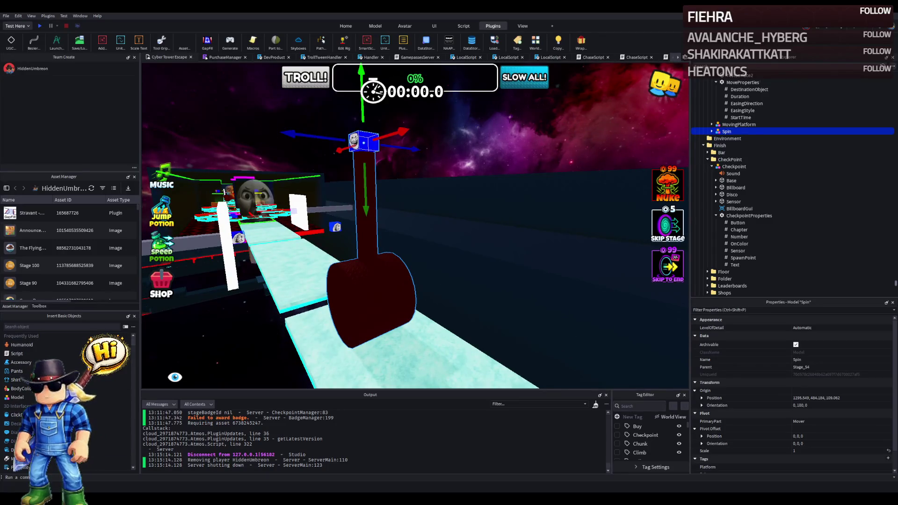
Step: Copy the Box platform's Origin Position into the Spin hammer pillar's Origin Position
{"action": "left_click", "coordinate": [386, 374]}
{"action": "key", "text": "f"}
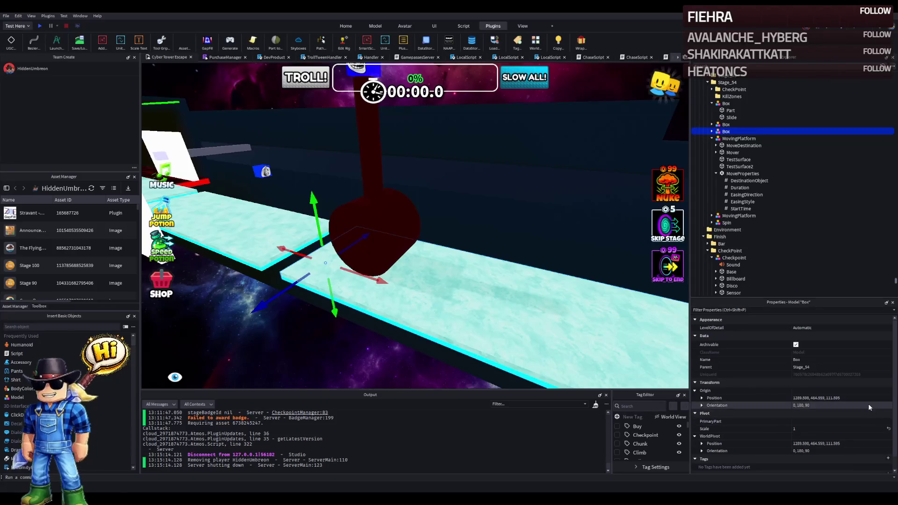
{"action": "left_click", "coordinate": [863, 398]}
{"action": "left_click", "coordinate": [726, 222]}
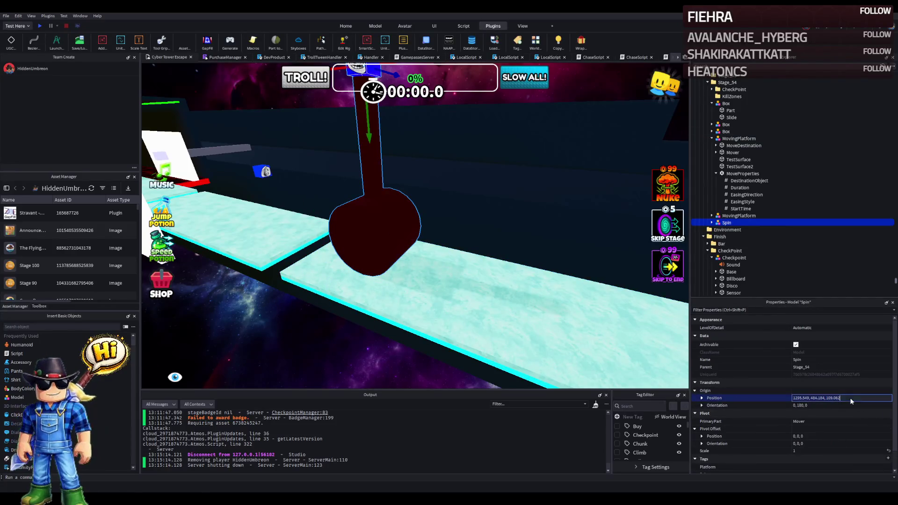
{"action": "key", "text": "Return"}
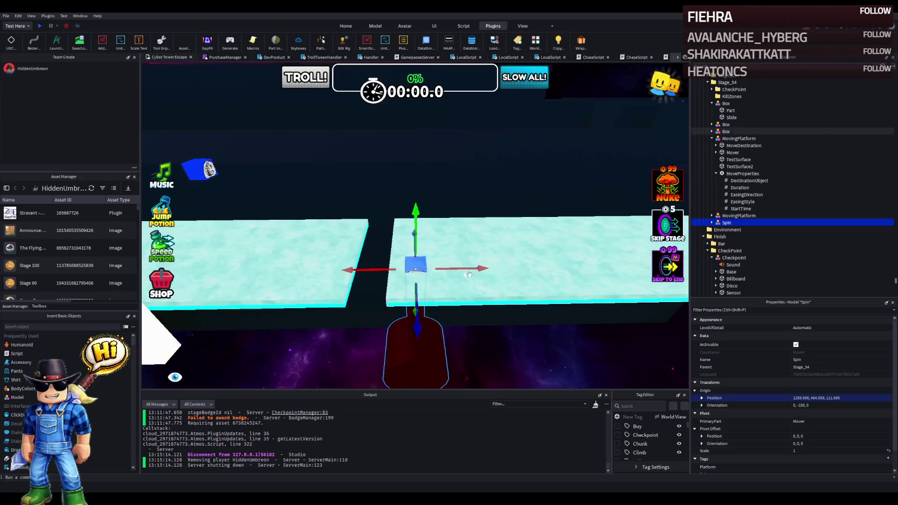
{"action": "left_click", "coordinate": [476, 267]}
{"action": "left_click", "coordinate": [351, 336]}
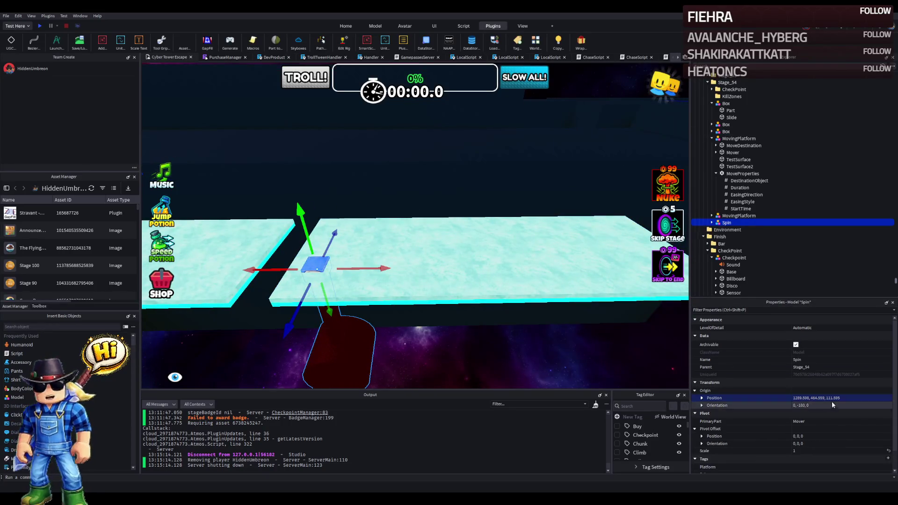
{"action": "left_click", "coordinate": [847, 398]}
Step: Compare Spin against the Box's world pivot and nudge the Spin pillar slightly along X
{"action": "left_click", "coordinate": [538, 252]}
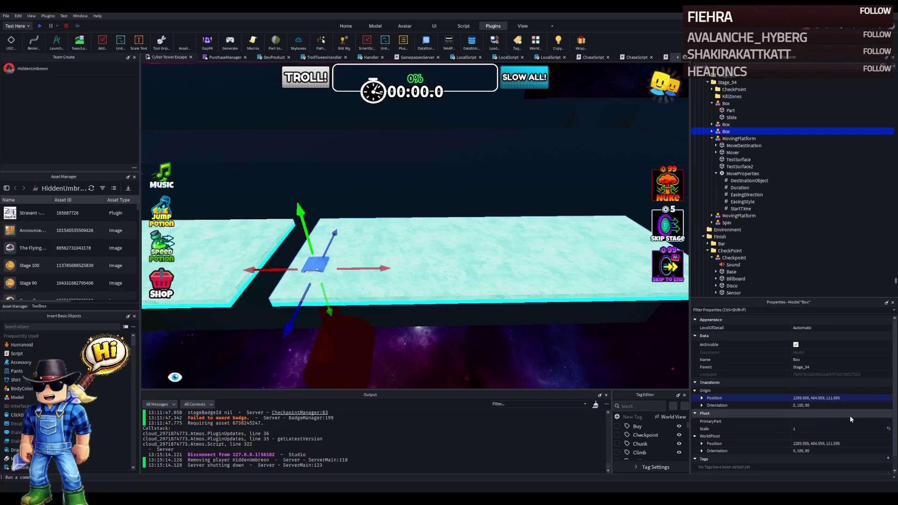
{"action": "left_click", "coordinate": [852, 443]}
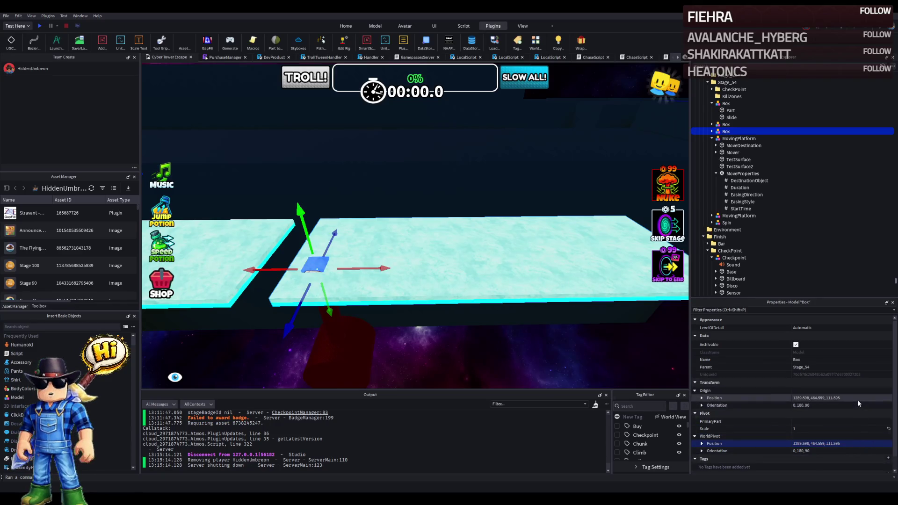
{"action": "left_click", "coordinate": [441, 216]}
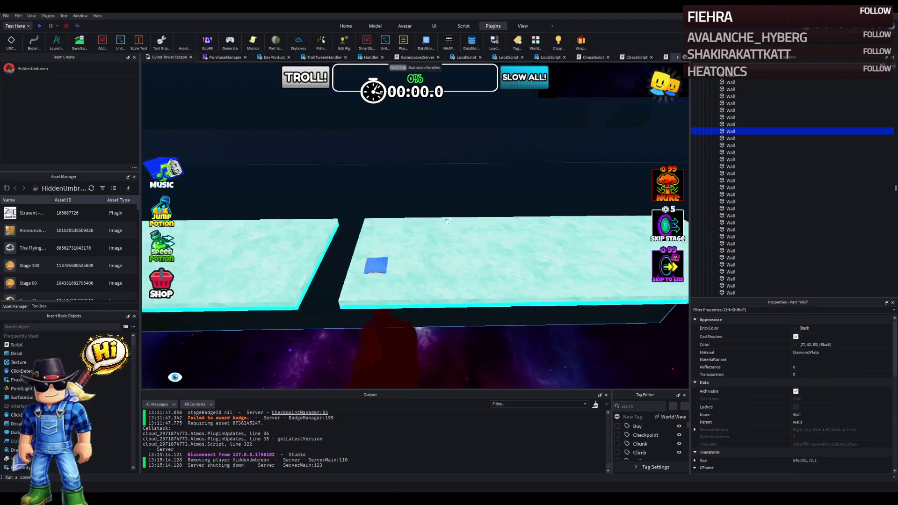
{"action": "left_click", "coordinate": [428, 286]}
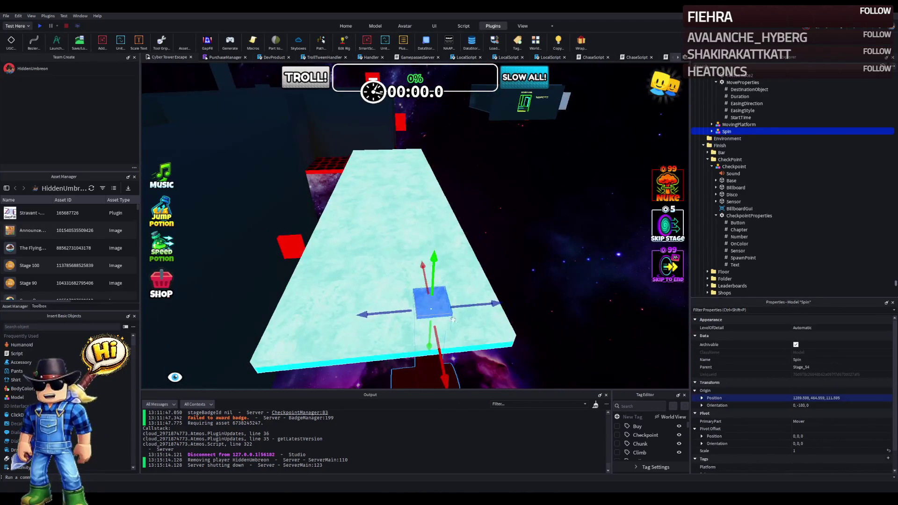
{"action": "scroll", "coordinate": [415, 385], "scroll_direction": "up", "scroll_amount": 3}
{"action": "scroll", "coordinate": [421, 374], "scroll_direction": "down", "scroll_amount": 3}
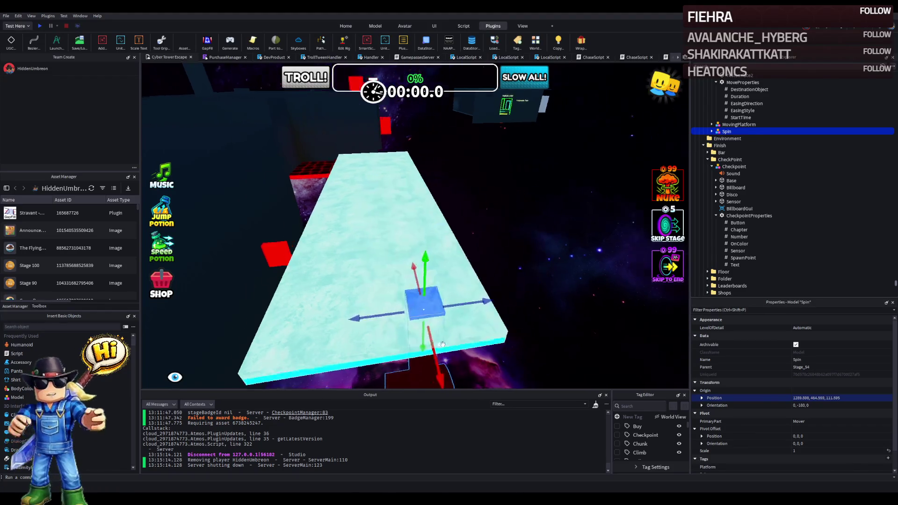
{"action": "scroll", "coordinate": [441, 345], "scroll_direction": "up", "scroll_amount": 3}
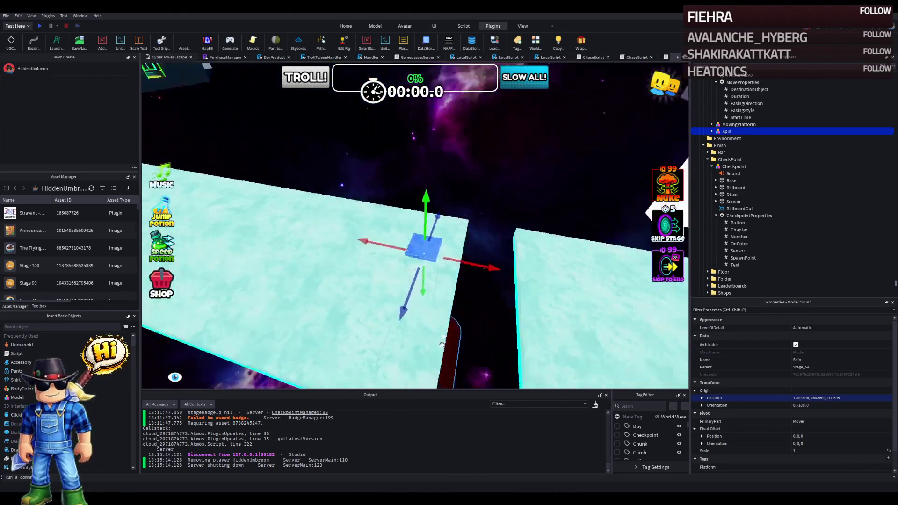
{"action": "mouse_move", "coordinate": [450, 249]}
{"action": "left_mouse_down"}
{"action": "mouse_move", "coordinate": [475, 240]}
{"action": "mouse_move", "coordinate": [484, 269]}
{"action": "mouse_move", "coordinate": [450, 283]}
{"action": "mouse_move", "coordinate": [461, 209]}
{"action": "left_mouse_up"}
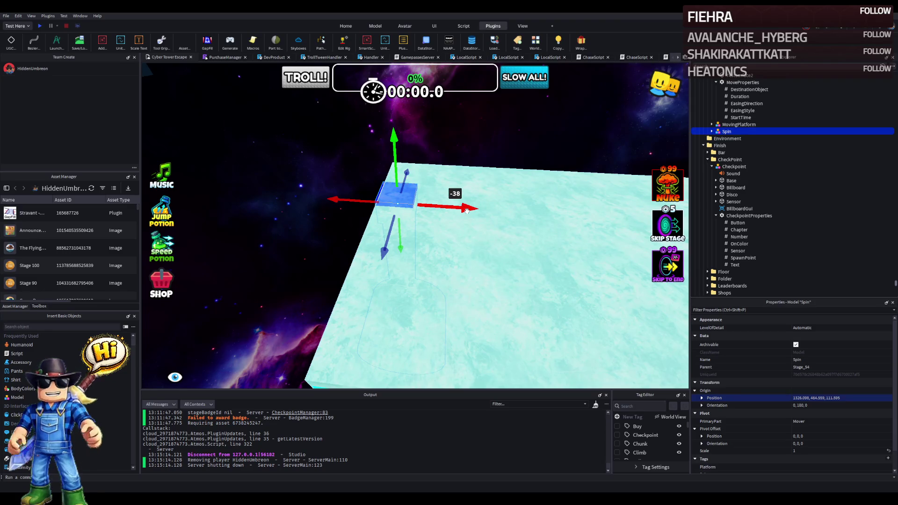
Step: Slide the Spin pillar 18.4 studs along X, then nudge it 0.1 studs along Z
{"action": "left_click_drag", "start_coordinate": [466, 209], "coordinate": [424, 248]}
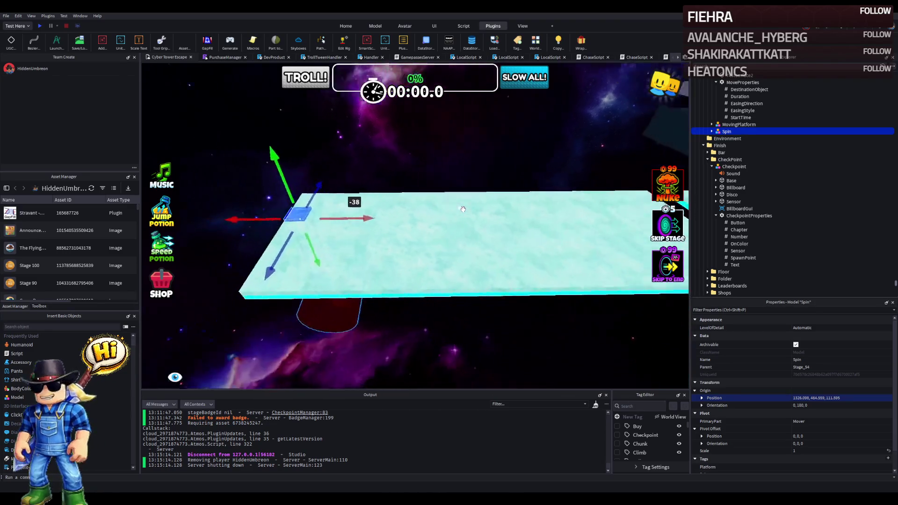
{"action": "mouse_move", "coordinate": [369, 330]}
{"action": "left_mouse_down"}
{"action": "mouse_move", "coordinate": [404, 310]}
{"action": "mouse_move", "coordinate": [471, 307]}
{"action": "left_mouse_up"}
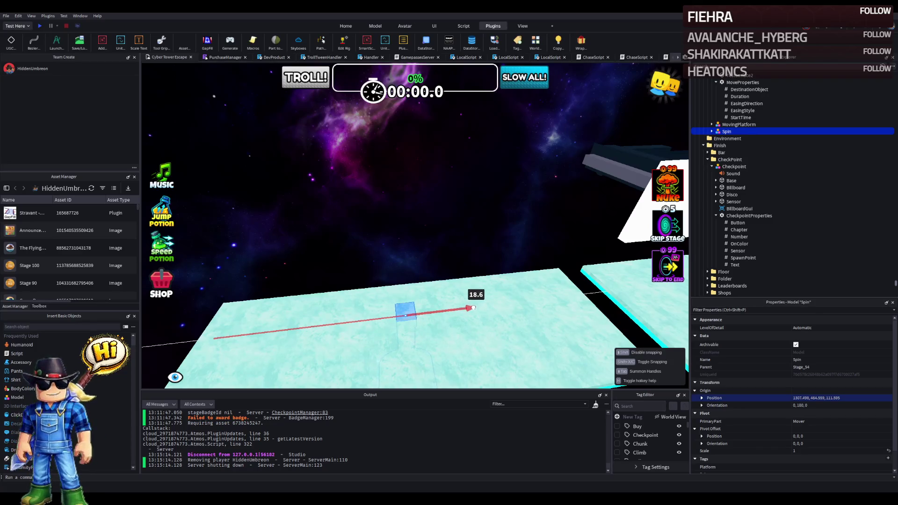
{"action": "left_click_drag", "start_coordinate": [482, 306], "coordinate": [481, 306]}
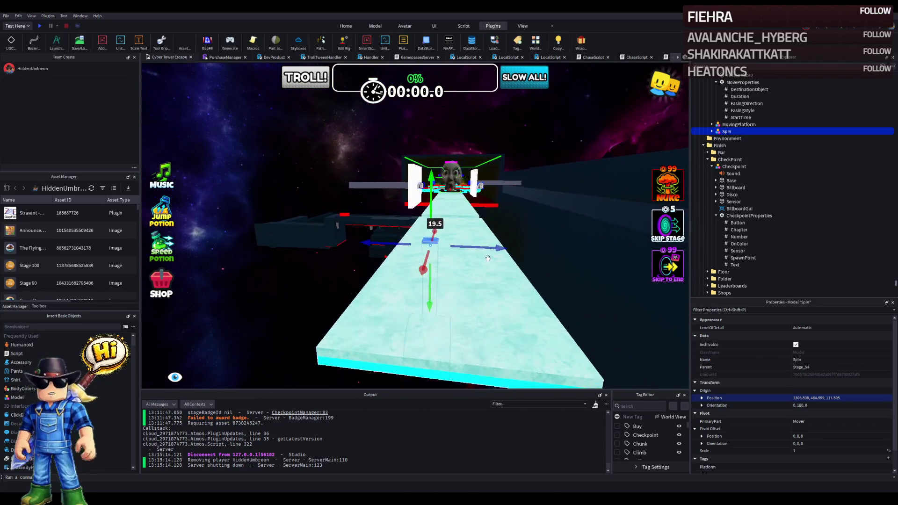
{"action": "scroll", "coordinate": [486, 252], "scroll_direction": "up", "scroll_amount": 5}
{"action": "mouse_move", "coordinate": [489, 234]}
{"action": "left_mouse_down"}
{"action": "mouse_move", "coordinate": [445, 234]}
{"action": "mouse_move", "coordinate": [442, 247]}
{"action": "mouse_move", "coordinate": [461, 239]}
{"action": "mouse_move", "coordinate": [393, 243]}
{"action": "left_mouse_up"}
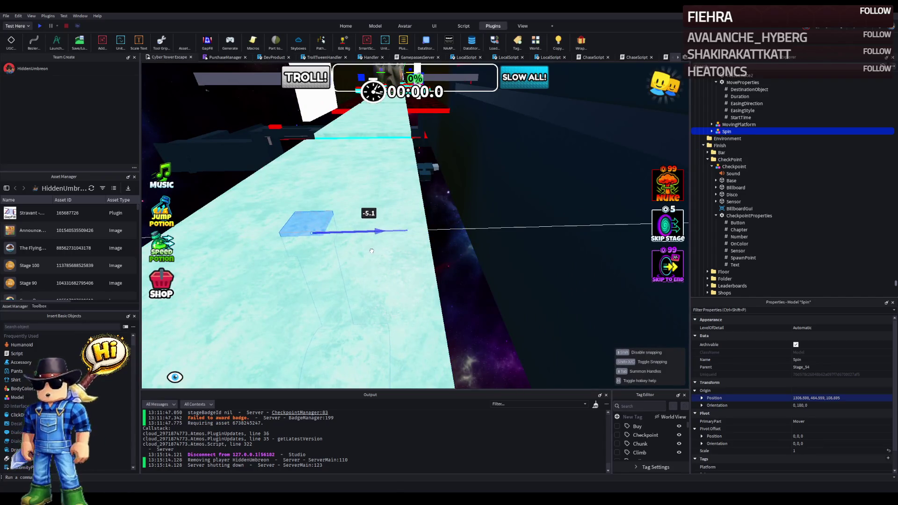
{"action": "mouse_move", "coordinate": [361, 257]}
{"action": "left_mouse_down"}
{"action": "mouse_move", "coordinate": [366, 226]}
{"action": "mouse_move", "coordinate": [378, 277]}
{"action": "mouse_move", "coordinate": [374, 187]}
{"action": "mouse_move", "coordinate": [386, 175]}
{"action": "mouse_move", "coordinate": [367, 184]}
{"action": "mouse_move", "coordinate": [369, 171]}
{"action": "mouse_move", "coordinate": [327, 190]}
{"action": "left_mouse_up"}
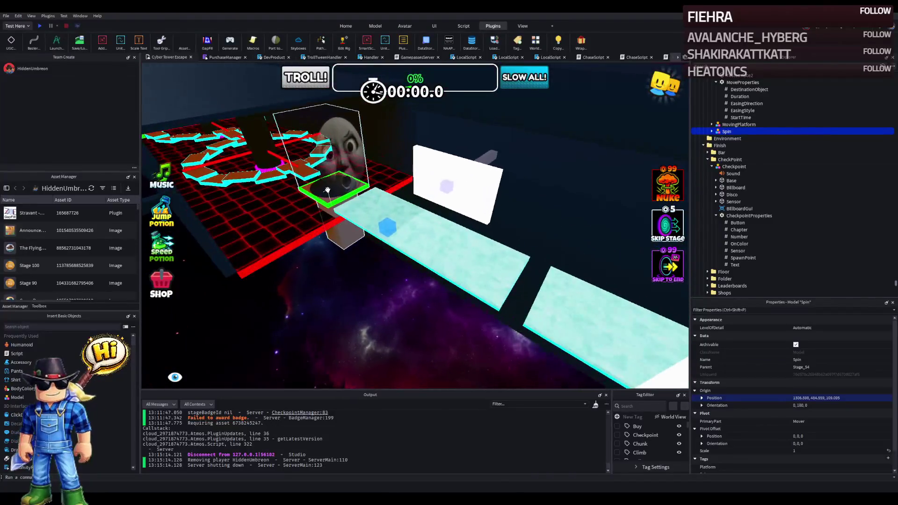
{"action": "scroll", "coordinate": [748, 140], "scroll_direction": "up", "scroll_amount": 5}
Step: Duplicate the Stage_54 folder and rename the copy Stage_55
{"action": "left_click", "coordinate": [727, 118]}
{"action": "key", "text": "Left"}
{"action": "key", "text": "ctrl+d"}
{"action": "key", "text": "BackSpace"}
{"action": "type", "text": "5"}
{"action": "key", "text": "Return"}
Step: Delete the Box, MovingPlatform and Spin models from Stage_55
{"action": "key", "text": "Right"}
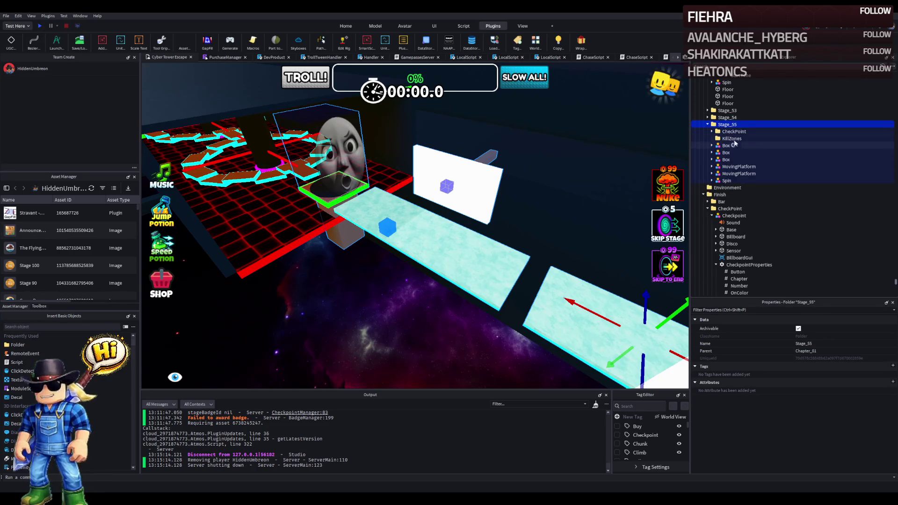
{"action": "left_click", "coordinate": [723, 146]}
{"action": "left_click", "coordinate": [726, 181], "text": "shift"}
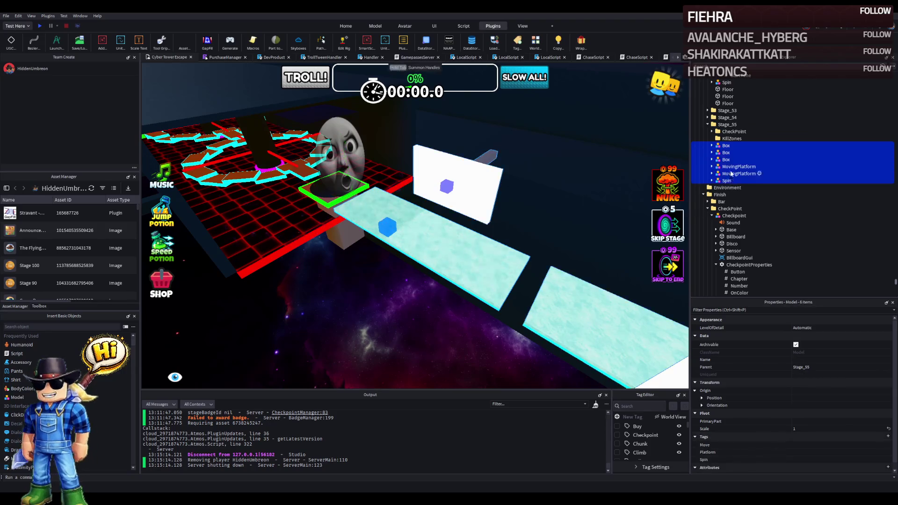
{"action": "key", "text": "Delete"}
Step: Move Stage_55's CheckPoint about 60.9 studs along X down the walkway
{"action": "left_click", "coordinate": [734, 131]}
{"action": "mouse_move", "coordinate": [377, 209]}
{"action": "left_mouse_down"}
{"action": "mouse_move", "coordinate": [368, 202]}
{"action": "mouse_move", "coordinate": [379, 182]}
{"action": "mouse_move", "coordinate": [369, 200]}
{"action": "mouse_move", "coordinate": [529, 211]}
{"action": "mouse_move", "coordinate": [476, 182]}
{"action": "left_mouse_up"}
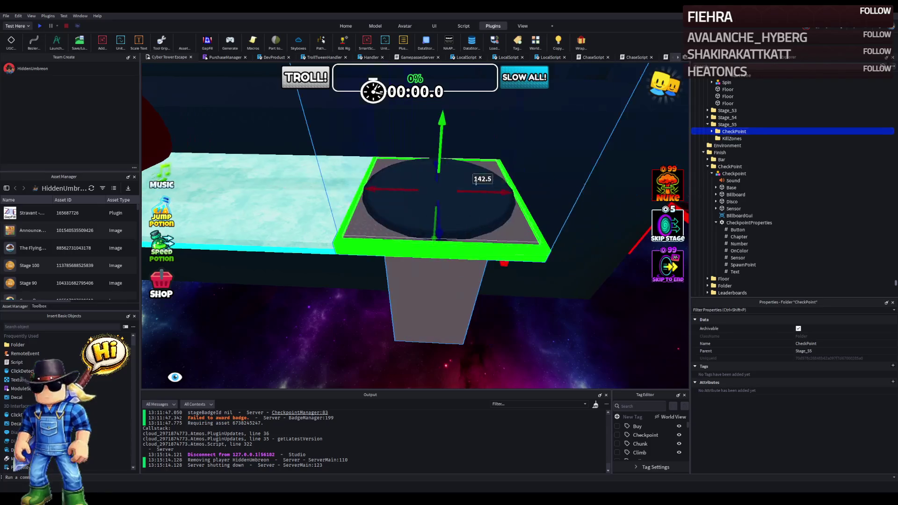
{"action": "left_click_drag", "start_coordinate": [409, 190], "coordinate": [450, 193]}
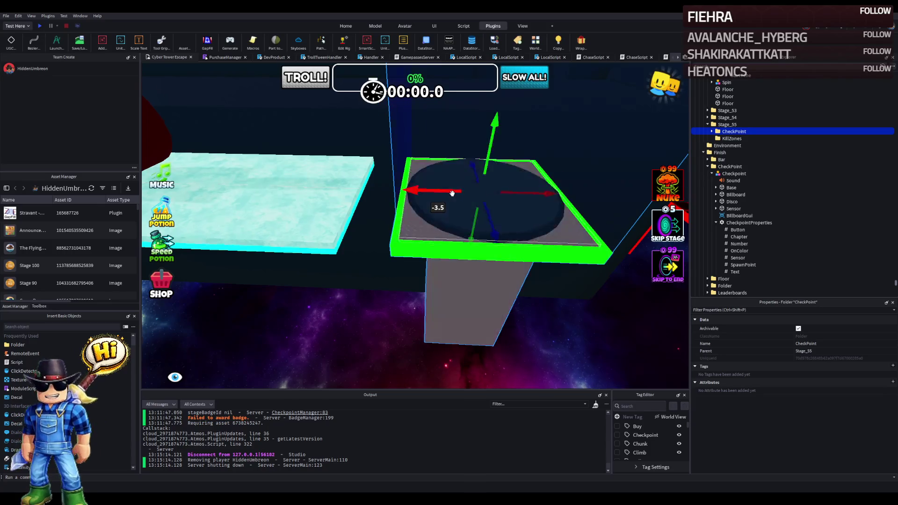
Step: Set the checkpoint's Number value in CheckpointProperties to 55
{"action": "left_click", "coordinate": [712, 131]}
{"action": "double_click", "coordinate": [746, 139]}
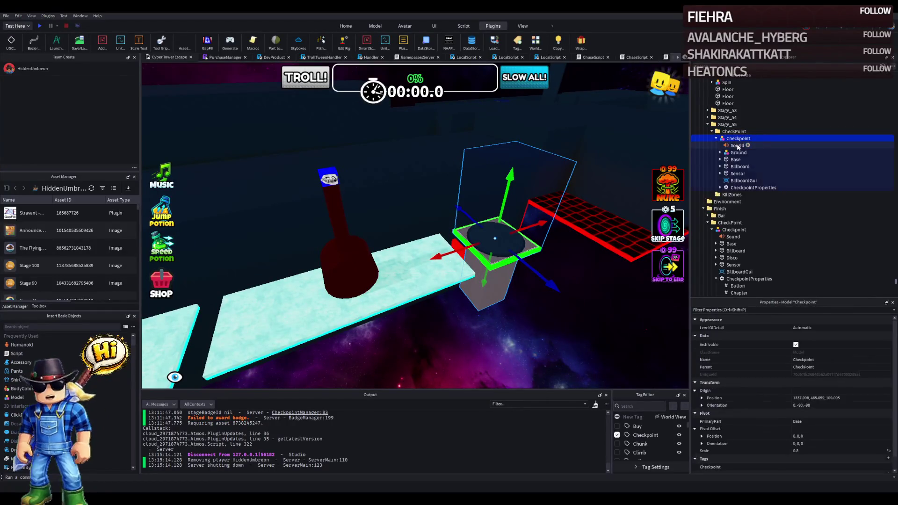
{"action": "double_click", "coordinate": [748, 187]}
{"action": "left_click", "coordinate": [744, 209]}
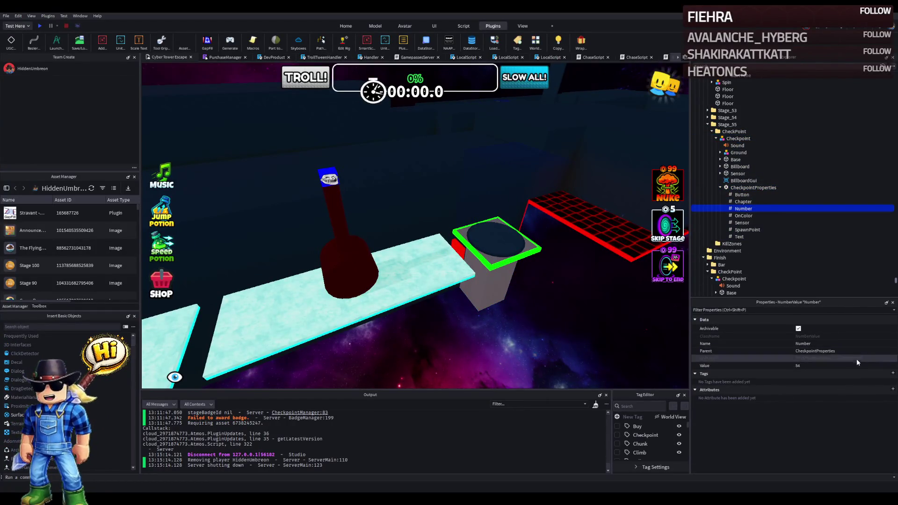
{"action": "left_click", "coordinate": [851, 365]}
{"action": "type", "text": "5"}
{"action": "key", "text": "Return"}
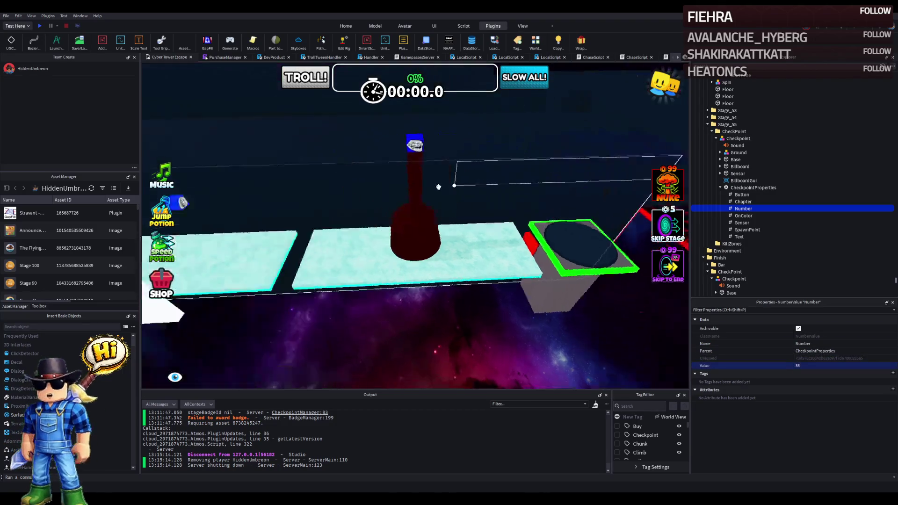
Step: Fly the view along the walkway and start a playtest of the obby
{"action": "key", "text": "w"}
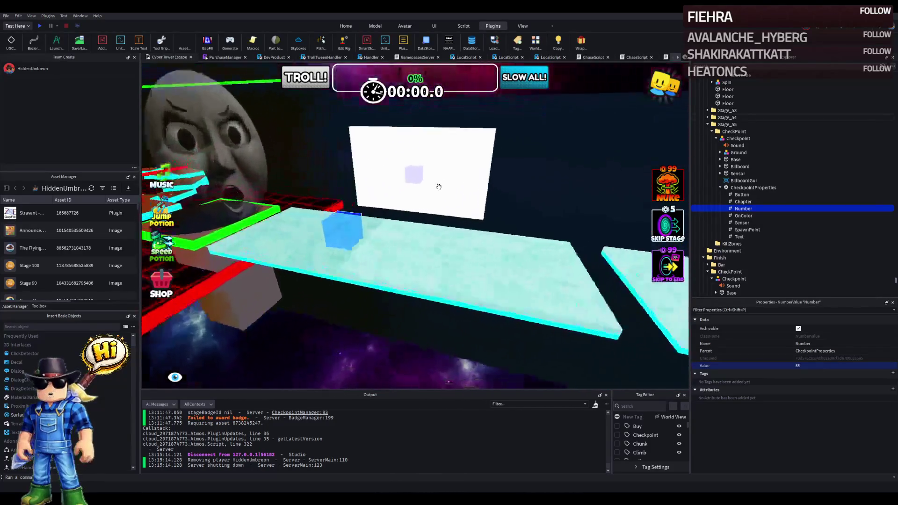
{"action": "key", "text": "a"}
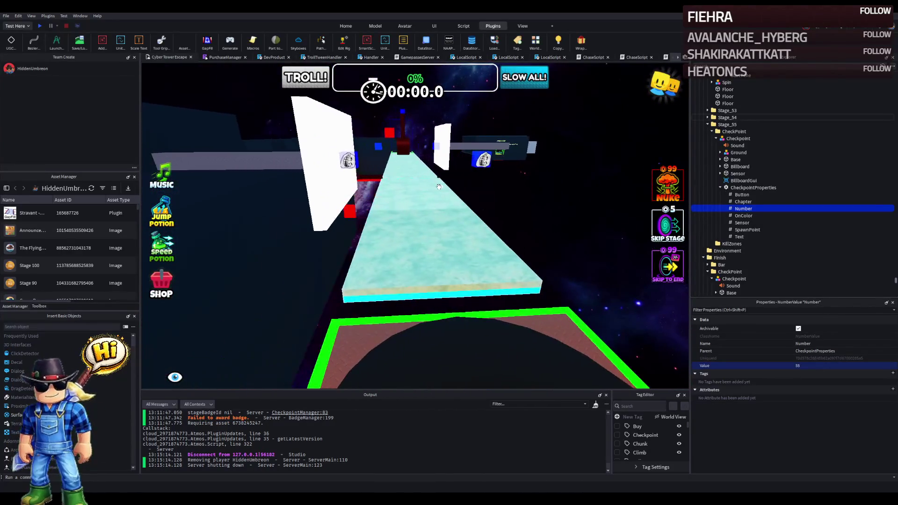
{"action": "left_click", "coordinate": [40, 26]}
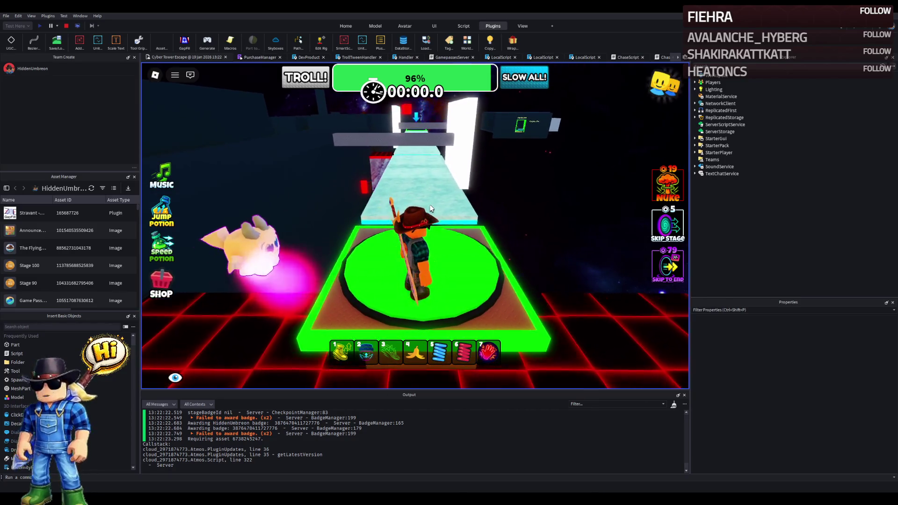
Step: Walk the character across the ice bridge to the next checkpoint, then stop the playtest
{"action": "key", "text": "w"}
{"action": "key", "text": "w"}
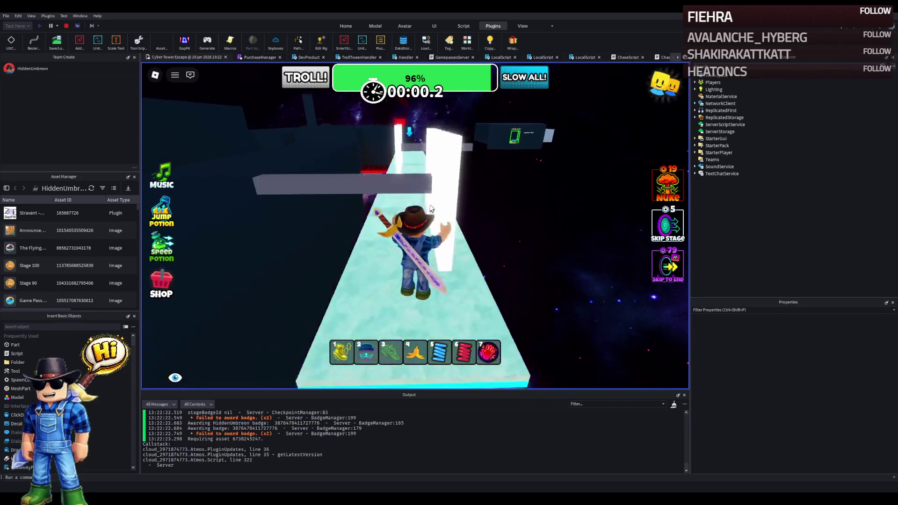
{"action": "key", "text": "w"}
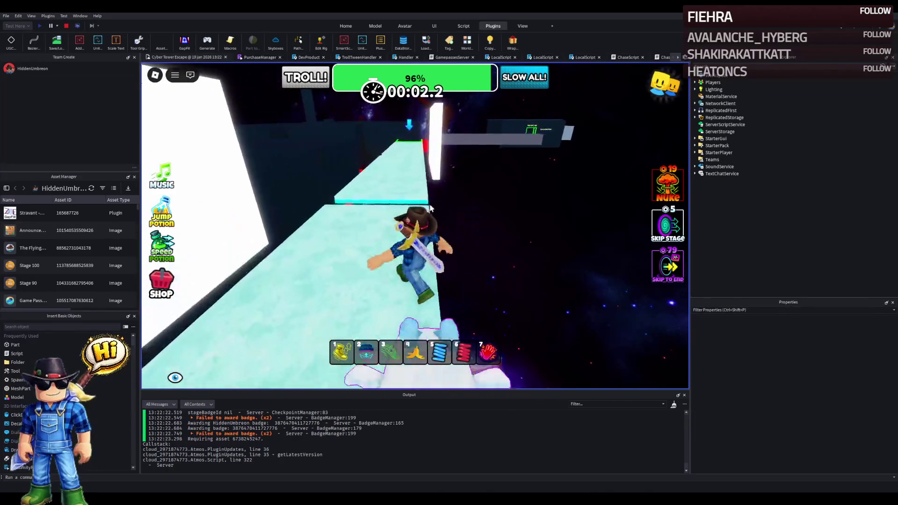
{"action": "key", "text": "w"}
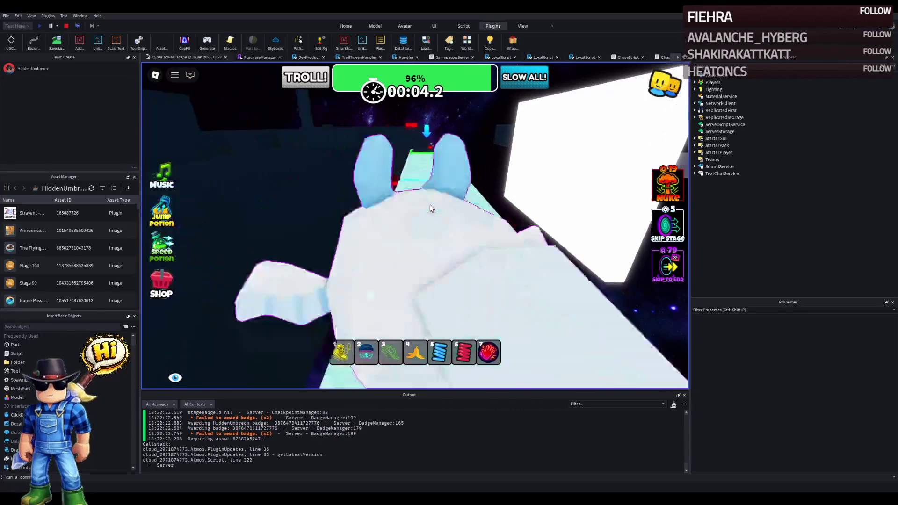
{"action": "key", "text": "w"}
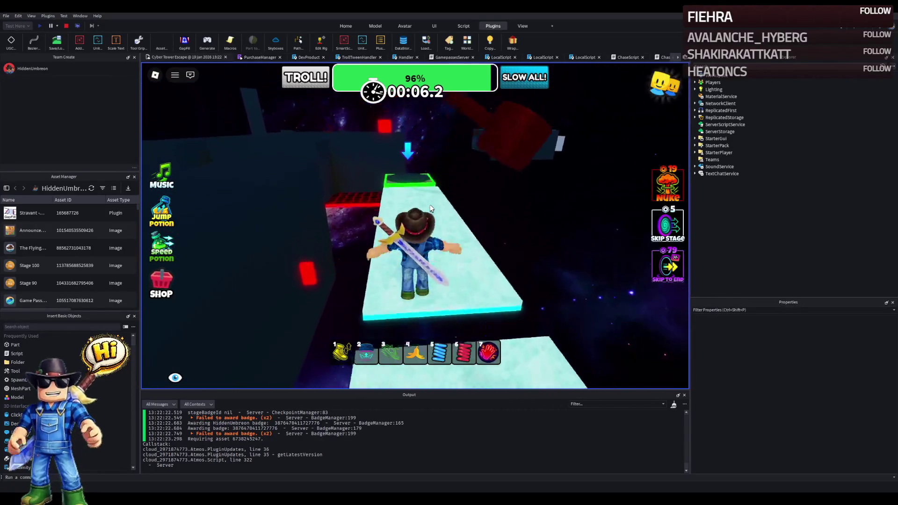
{"action": "key", "text": "w"}
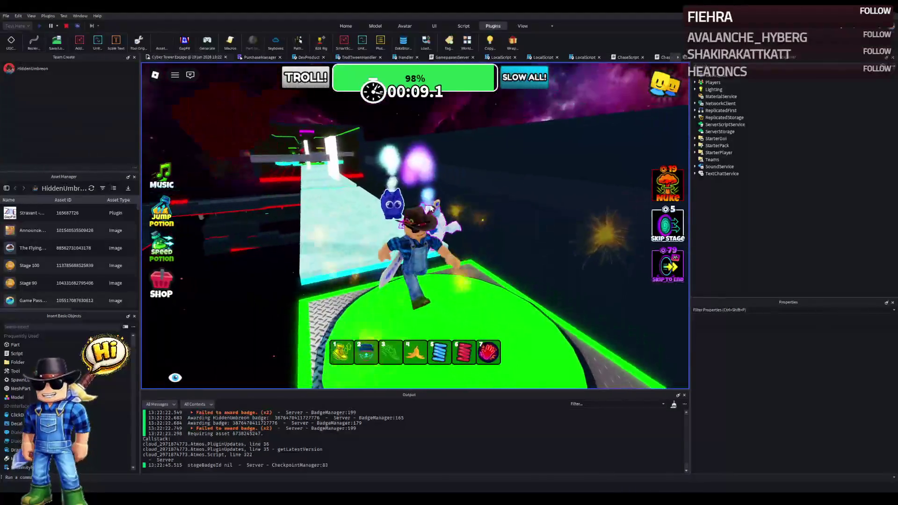
{"action": "left_click", "coordinate": [66, 25]}
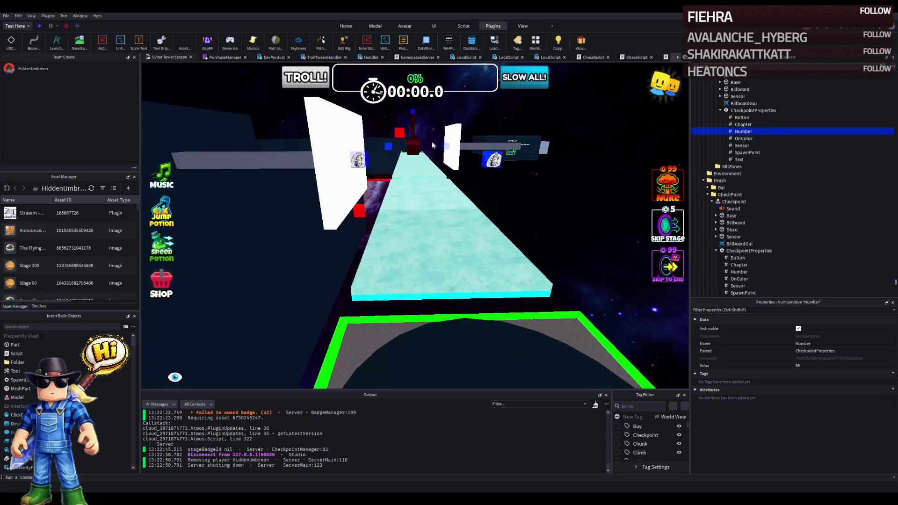
Step: Lengthen the two dark walls, one to about 276.7, and stretch the roof to 287.532
{"action": "left_click", "coordinate": [500, 142]}
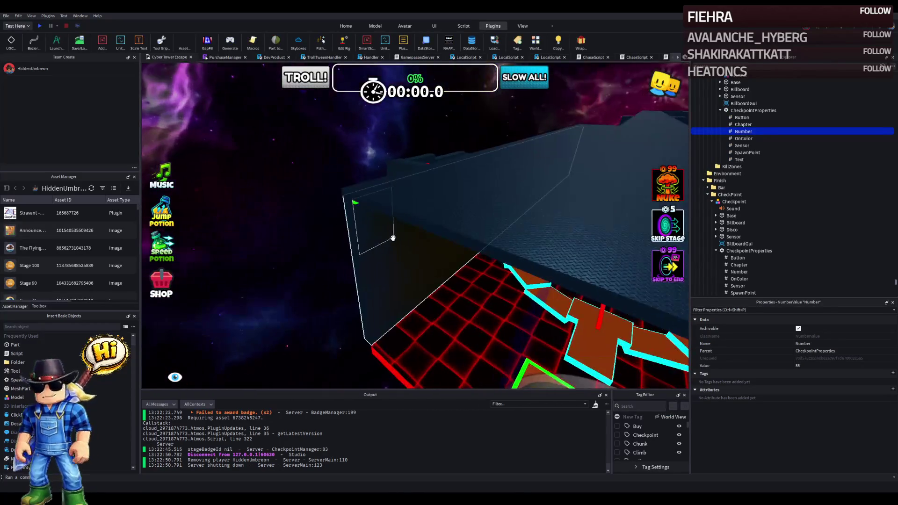
{"action": "key", "text": "f"}
{"action": "key", "text": "ctrl+3"}
{"action": "left_click_drag", "start_coordinate": [393, 257], "coordinate": [393, 255]}
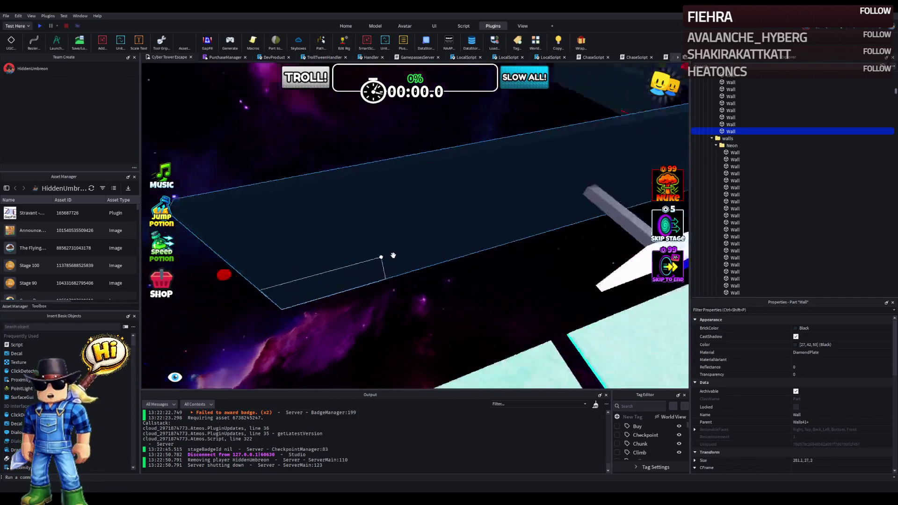
{"action": "left_click", "coordinate": [411, 129]}
{"action": "left_click_drag", "start_coordinate": [409, 139], "coordinate": [402, 151]}
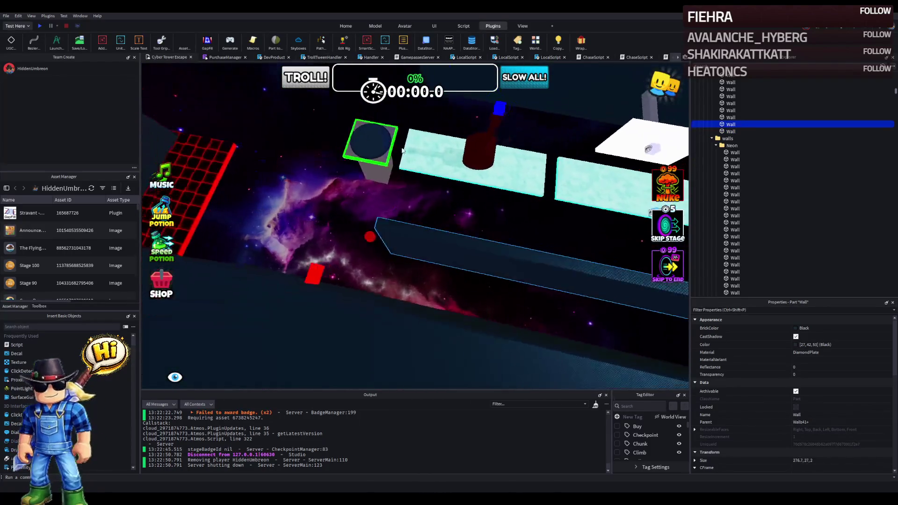
{"action": "left_click", "coordinate": [500, 139]}
{"action": "left_click_drag", "start_coordinate": [500, 139], "coordinate": [386, 152]}
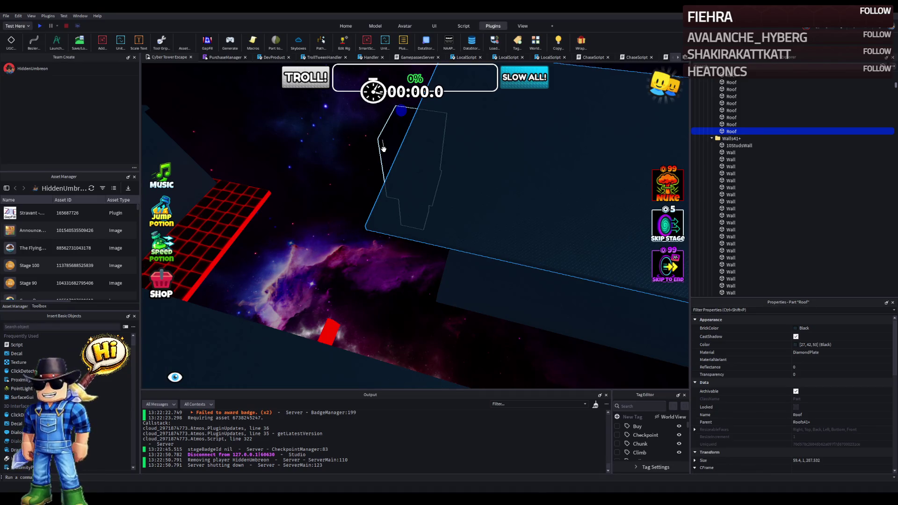
Step: Lengthen the first dark side wall to 289 studs
{"action": "key", "text": "f"}
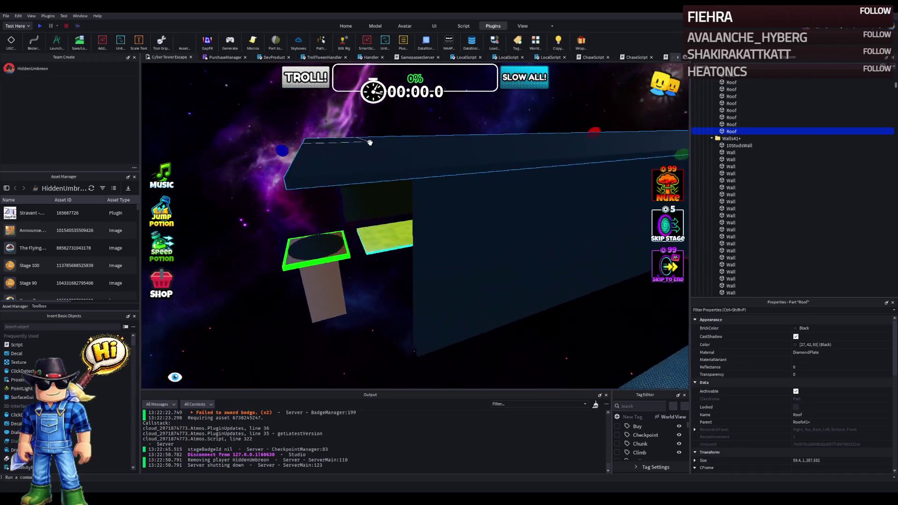
{"action": "left_click", "coordinate": [410, 228]}
{"action": "mouse_move", "coordinate": [396, 290]}
{"action": "left_mouse_down"}
{"action": "mouse_move", "coordinate": [300, 257]}
{"action": "mouse_move", "coordinate": [363, 350]}
{"action": "mouse_move", "coordinate": [333, 265]}
{"action": "left_mouse_up"}
{"action": "scroll", "coordinate": [333, 265], "scroll_direction": "up", "scroll_amount": 3}
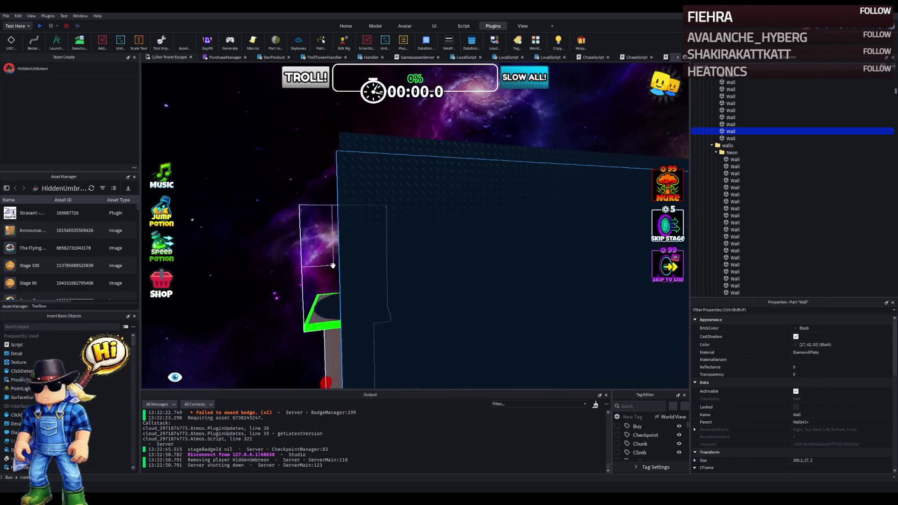
{"action": "scroll", "coordinate": [333, 265], "scroll_direction": "down", "scroll_amount": 5}
{"action": "left_click_drag", "start_coordinate": [338, 353], "coordinate": [339, 352]}
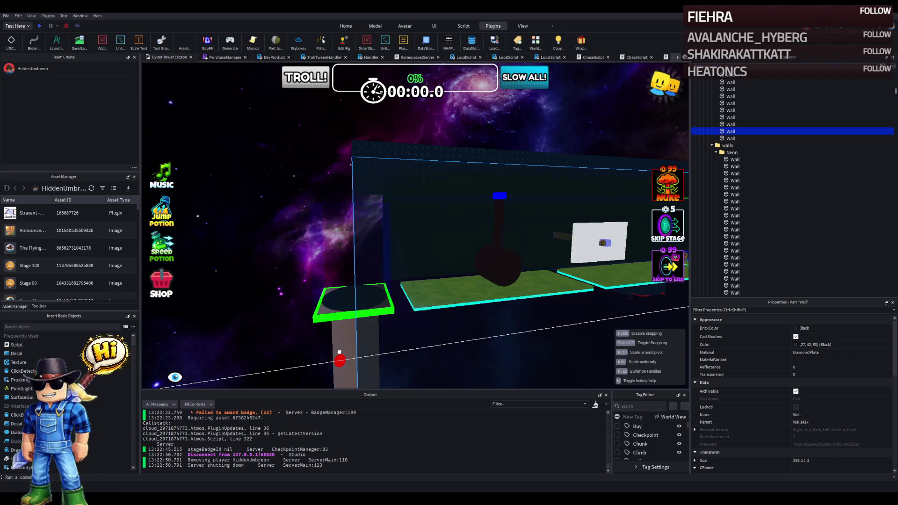
{"action": "scroll", "coordinate": [346, 290], "scroll_direction": "up", "scroll_amount": 6}
Step: Stretch the other side wall to cover the left platform
{"action": "left_click", "coordinate": [349, 278]}
{"action": "scroll", "coordinate": [346, 280], "scroll_direction": "down", "scroll_amount": 6}
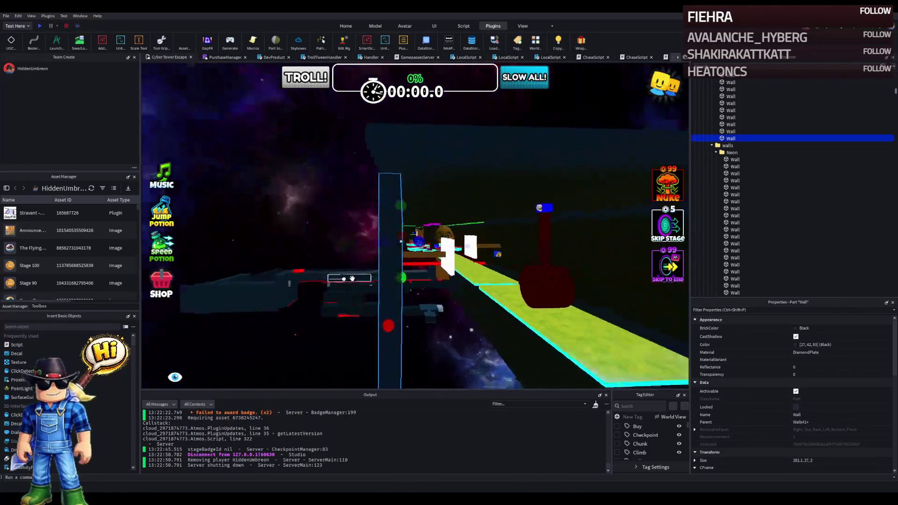
{"action": "left_click_drag", "start_coordinate": [327, 287], "coordinate": [384, 281]}
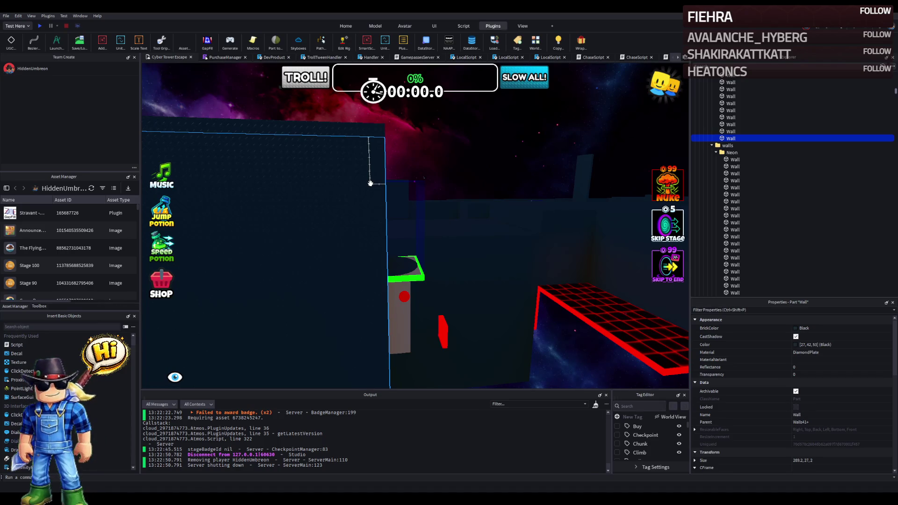
Step: Stretch the red kill-zone strip to 287.6 long
{"action": "key", "text": "f"}
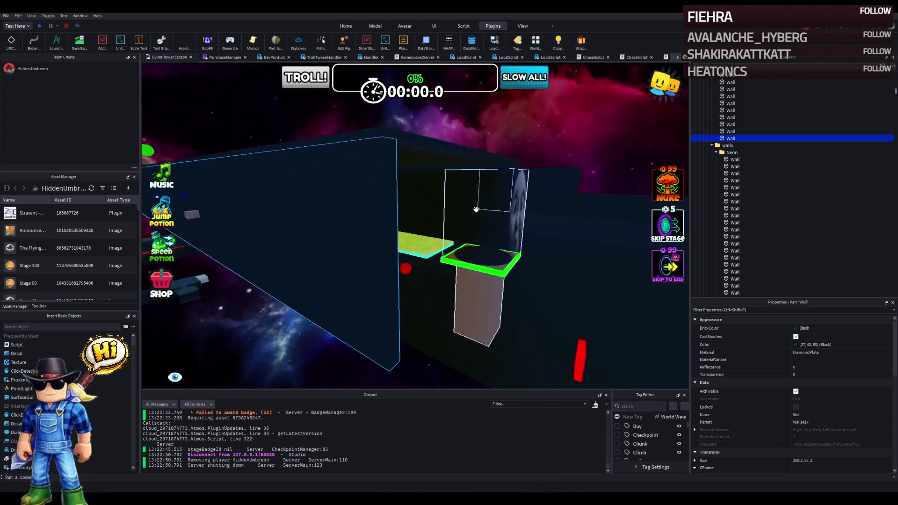
{"action": "left_click", "coordinate": [292, 203]}
{"action": "left_click_drag", "start_coordinate": [304, 208], "coordinate": [383, 226]}
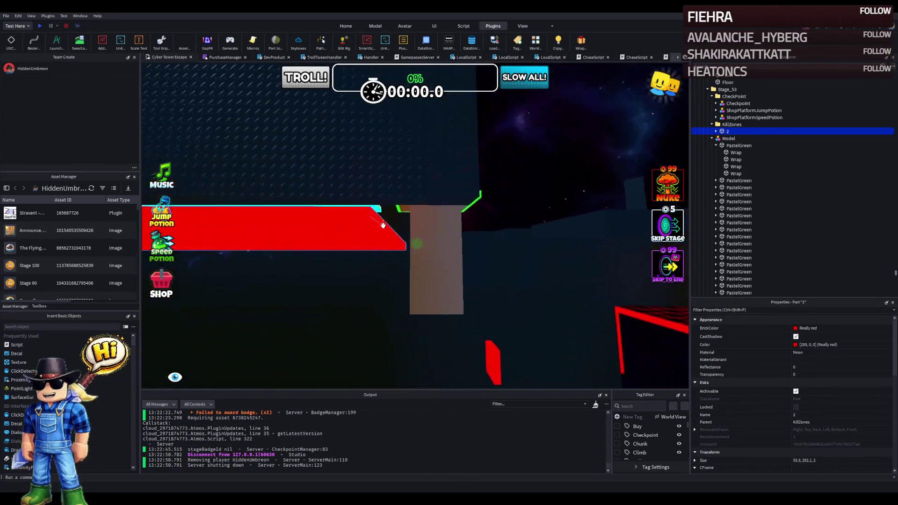
{"action": "left_click_drag", "start_coordinate": [395, 247], "coordinate": [431, 252]}
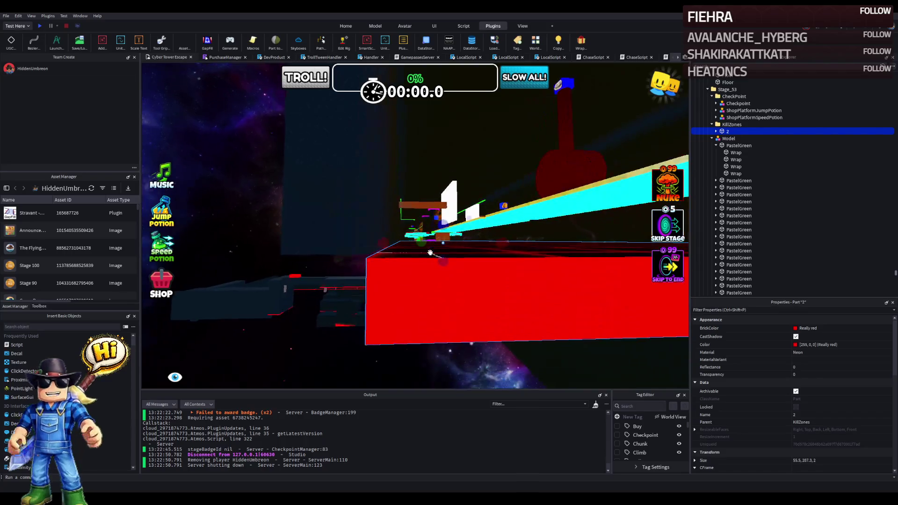
{"action": "left_click", "coordinate": [430, 252]}
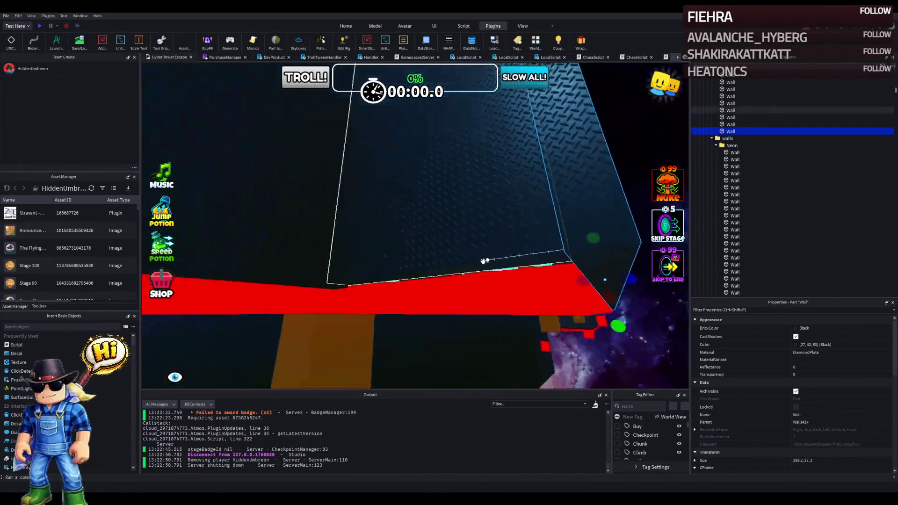
Step: Adjust the height of the kill-zone strip and electric floor together, then deselect
{"action": "left_click", "coordinate": [456, 294]}
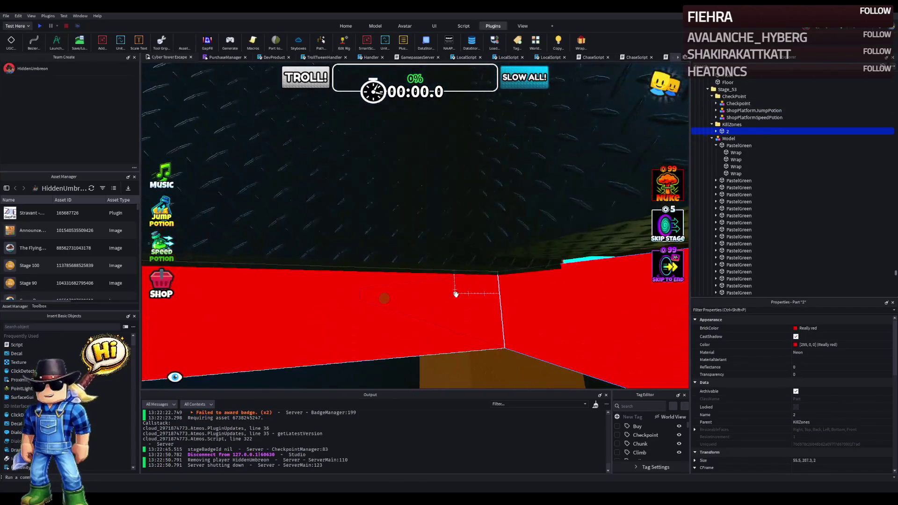
{"action": "left_click", "coordinate": [458, 296], "text": "ctrl"}
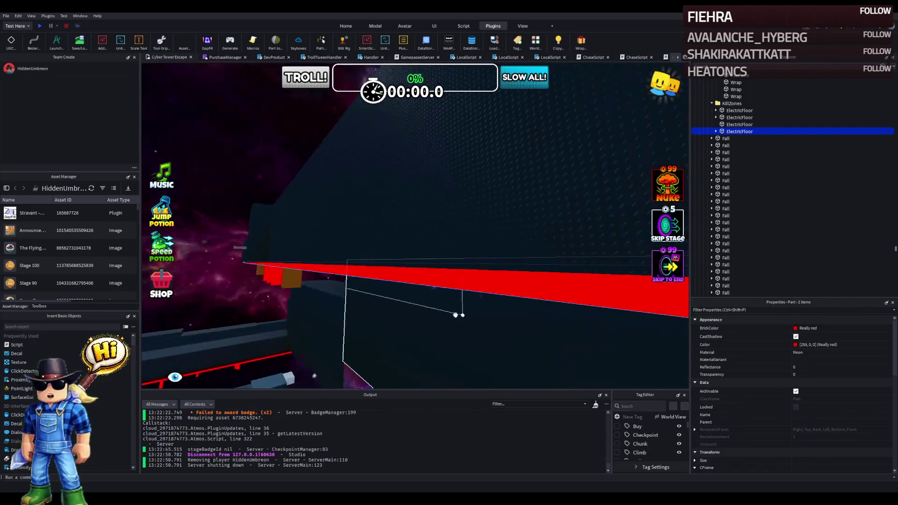
{"action": "left_click_drag", "start_coordinate": [348, 305], "coordinate": [351, 306]}
{"action": "left_click", "coordinate": [381, 308]}
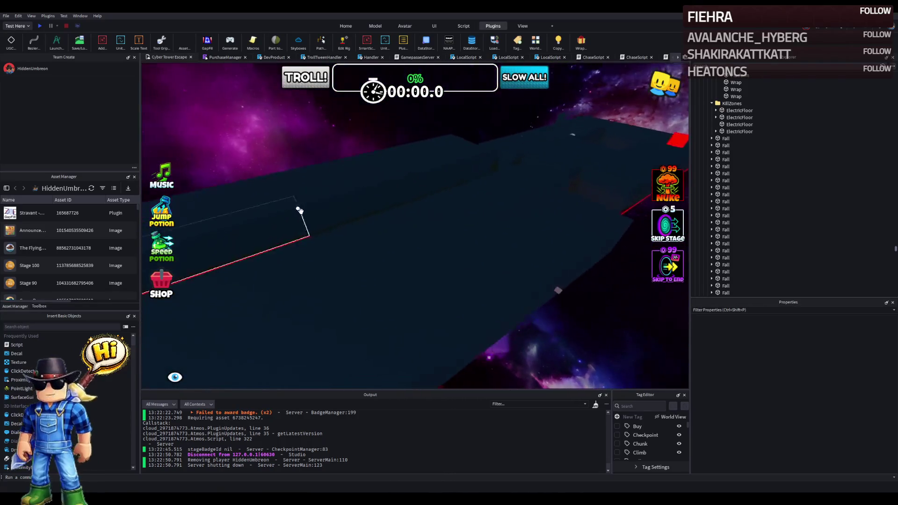
Step: Zoom the camera toward the large dark platform part
{"action": "scroll", "coordinate": [301, 211], "scroll_direction": "up", "scroll_amount": 5}
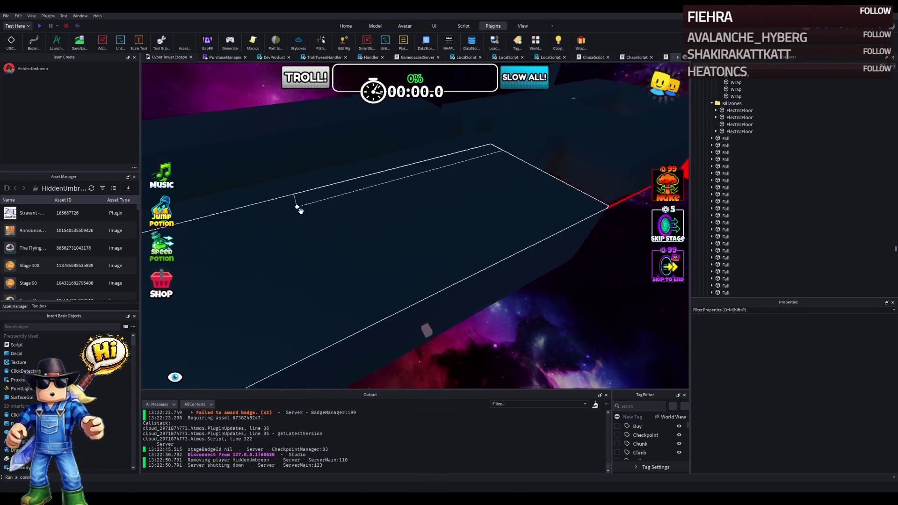
Step: Shorten the long black wall from 289.2 to about 36.6 studs and paste a wall copy into Stage_54
{"action": "scroll", "coordinate": [300, 212], "scroll_direction": "up", "scroll_amount": 10}
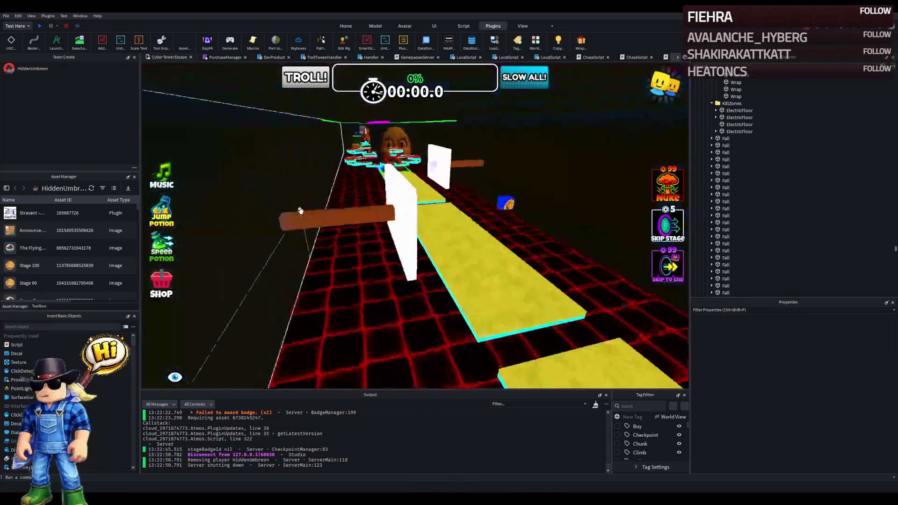
{"action": "scroll", "coordinate": [300, 211], "scroll_direction": "up", "scroll_amount": 5}
{"action": "left_click", "coordinate": [291, 222]}
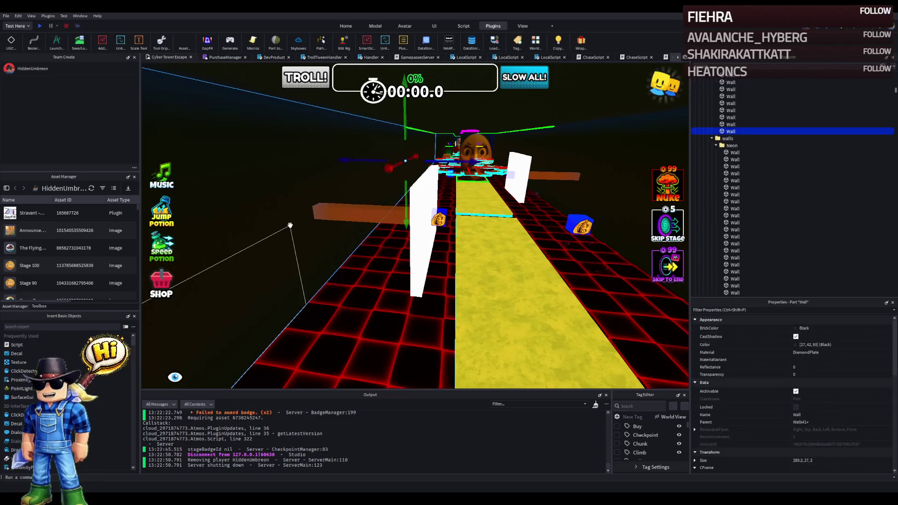
{"action": "scroll", "coordinate": [290, 224], "scroll_direction": "up", "scroll_amount": 5}
{"action": "scroll", "coordinate": [290, 224], "scroll_direction": "up", "scroll_amount": 10}
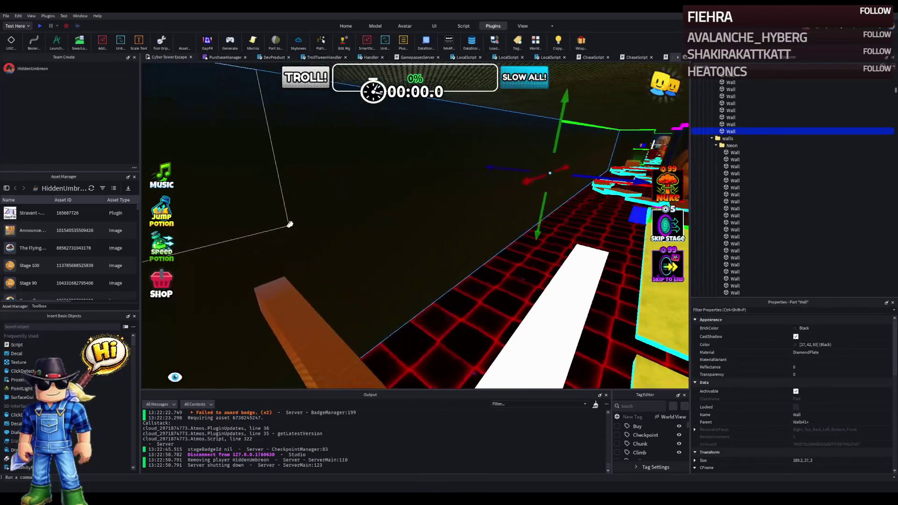
{"action": "key", "text": "ctrl+3"}
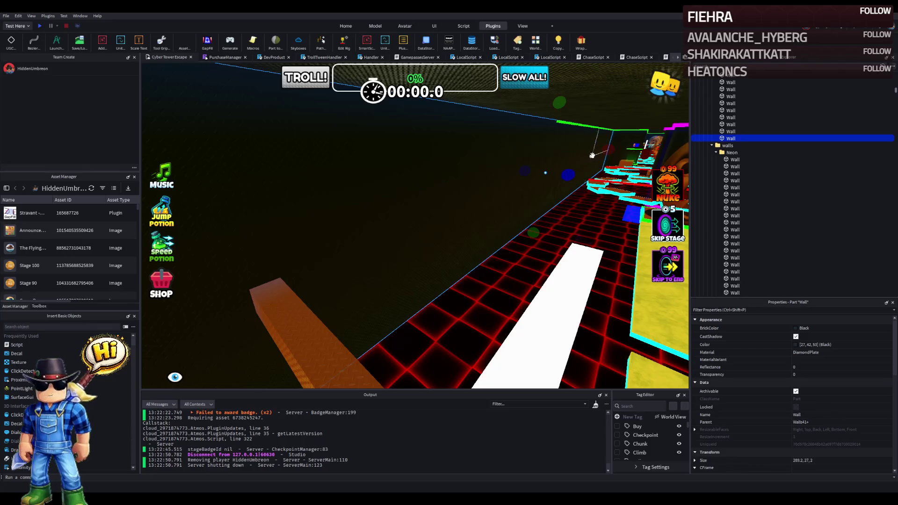
{"action": "mouse_move", "coordinate": [604, 149]}
{"action": "left_mouse_down"}
{"action": "mouse_move", "coordinate": [445, 201]}
{"action": "mouse_move", "coordinate": [270, 293]}
{"action": "mouse_move", "coordinate": [304, 317]}
{"action": "left_mouse_up"}
{"action": "left_click", "coordinate": [315, 324], "text": "ctrl"}
{"action": "key", "text": "ctrl+v"}
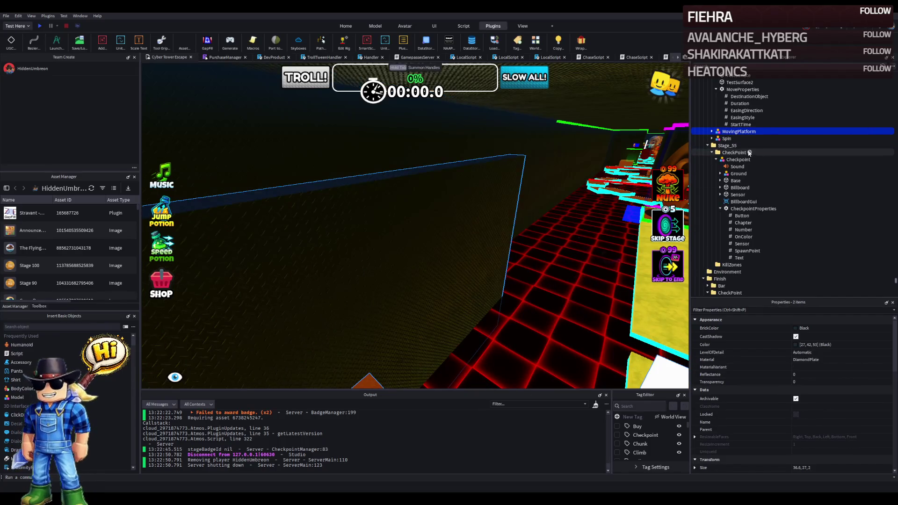
Step: Reshape the Stage_54 wall into a narrow pillar: about 27.3 long, 3 wide, 29 tall, 9 deep
{"action": "left_click", "coordinate": [737, 124]}
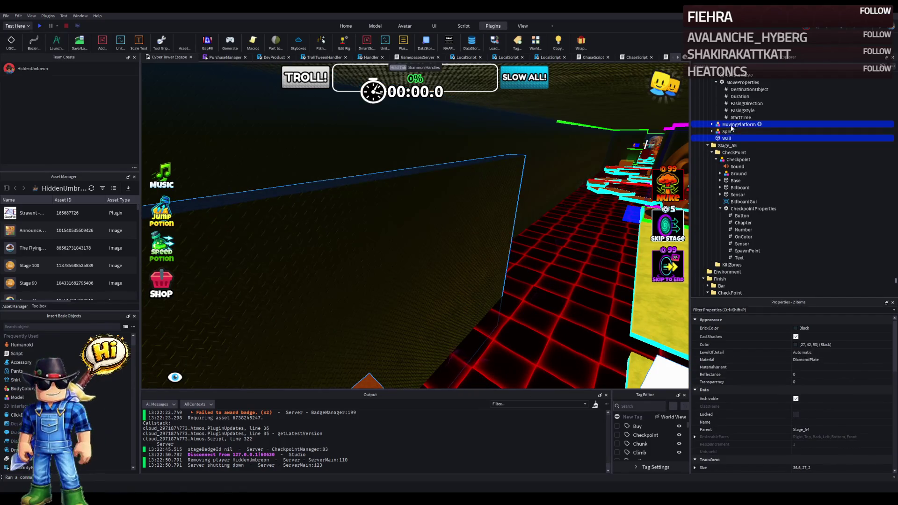
{"action": "left_click", "coordinate": [707, 146]}
{"action": "left_click", "coordinate": [457, 215]}
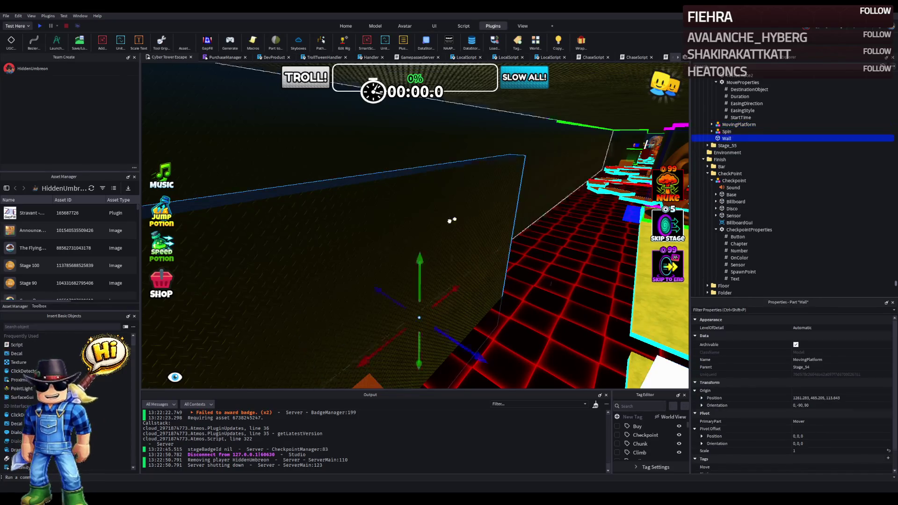
{"action": "key", "text": "ctrl+4"}
{"action": "left_click_drag", "start_coordinate": [211, 241], "coordinate": [409, 218]}
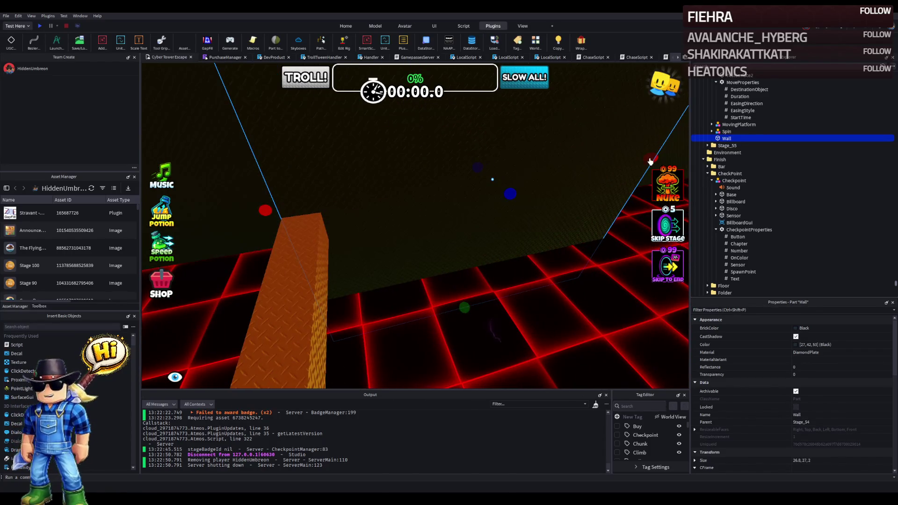
{"action": "mouse_move", "coordinate": [577, 153]}
{"action": "left_mouse_down"}
{"action": "mouse_move", "coordinate": [541, 170]}
{"action": "mouse_move", "coordinate": [372, 190]}
{"action": "mouse_move", "coordinate": [366, 209]}
{"action": "mouse_move", "coordinate": [354, 184]}
{"action": "mouse_move", "coordinate": [367, 182]}
{"action": "left_mouse_up"}
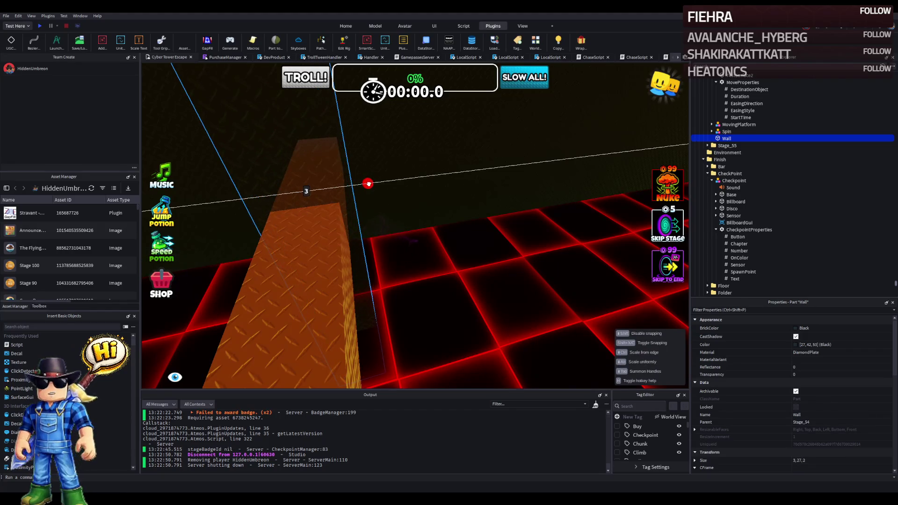
{"action": "key", "text": "w"}
{"action": "left_click_drag", "start_coordinate": [352, 225], "coordinate": [261, 234]}
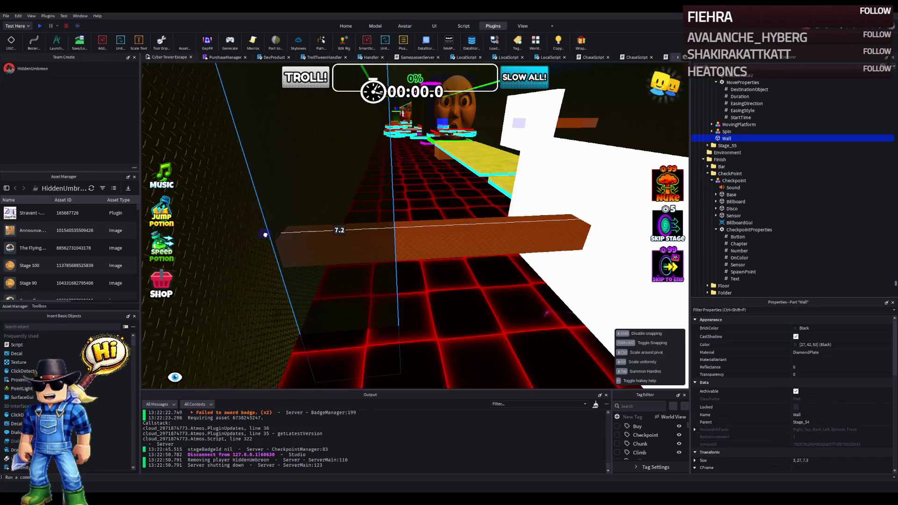
{"action": "left_click_drag", "start_coordinate": [360, 287], "coordinate": [358, 233]}
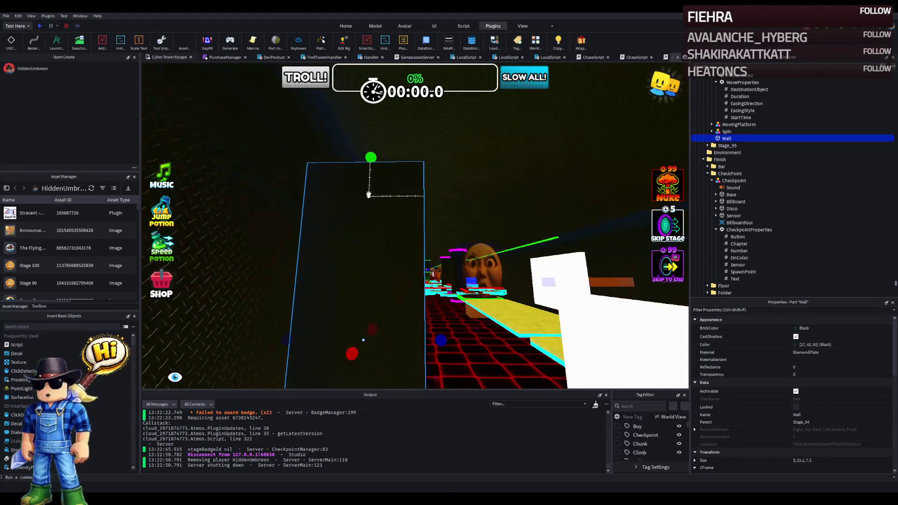
{"action": "left_click_drag", "start_coordinate": [368, 158], "coordinate": [364, 204]}
{"action": "scroll", "coordinate": [453, 278], "scroll_direction": "down", "scroll_amount": 5}
{"action": "left_click_drag", "start_coordinate": [340, 246], "coordinate": [451, 243]}
Step: Duplicate the pillar wall and slide the copy about 40 studs sideways
{"action": "key", "text": "ctrl+d"}
{"action": "key", "text": "ctrl+2"}
{"action": "mouse_move", "coordinate": [532, 233]}
{"action": "left_mouse_down"}
{"action": "mouse_move", "coordinate": [439, 225]}
{"action": "mouse_move", "coordinate": [453, 219]}
{"action": "mouse_move", "coordinate": [436, 217]}
{"action": "left_mouse_up"}
{"action": "key", "text": "f"}
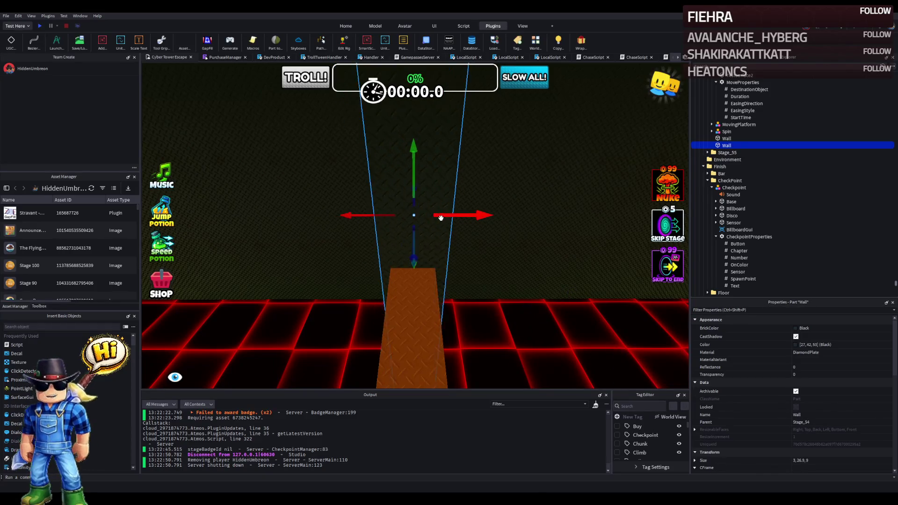
{"action": "scroll", "coordinate": [439, 218], "scroll_direction": "down", "scroll_amount": 5}
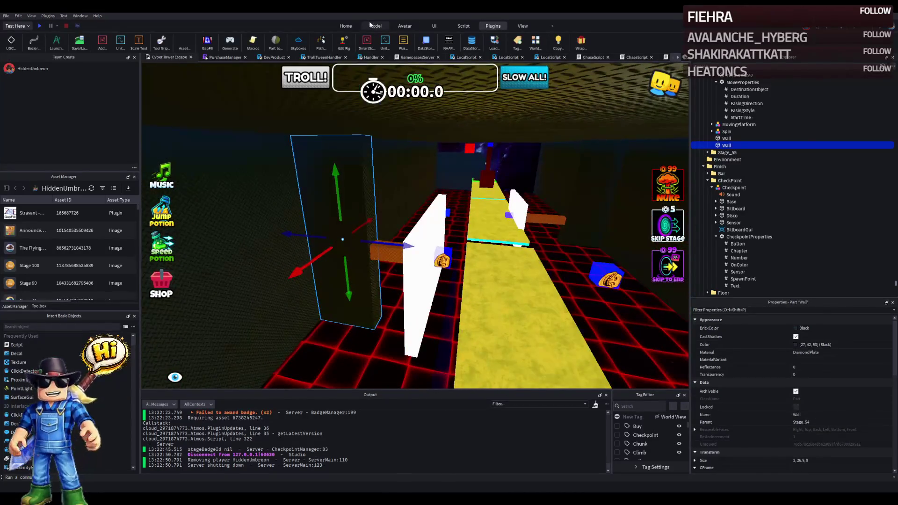
Step: Play-test the stage, running the character along the yellow path toward the portal, then stop
{"action": "left_click", "coordinate": [376, 26]}
{"action": "scroll", "coordinate": [455, 144], "scroll_direction": "down", "scroll_amount": 5}
{"action": "scroll", "coordinate": [455, 144], "scroll_direction": "up", "scroll_amount": 5}
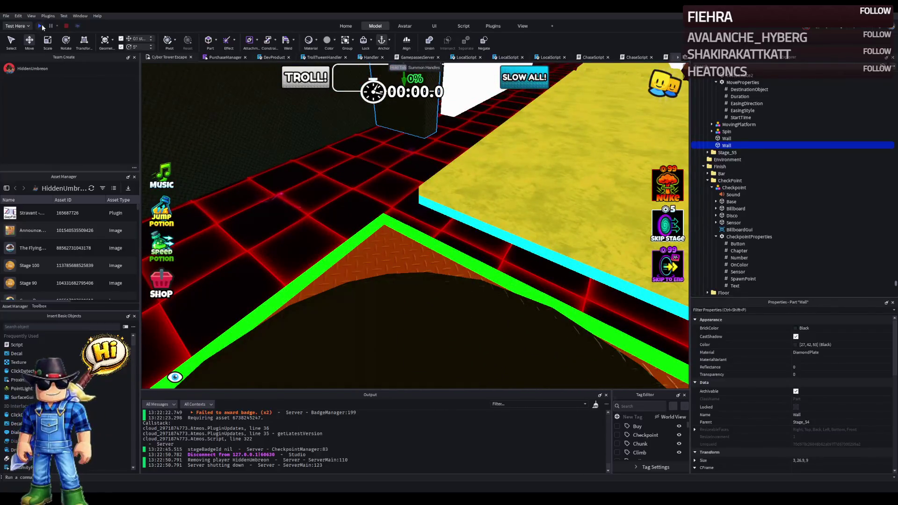
{"action": "left_click", "coordinate": [40, 25]}
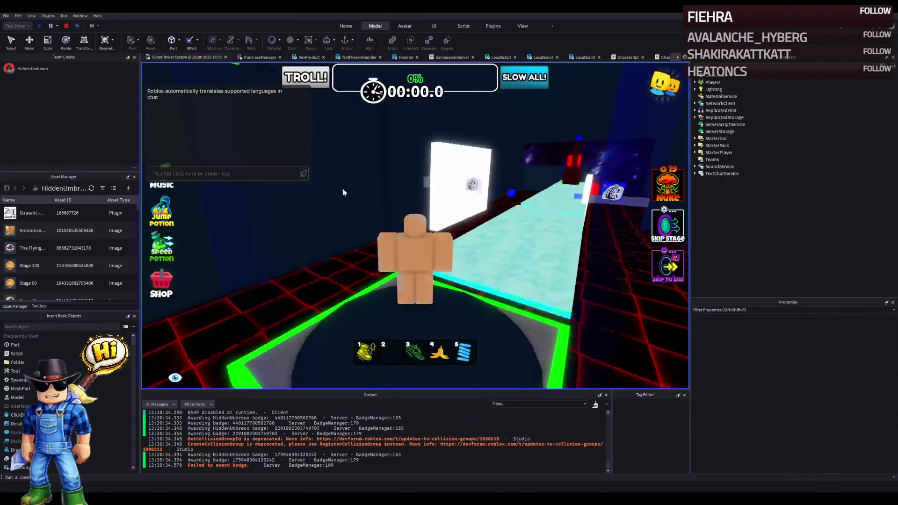
{"action": "key", "text": "w"}
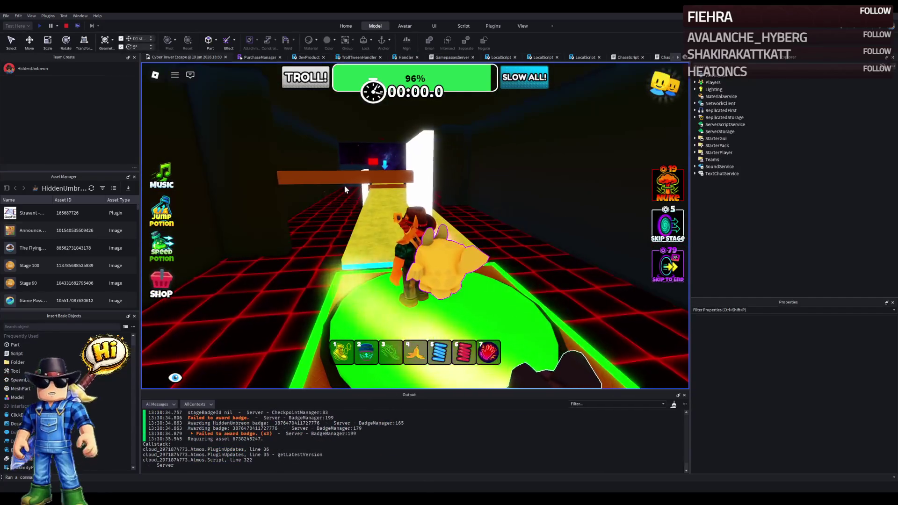
{"action": "key", "text": "w"}
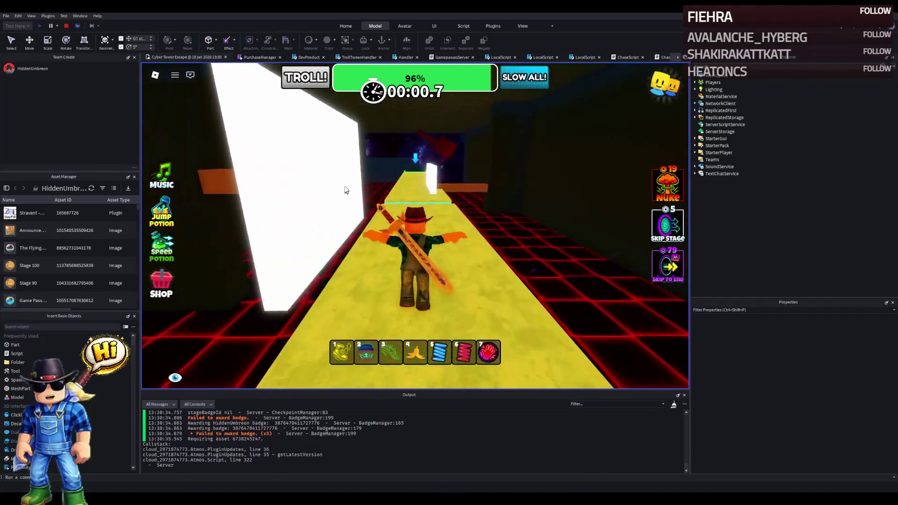
{"action": "key", "text": "w"}
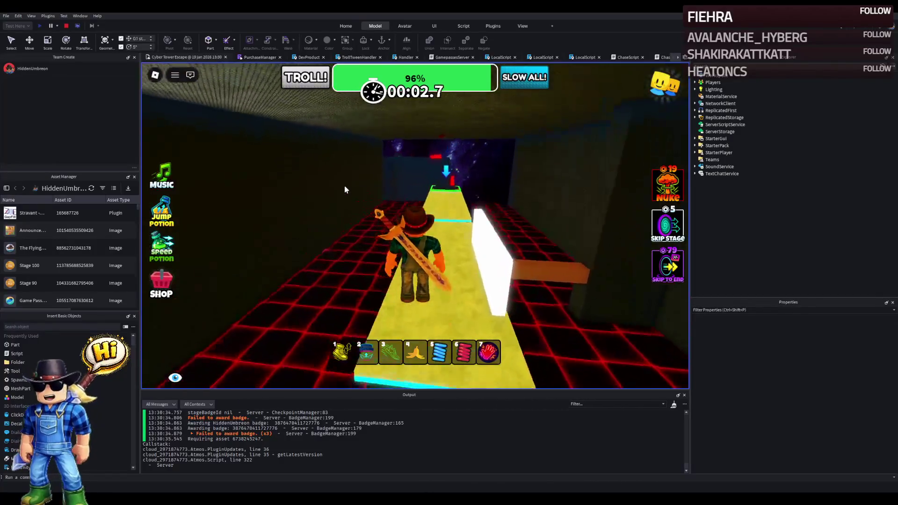
{"action": "key", "text": "w"}
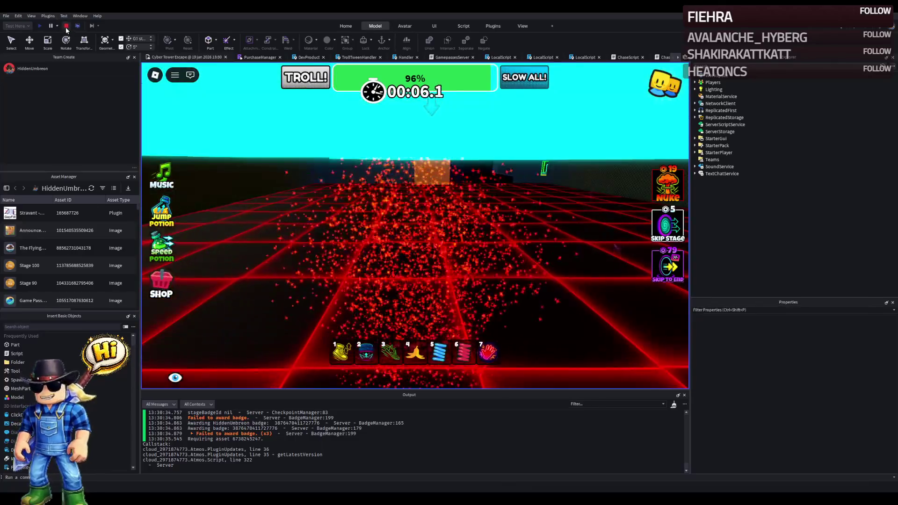
{"action": "left_click", "coordinate": [66, 26]}
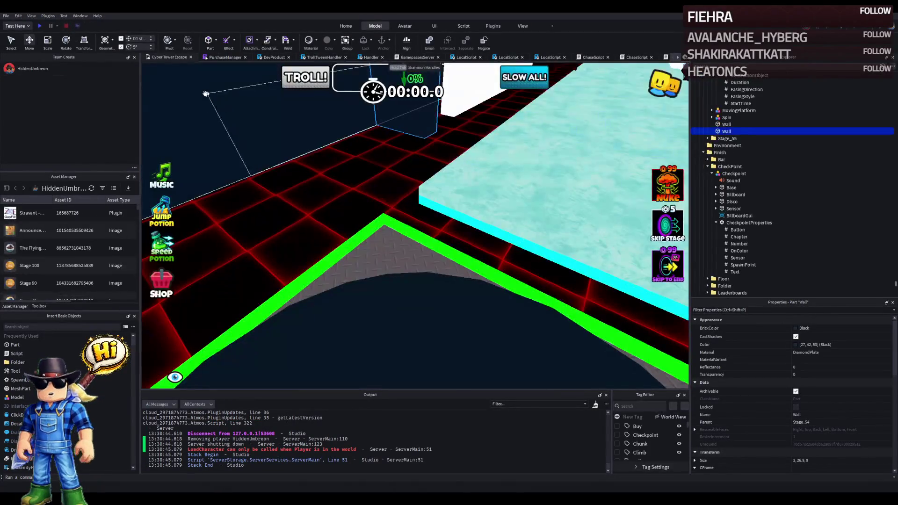
Step: Select the moving platform and lower it by 4 studs
{"action": "key", "text": "w"}
{"action": "left_click", "coordinate": [464, 194]}
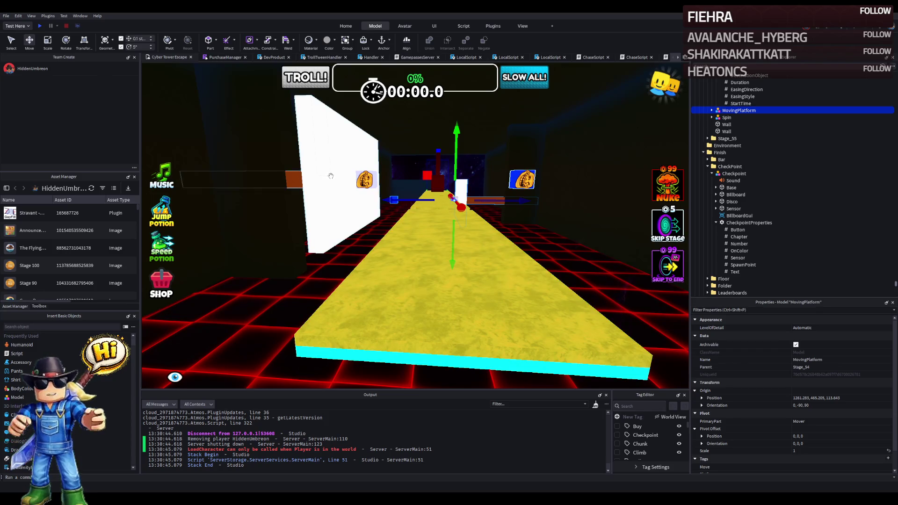
{"action": "left_click", "coordinate": [342, 223]}
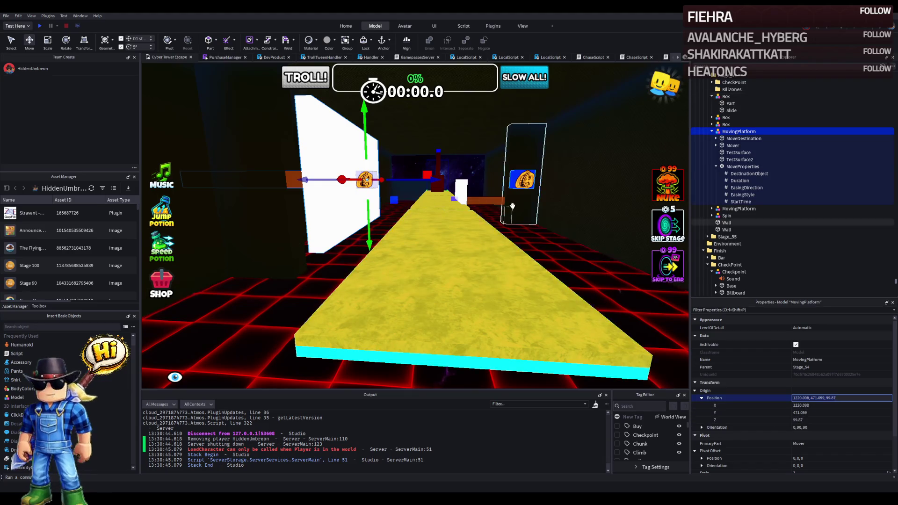
{"action": "left_click", "coordinate": [461, 191]}
{"action": "left_click_drag", "start_coordinate": [454, 254], "coordinate": [455, 252]}
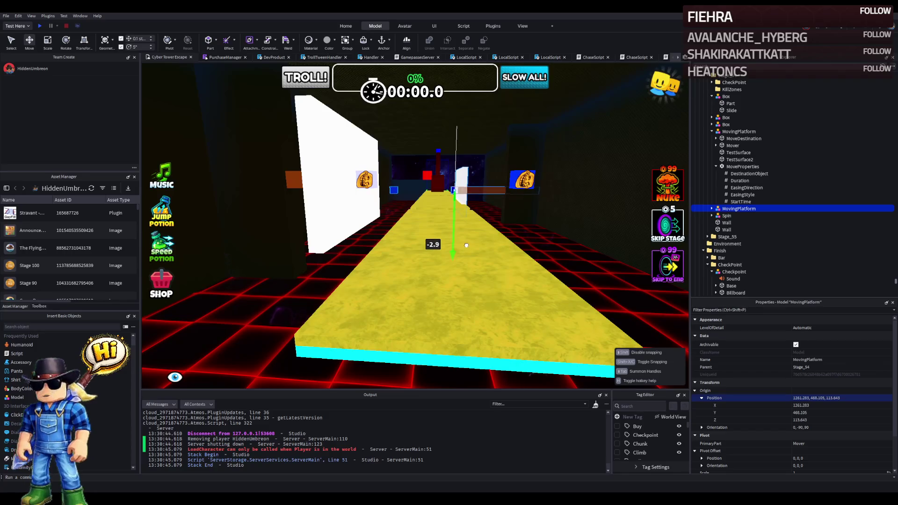
{"action": "left_click_drag", "start_coordinate": [471, 241], "coordinate": [472, 243]}
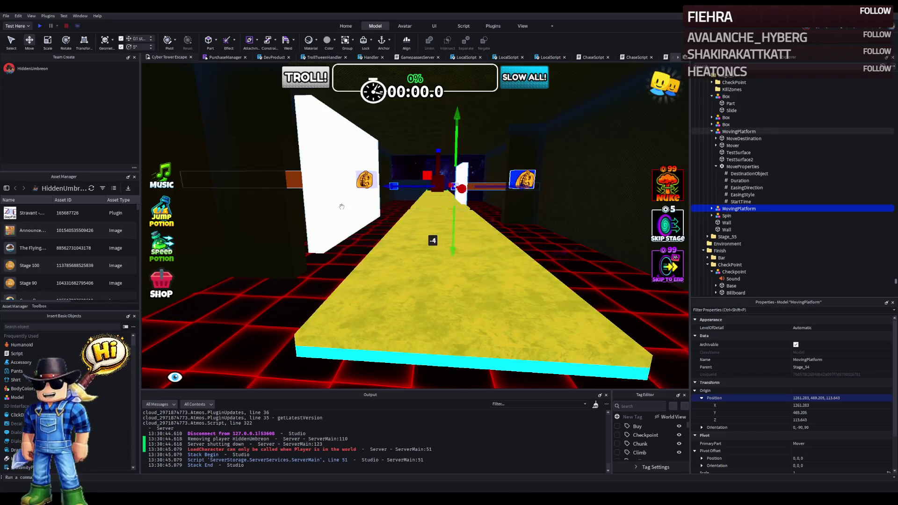
Step: Select the other moving platform and nudge its height slightly
{"action": "left_click", "coordinate": [327, 206]}
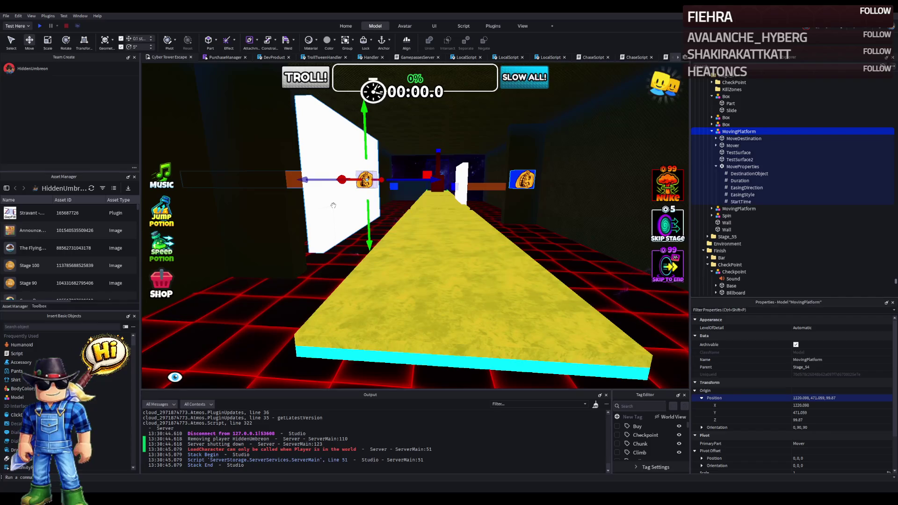
{"action": "left_click", "coordinate": [464, 187]}
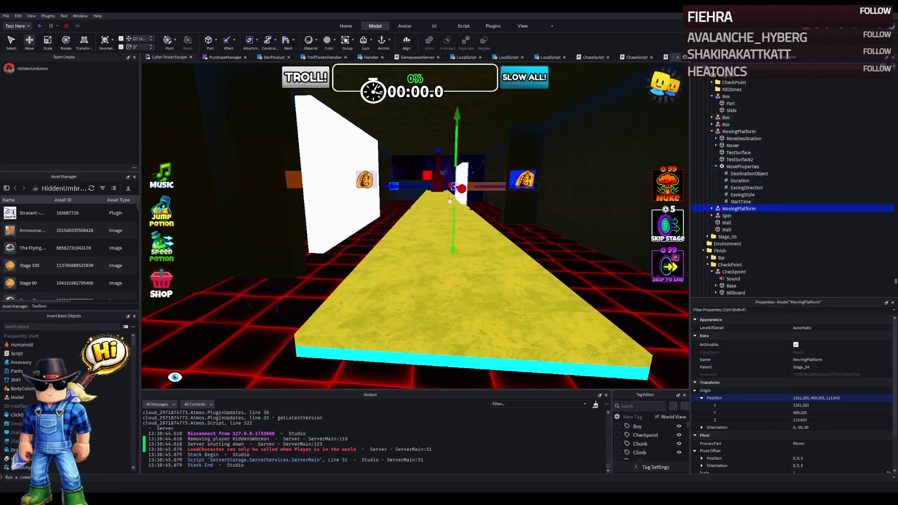
{"action": "left_click_drag", "start_coordinate": [455, 221], "coordinate": [458, 221]}
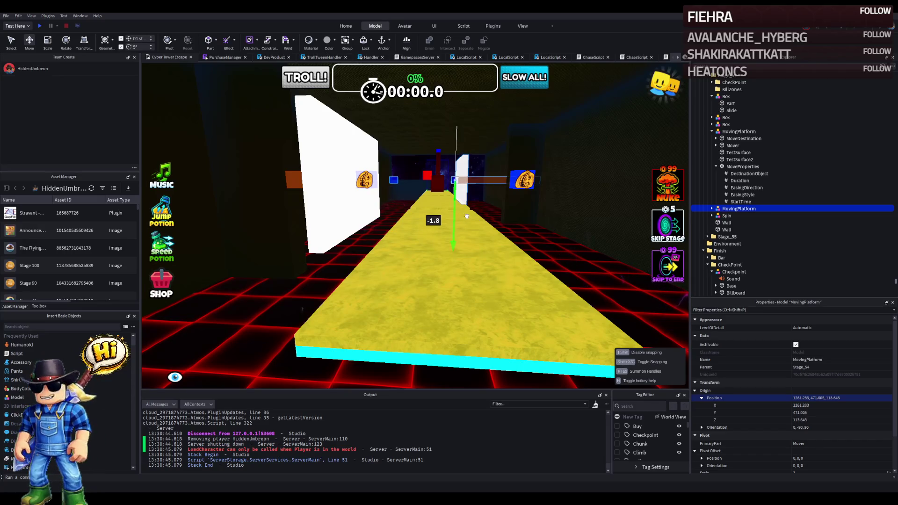
{"action": "key", "text": "w"}
{"action": "key", "text": "q"}
{"action": "left_click_drag", "start_coordinate": [378, 170], "coordinate": [378, 169]}
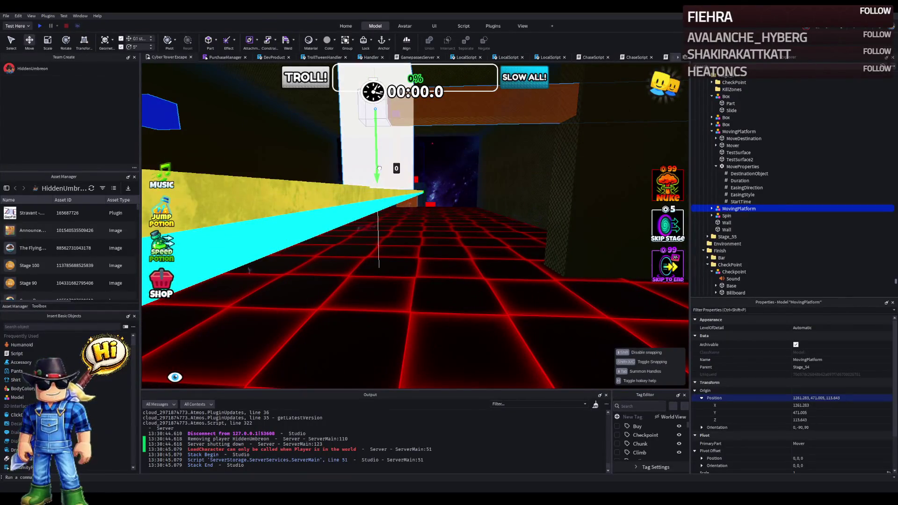
Step: Slide the wall beside the track about 4.4 studs sideways
{"action": "key", "text": "a"}
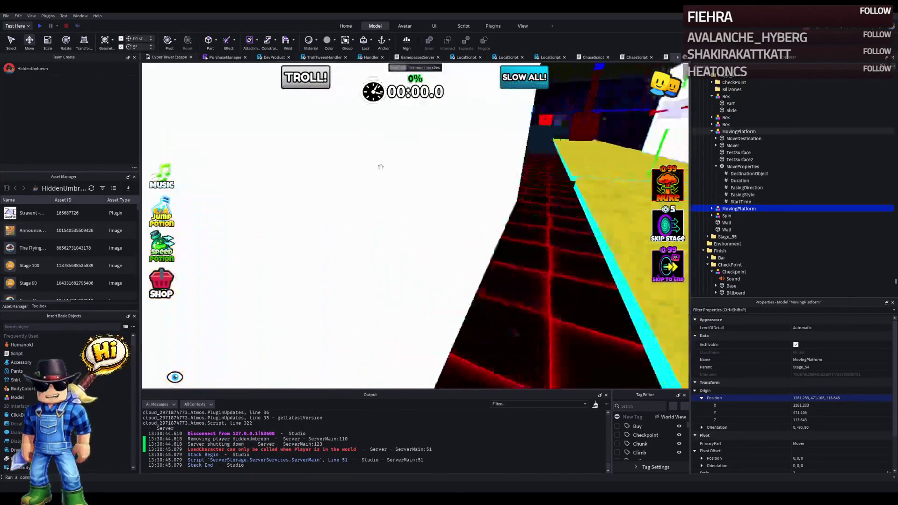
{"action": "key", "text": "s"}
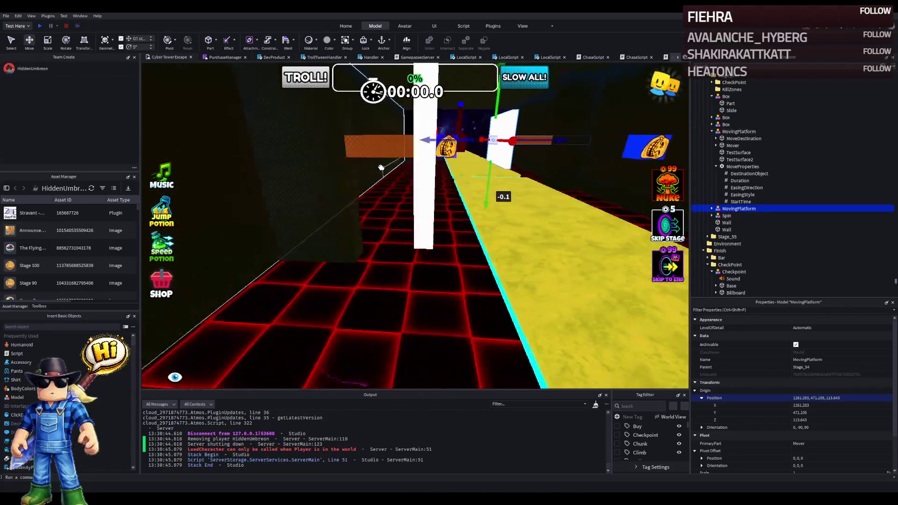
{"action": "key", "text": "d"}
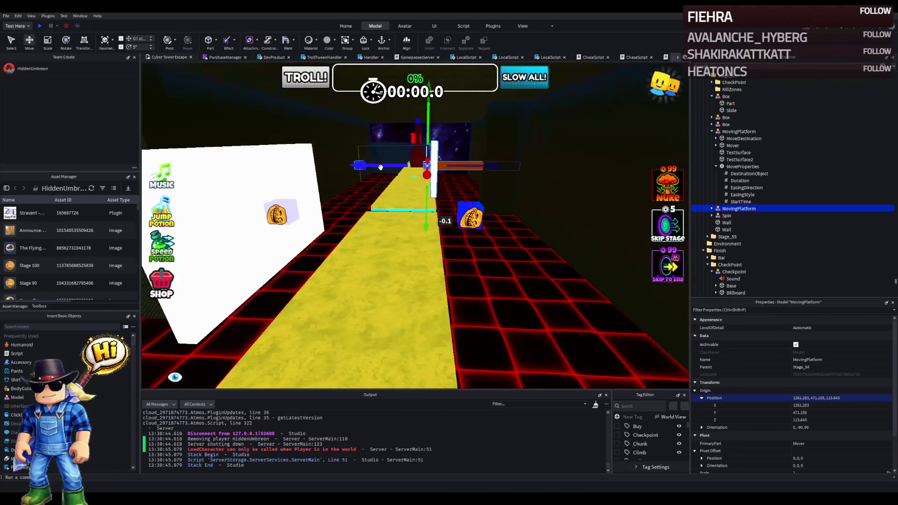
{"action": "key", "text": "a"}
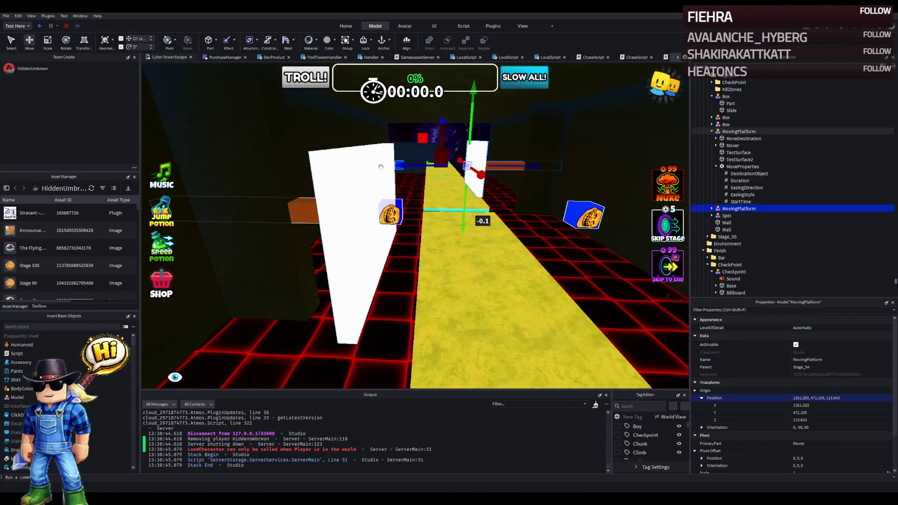
{"action": "key", "text": "w"}
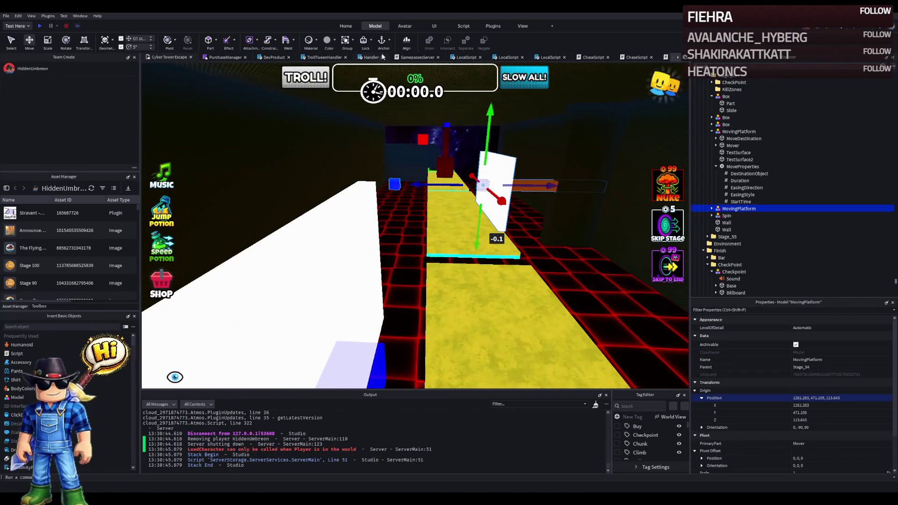
{"action": "key", "text": "w"}
{"action": "key", "text": "s"}
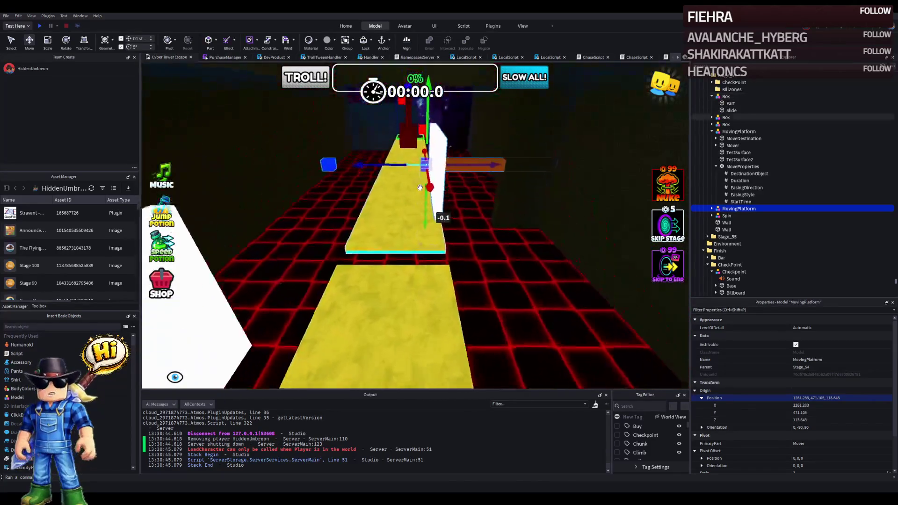
{"action": "key", "text": "w"}
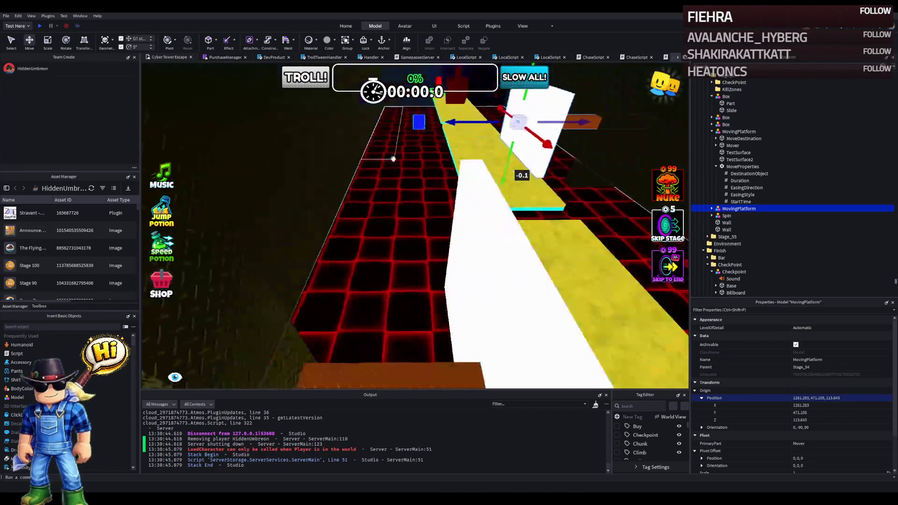
{"action": "left_click", "coordinate": [320, 270]}
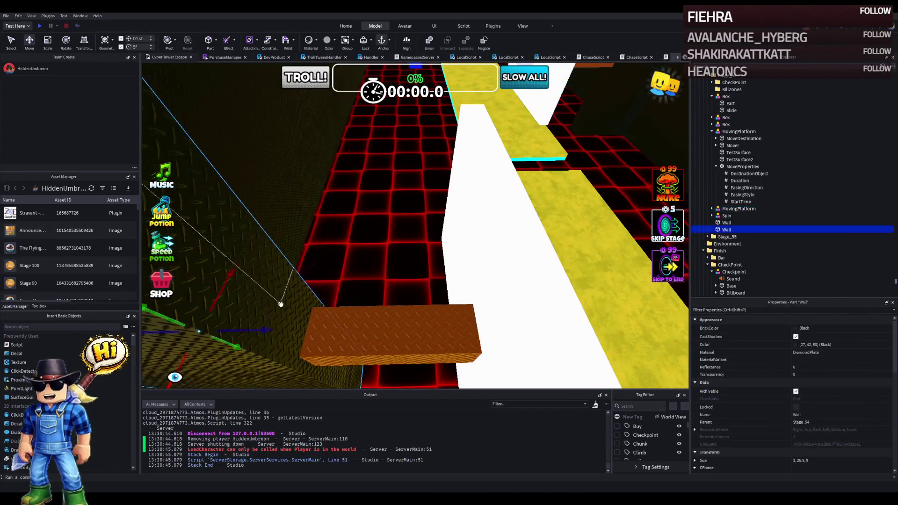
{"action": "left_click_drag", "start_coordinate": [334, 298], "coordinate": [440, 289]}
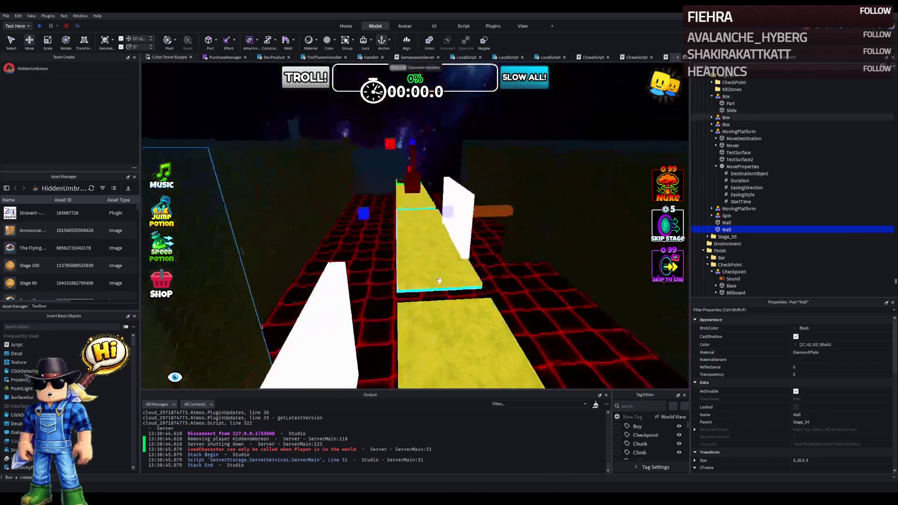
Step: Move the wooden moving platform about 10 studs along the track, then select the Wall part
{"action": "left_click", "coordinate": [409, 204]}
{"action": "scroll", "coordinate": [409, 203], "scroll_direction": "up", "scroll_amount": 2}
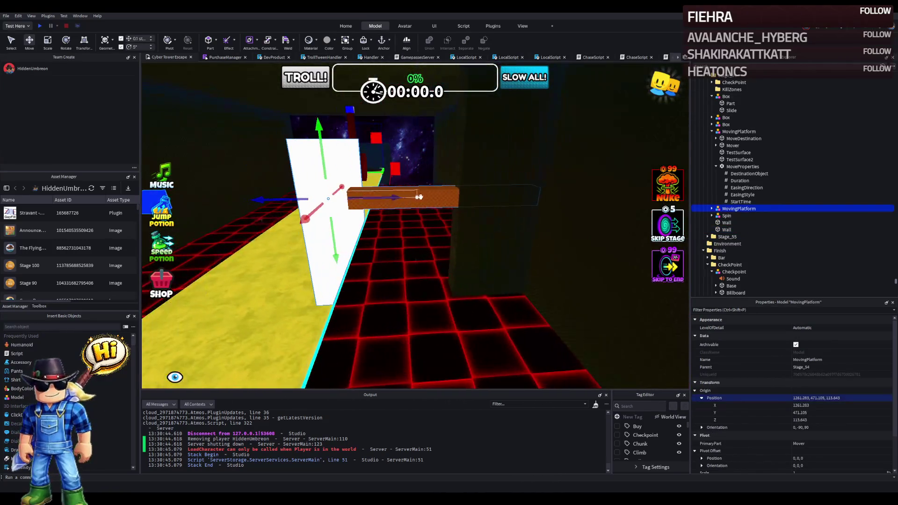
{"action": "mouse_move", "coordinate": [398, 196]}
{"action": "left_mouse_down"}
{"action": "mouse_move", "coordinate": [439, 231]}
{"action": "mouse_move", "coordinate": [453, 212]}
{"action": "mouse_move", "coordinate": [438, 226]}
{"action": "mouse_move", "coordinate": [455, 229]}
{"action": "mouse_move", "coordinate": [378, 250]}
{"action": "left_mouse_up"}
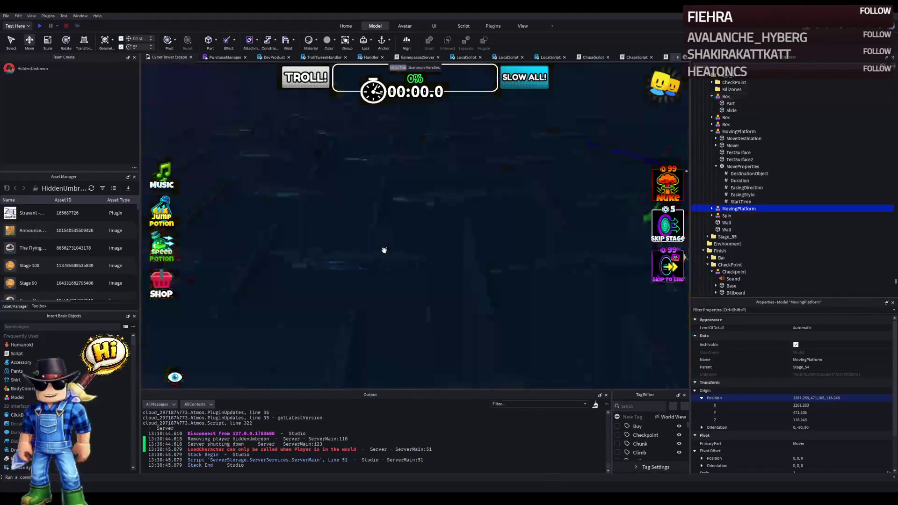
{"action": "scroll", "coordinate": [383, 250], "scroll_direction": "down", "scroll_amount": 5}
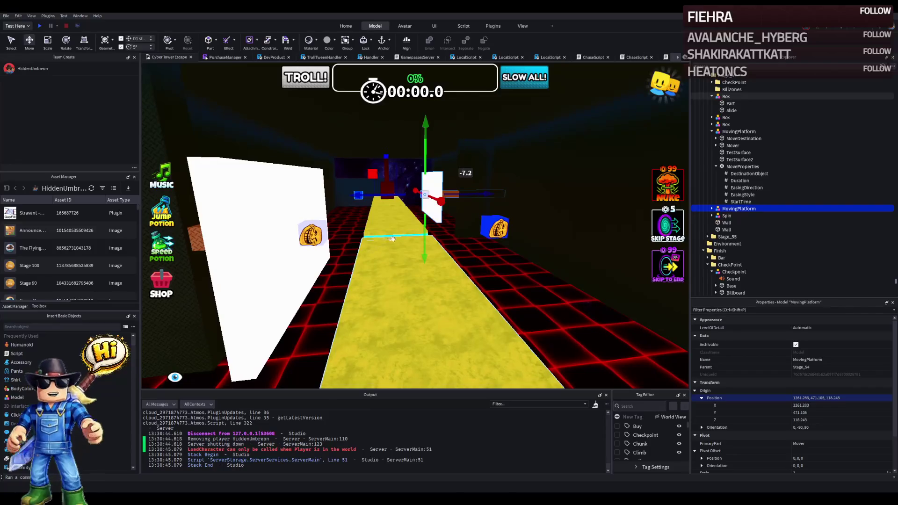
{"action": "left_click", "coordinate": [430, 203]}
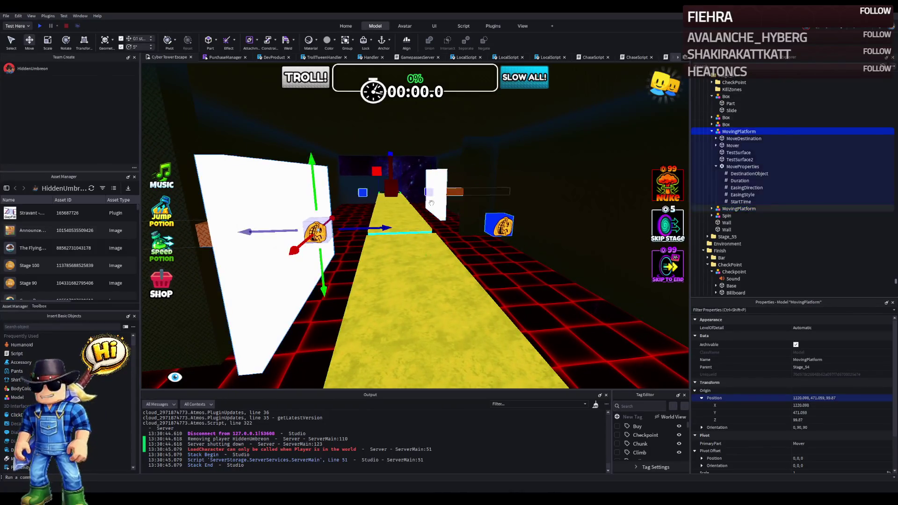
{"action": "left_click", "coordinate": [482, 174]}
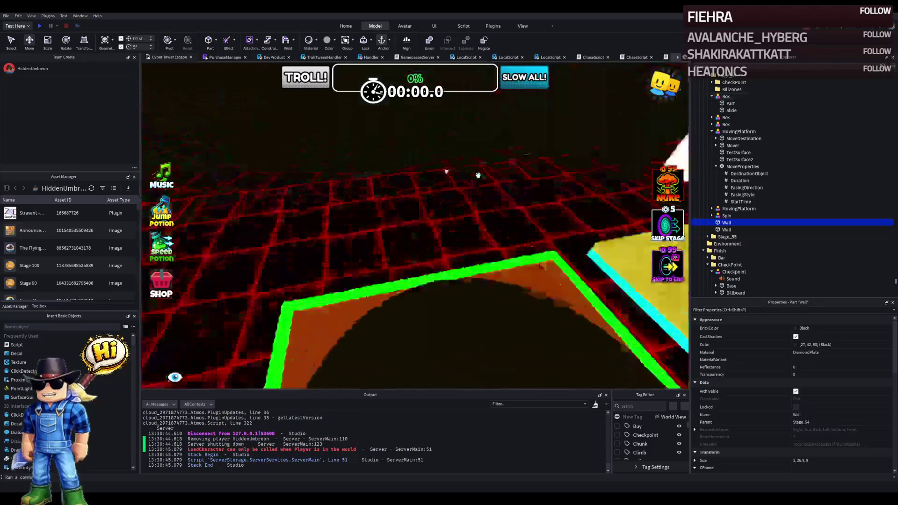
{"action": "left_click", "coordinate": [41, 26]}
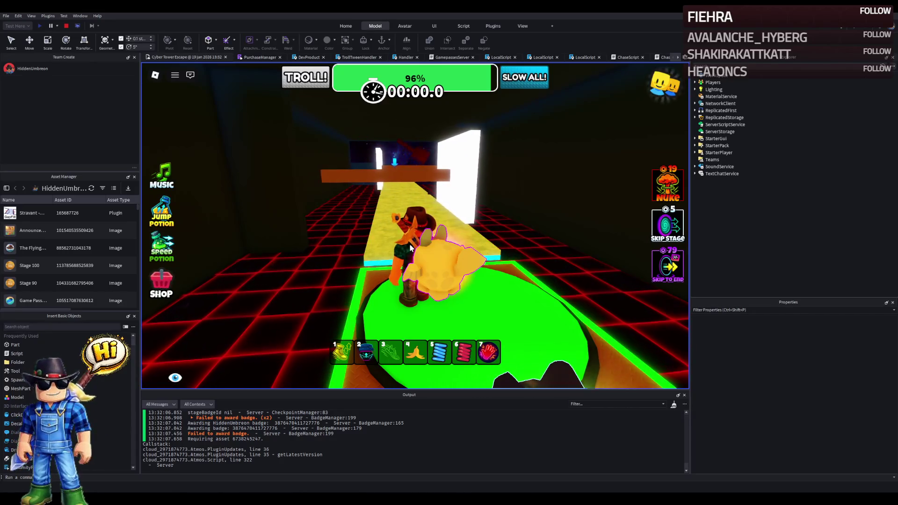
{"action": "left_click", "coordinate": [66, 26]}
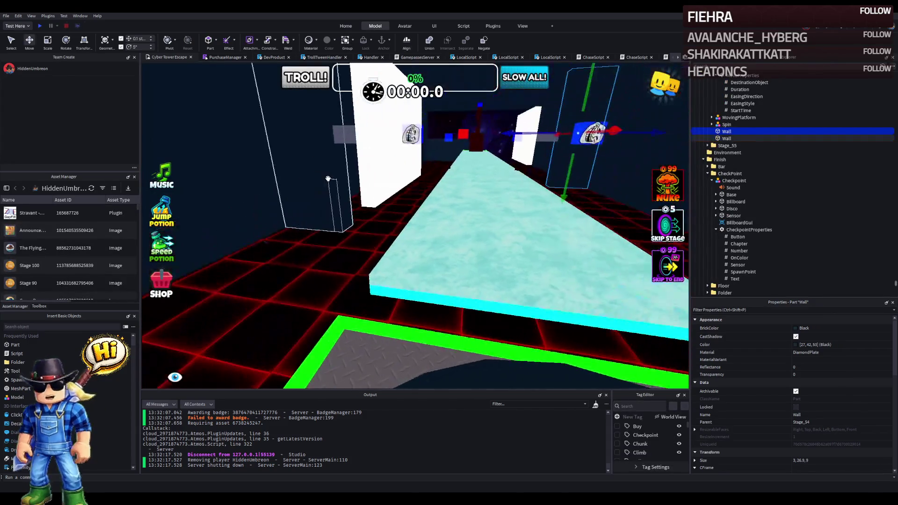
Step: Scale the two white walls to 3, 26.9, 12
{"action": "key", "text": "ctrl+3"}
{"action": "left_click_drag", "start_coordinate": [366, 217], "coordinate": [368, 217]}
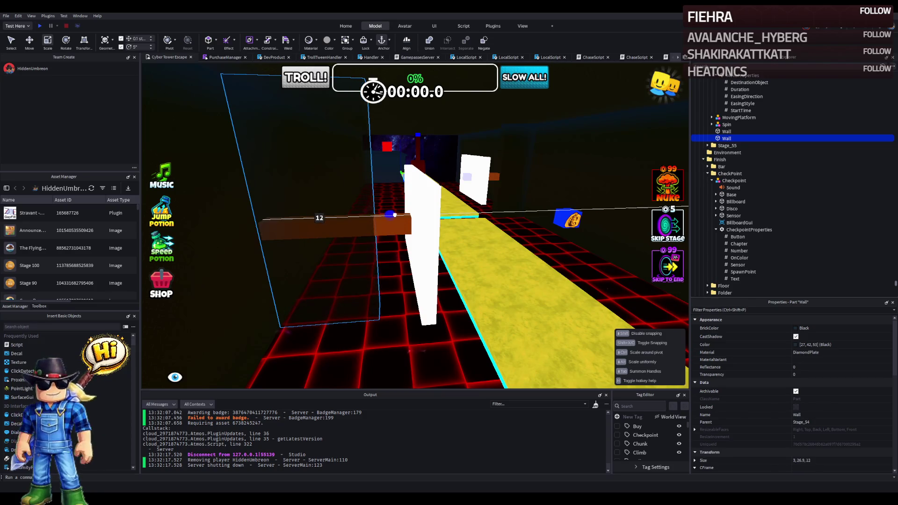
{"action": "left_click", "coordinate": [487, 168]}
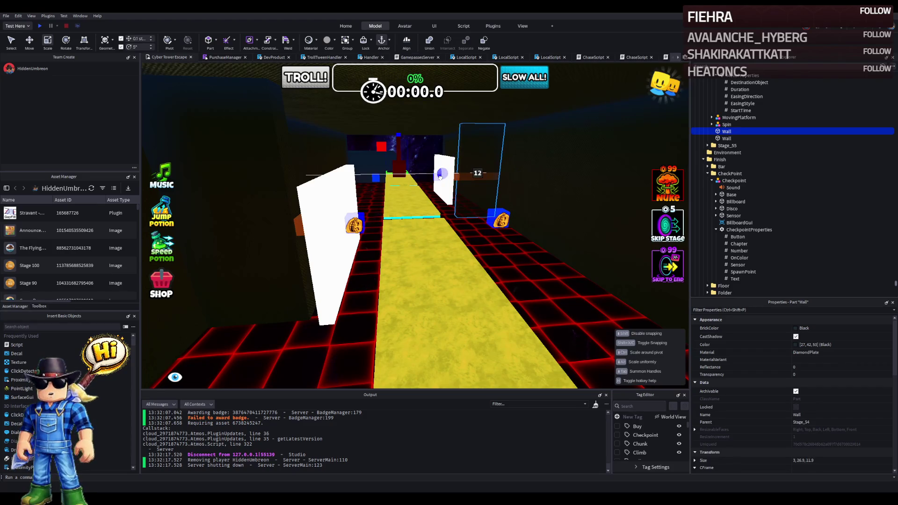
{"action": "left_click_drag", "start_coordinate": [439, 177], "coordinate": [438, 177]}
Step: Play-test the stage along the yellow path past the resized walls, then stop
{"action": "left_click", "coordinate": [39, 26]}
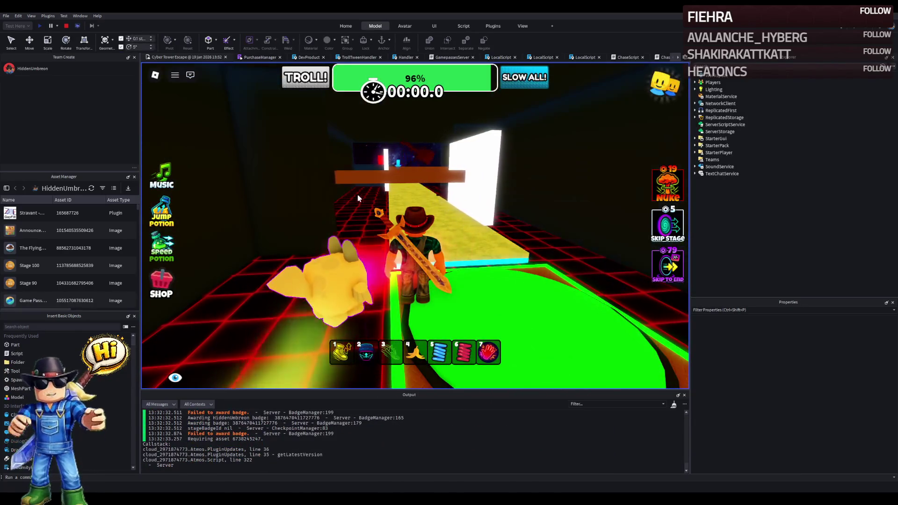
{"action": "key", "text": "w"}
{"action": "key", "text": "Right"}
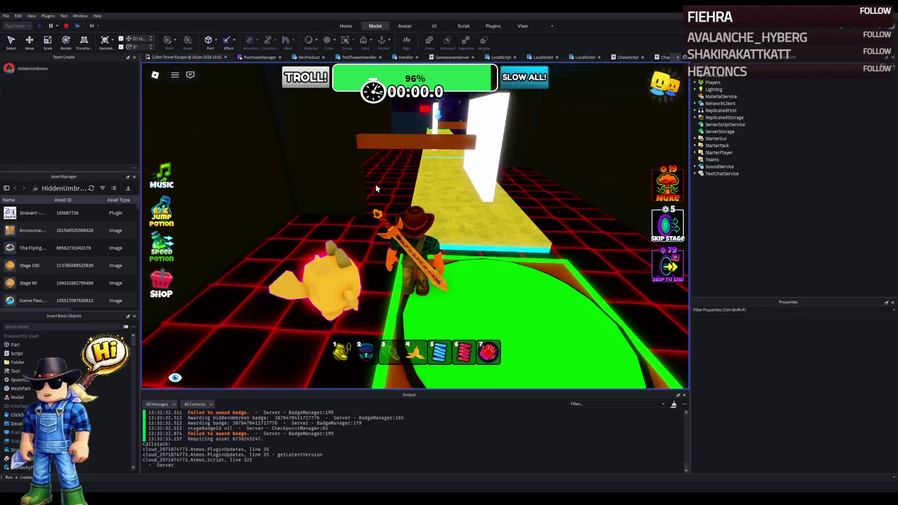
{"action": "key", "text": "Right"}
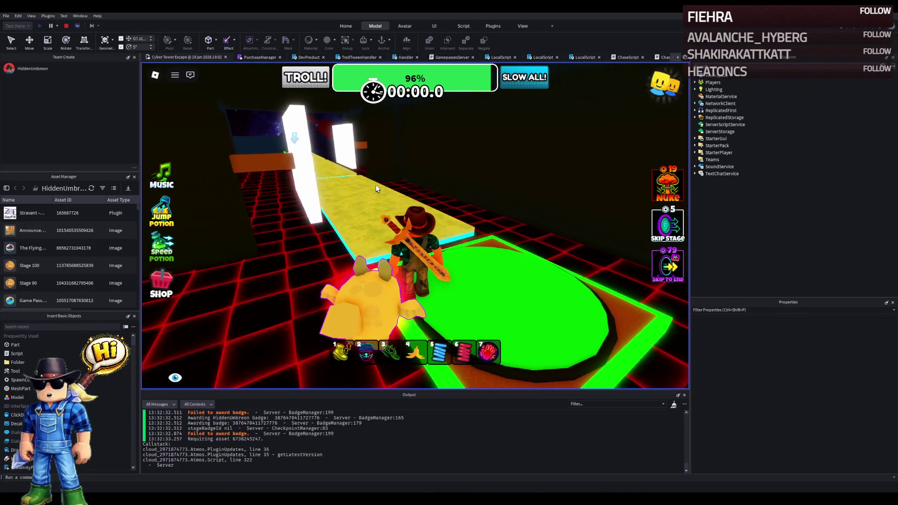
{"action": "left_click", "coordinate": [66, 26]}
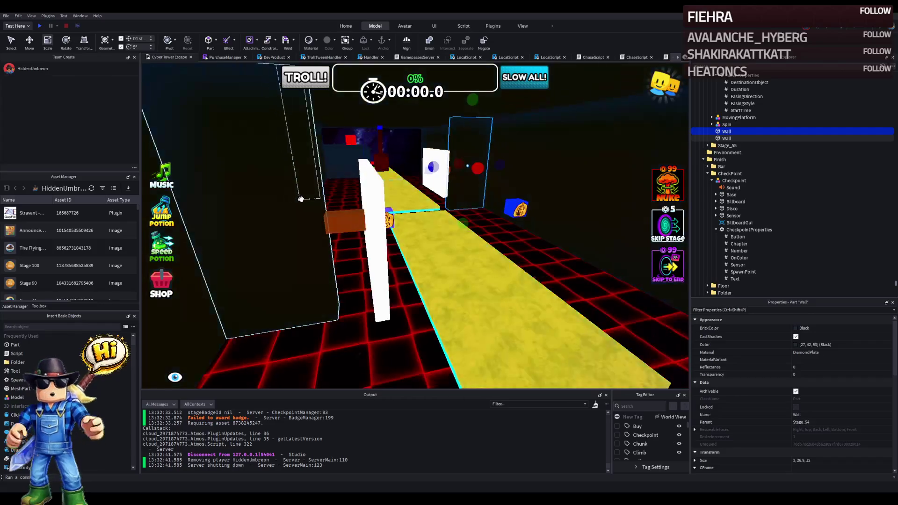
Step: Undo an accidental stretch, widen the right-hand white wall to 14 studs, and start a new play-test
{"action": "left_click_drag", "start_coordinate": [329, 197], "coordinate": [337, 210]}
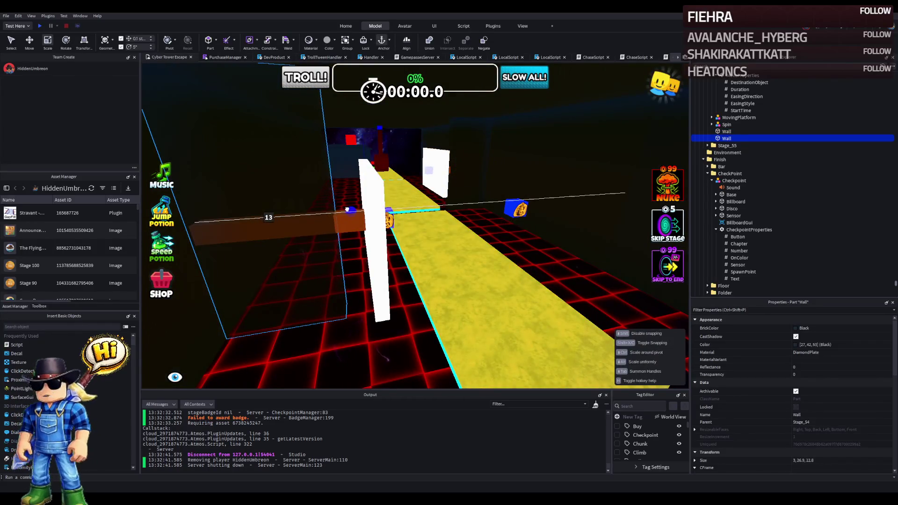
{"action": "left_click_drag", "start_coordinate": [356, 209], "coordinate": [365, 187]}
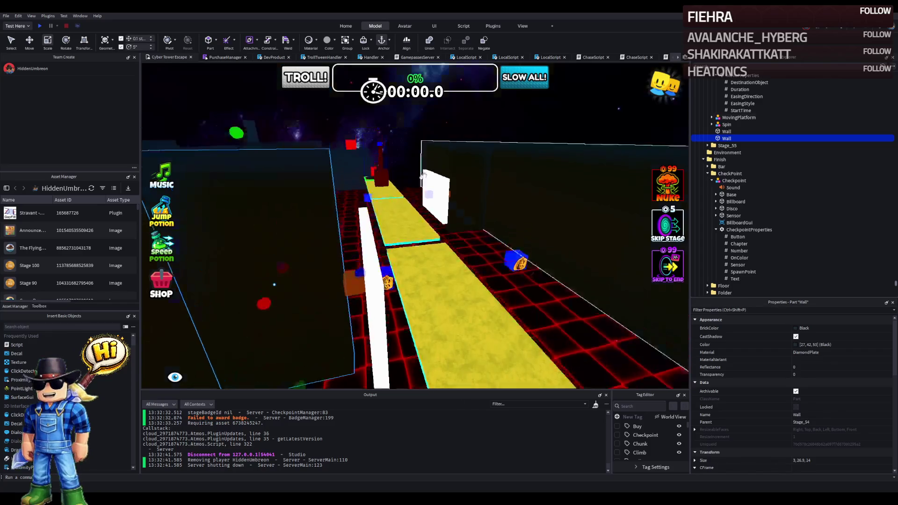
{"action": "key", "text": "ctrl+z"}
{"action": "key", "text": "w"}
{"action": "key", "text": "w"}
{"action": "key", "text": "w"}
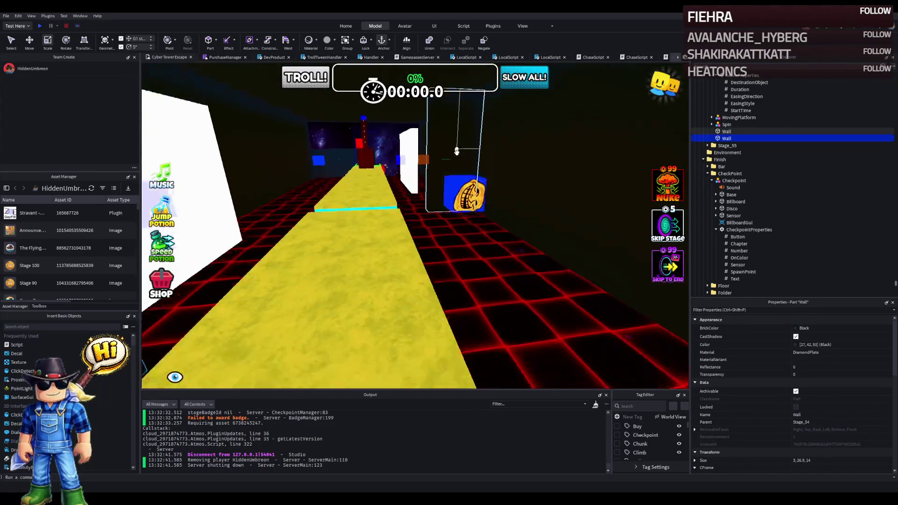
{"action": "left_click", "coordinate": [450, 160]}
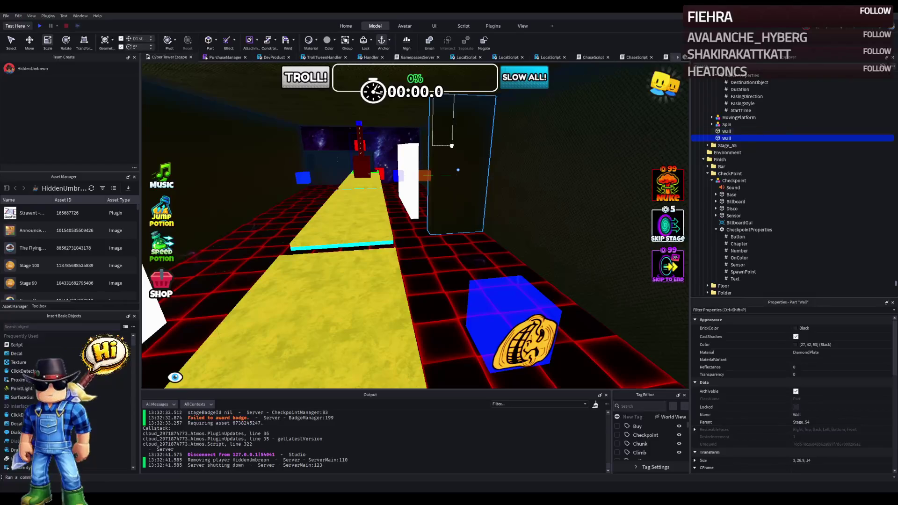
{"action": "left_click_drag", "start_coordinate": [461, 170], "coordinate": [405, 174]}
{"action": "key", "text": "w"}
{"action": "key", "text": "w"}
{"action": "key", "text": "w"}
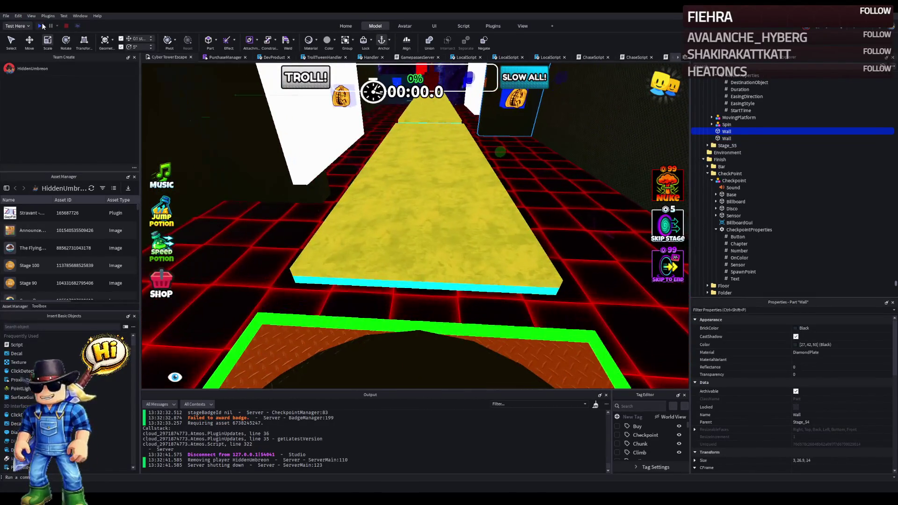
{"action": "left_click", "coordinate": [40, 26]}
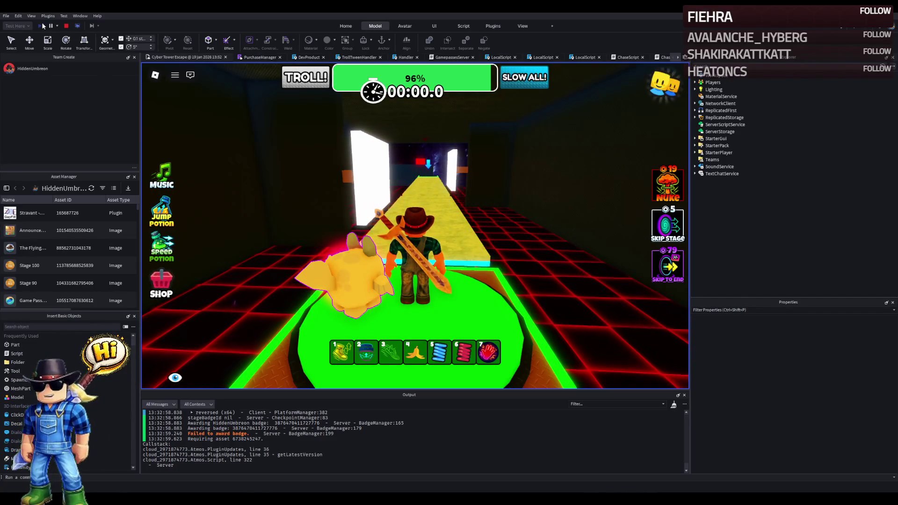
{"action": "key", "text": "w"}
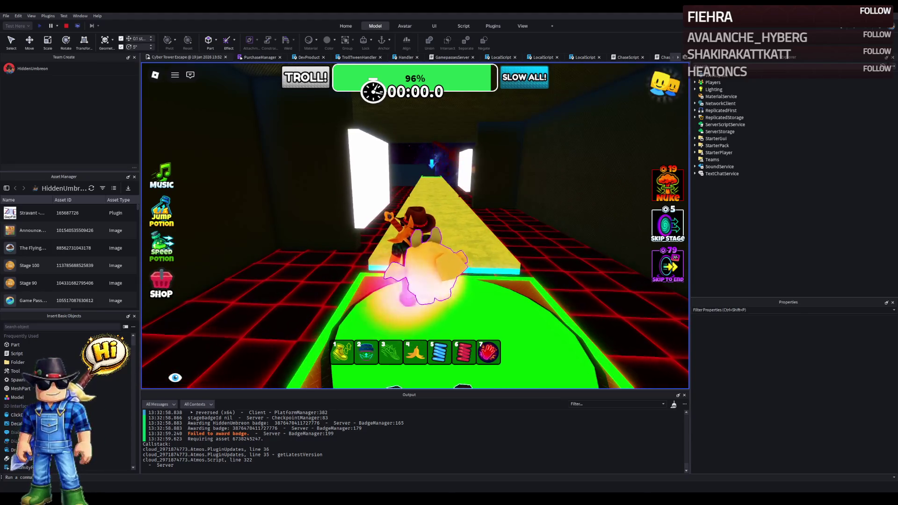
{"action": "key", "text": "Right"}
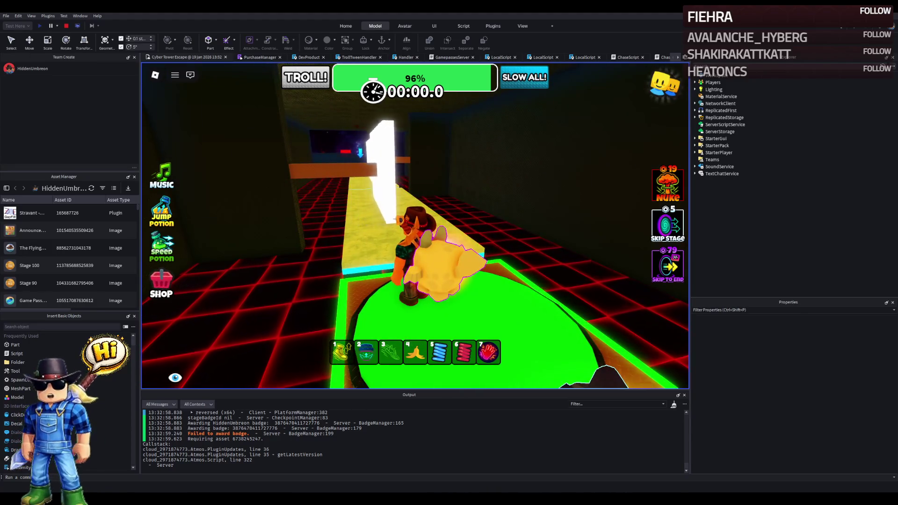
{"action": "key", "text": "Left"}
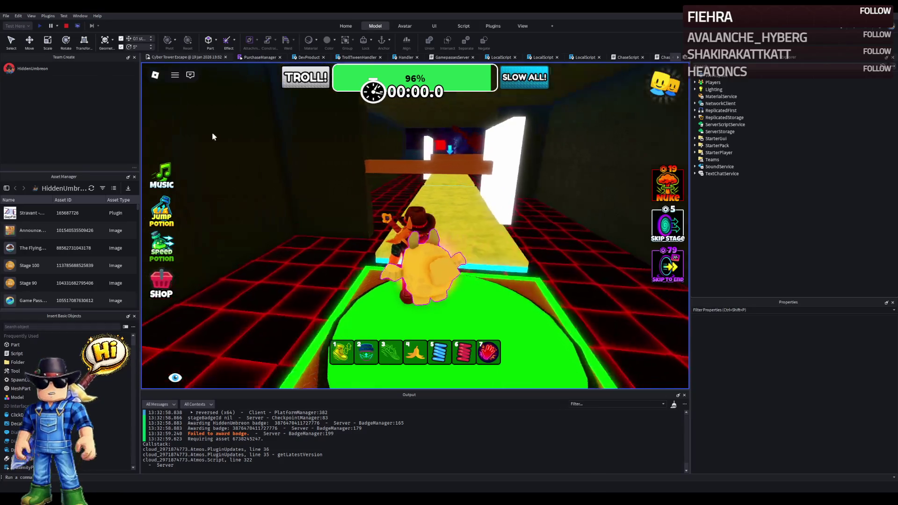
{"action": "key", "text": "Right"}
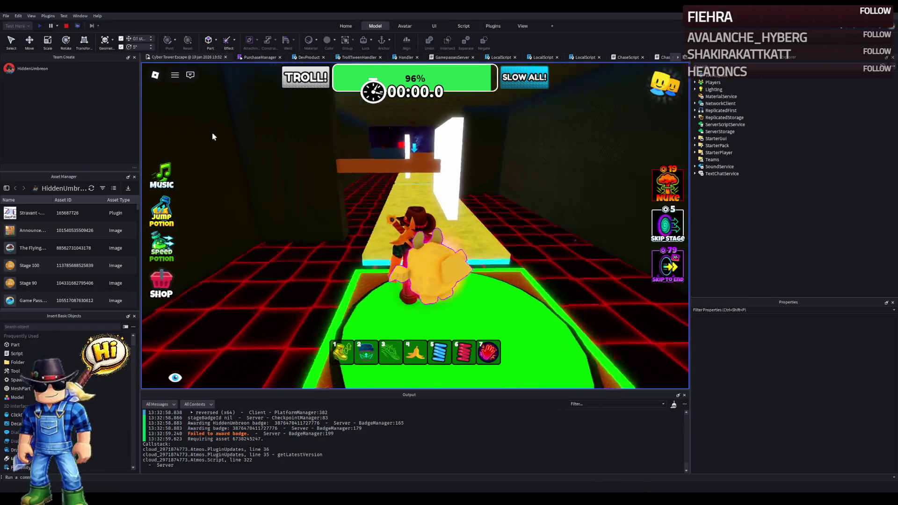
{"action": "key", "text": "Right"}
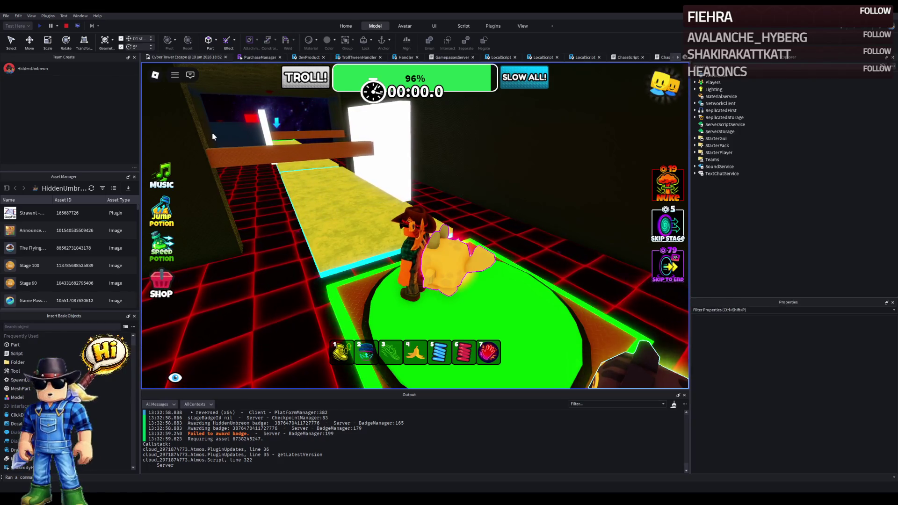
{"action": "key", "text": "Left"}
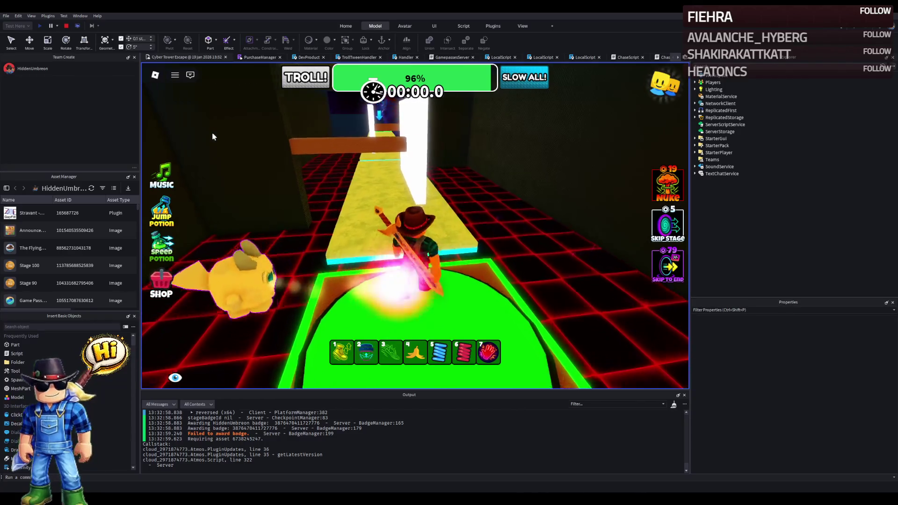
{"action": "key", "text": "w"}
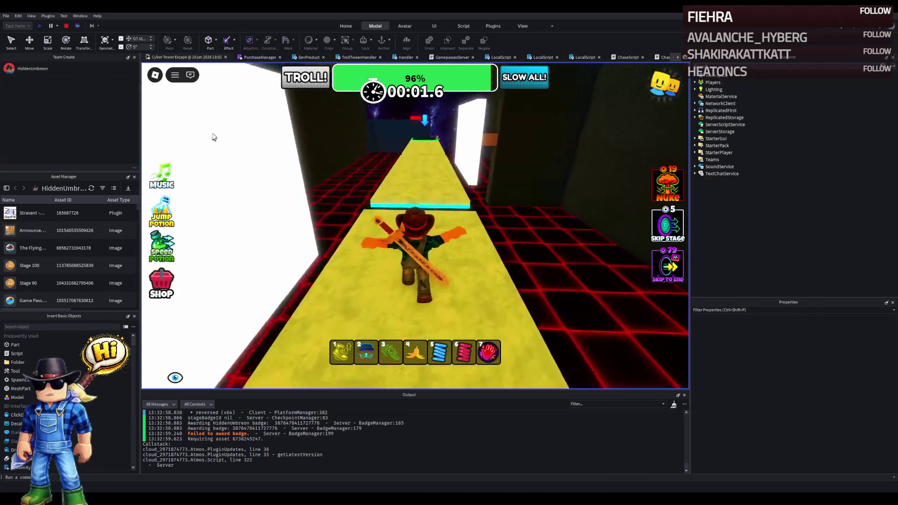
{"action": "key", "text": "w"}
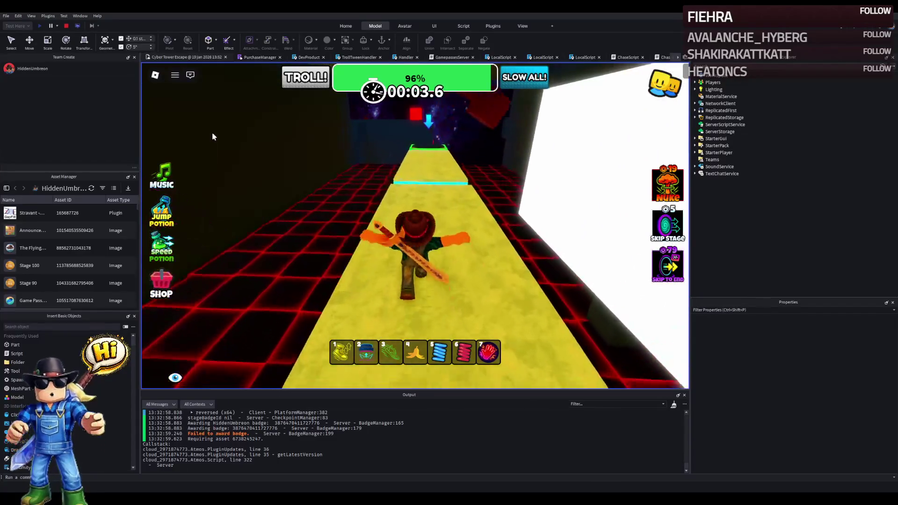
{"action": "key", "text": "w"}
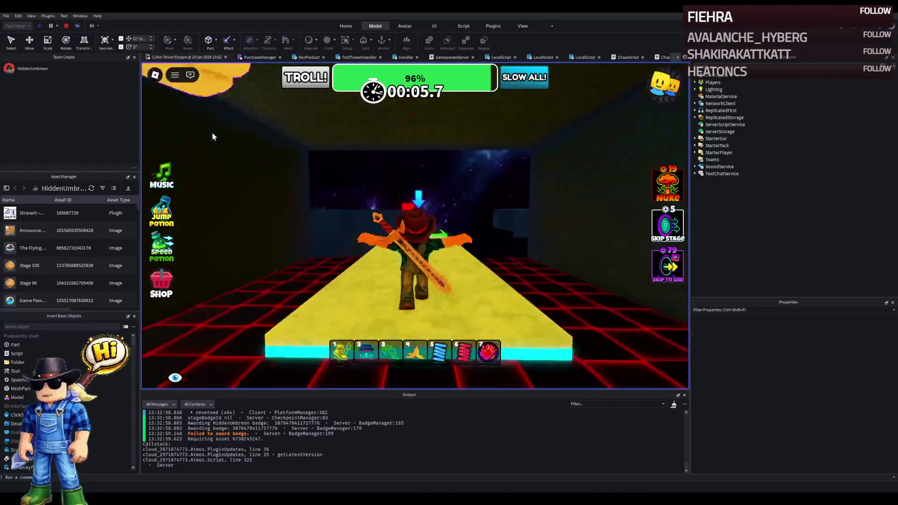
{"action": "key", "text": "w"}
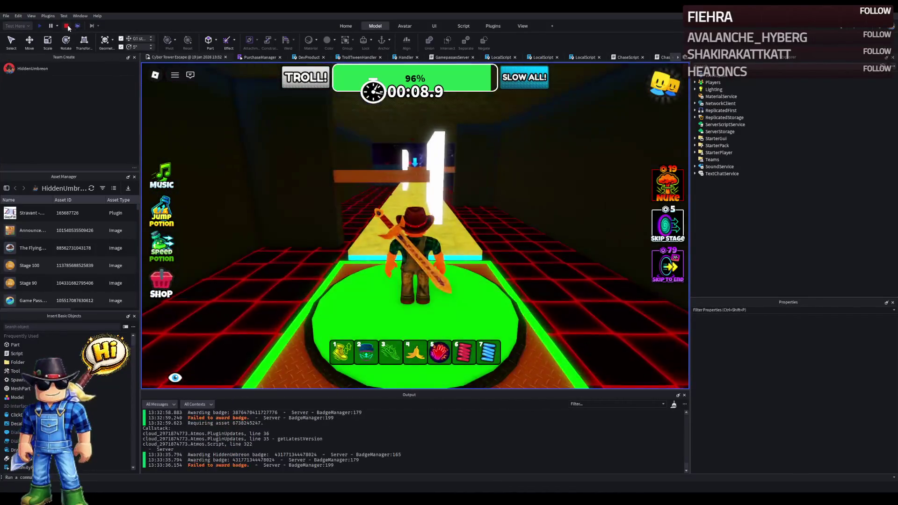
{"action": "key", "text": "shift+F5"}
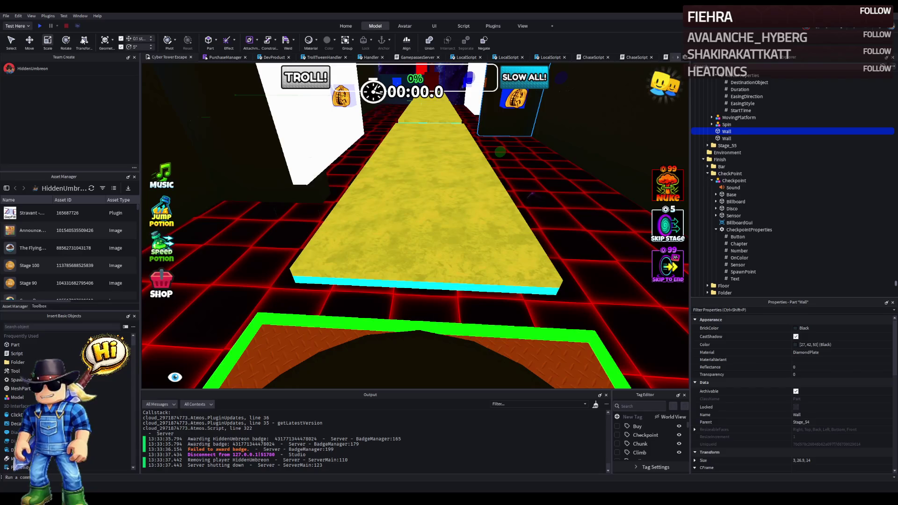
Step: Select the oversized black Roof plate and shrink it with the Scale handles
{"action": "key", "text": "w"}
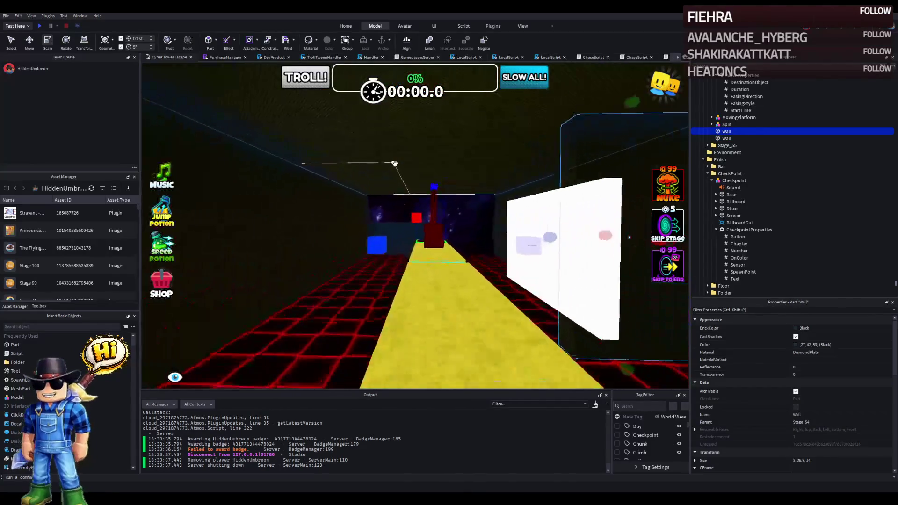
{"action": "left_click", "coordinate": [433, 175]}
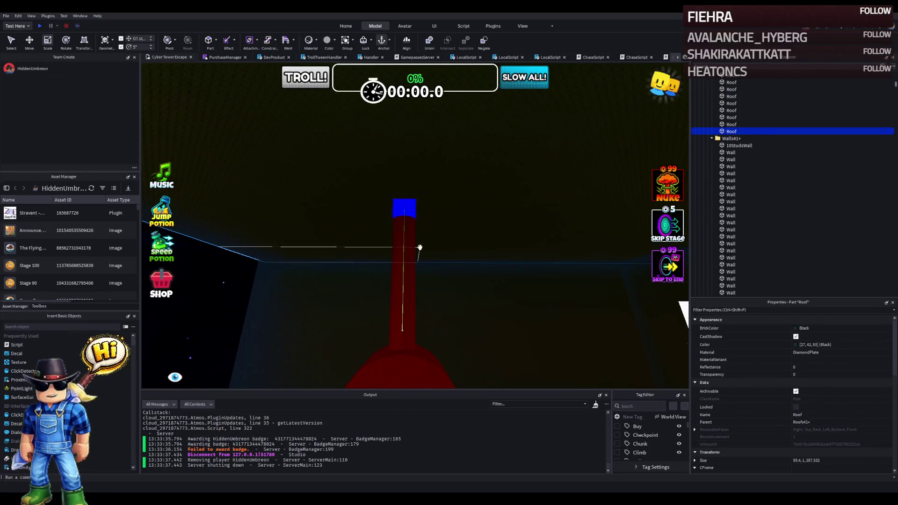
{"action": "left_click", "coordinate": [416, 248]}
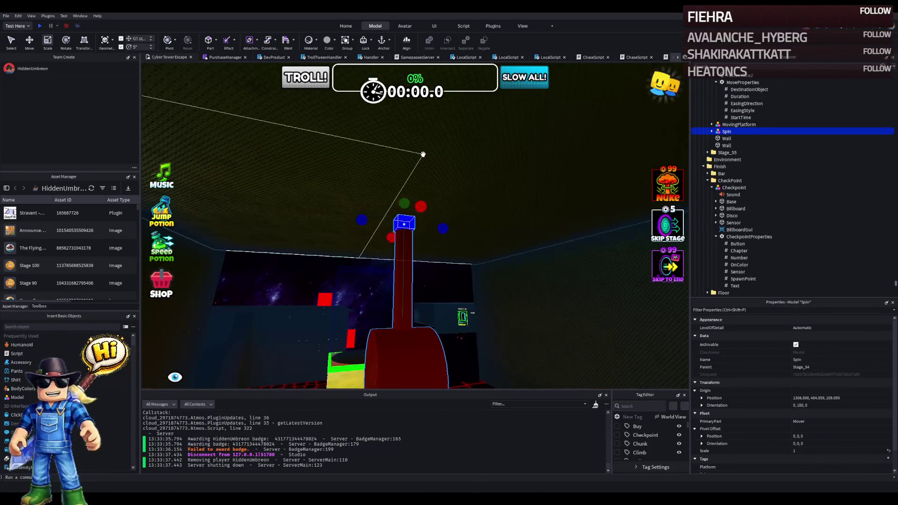
{"action": "left_click", "coordinate": [423, 154]}
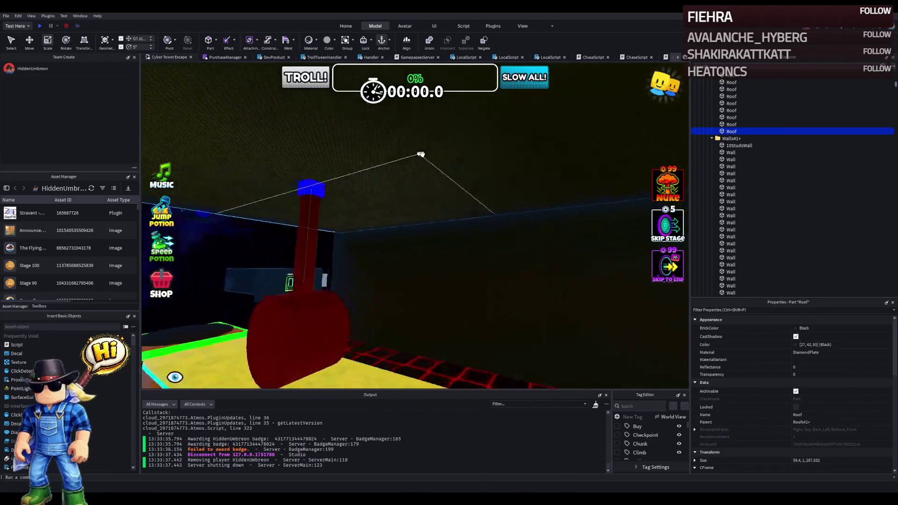
{"action": "key", "text": "w"}
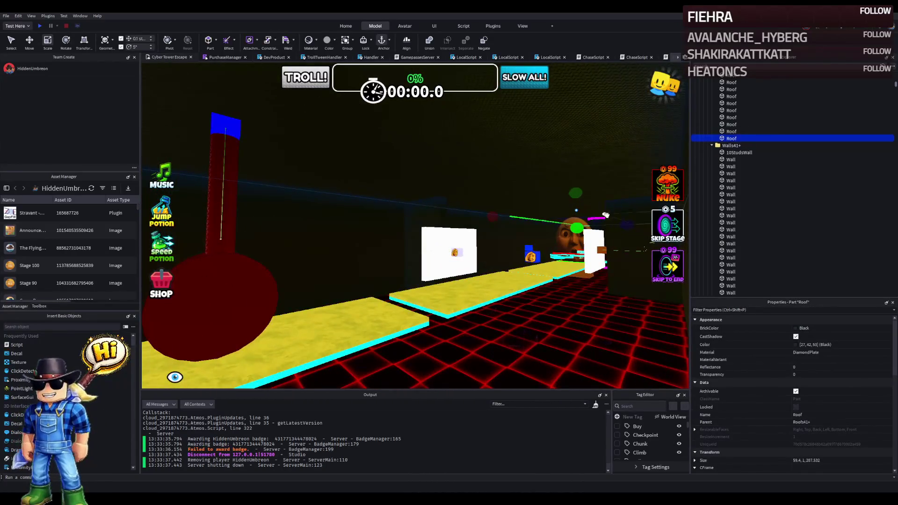
{"action": "scroll", "coordinate": [604, 226], "scroll_direction": "up", "scroll_amount": 5}
{"action": "mouse_move", "coordinate": [623, 227]}
{"action": "left_mouse_down"}
{"action": "mouse_move", "coordinate": [344, 120]}
{"action": "mouse_move", "coordinate": [358, 142]}
{"action": "mouse_move", "coordinate": [438, 190]}
{"action": "left_mouse_up"}
{"action": "left_click_drag", "start_coordinate": [243, 220], "coordinate": [264, 214]}
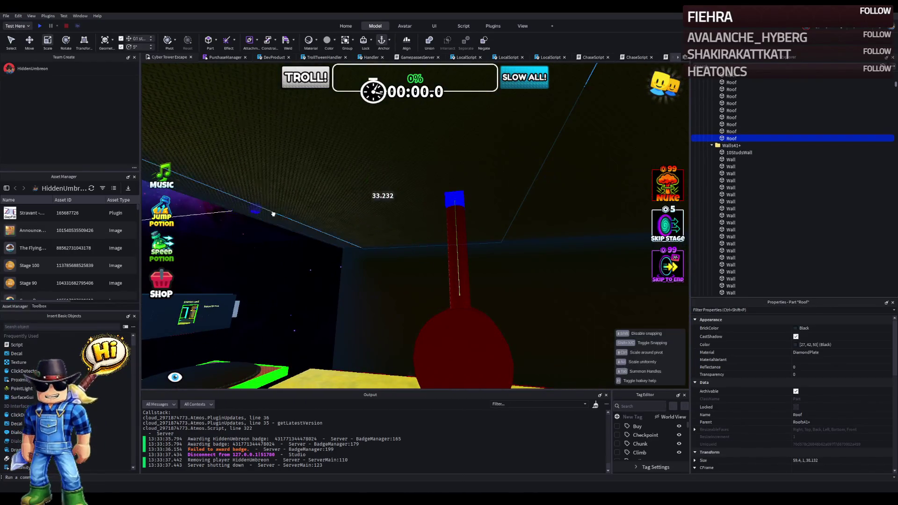
{"action": "mouse_move", "coordinate": [440, 216]}
{"action": "left_mouse_down"}
{"action": "mouse_move", "coordinate": [481, 168]}
{"action": "mouse_move", "coordinate": [493, 181]}
{"action": "left_mouse_up"}
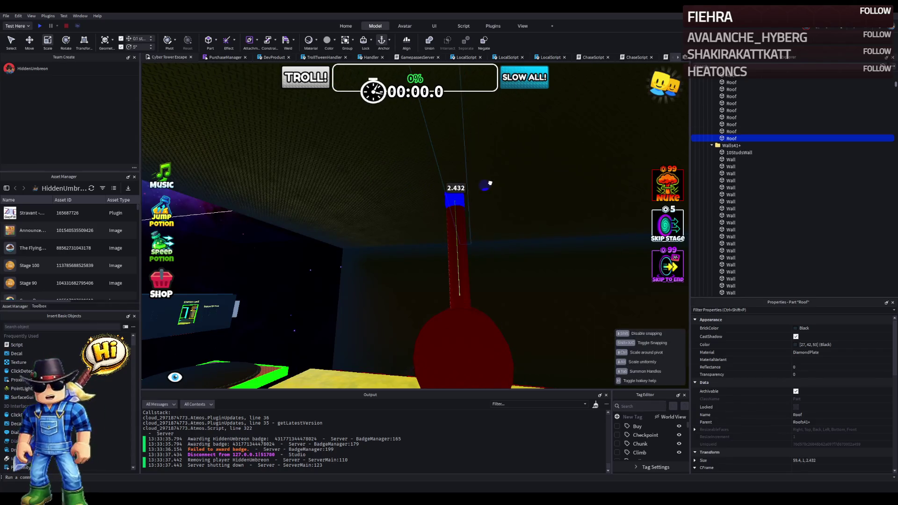
Step: Nudge the roof vertically and shrink its width to 27.4
{"action": "key", "text": "ctrl+2"}
{"action": "left_click_drag", "start_coordinate": [331, 225], "coordinate": [333, 236]}
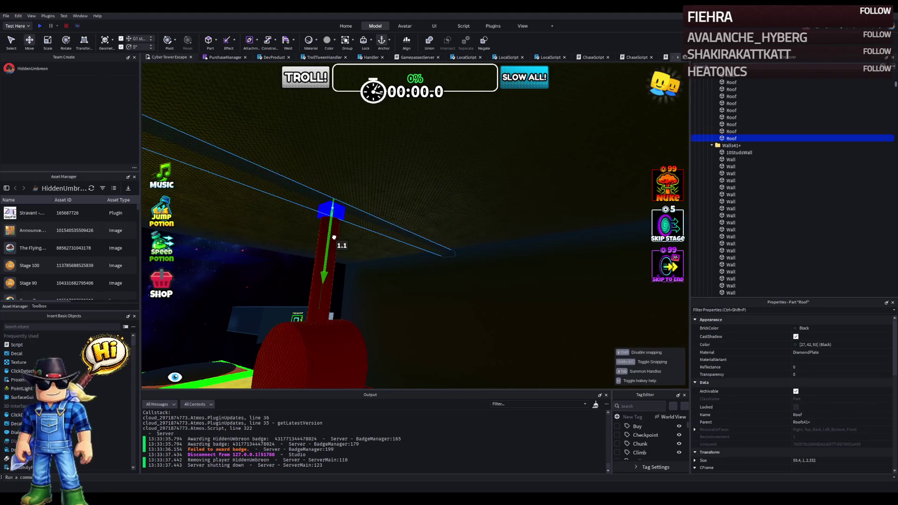
{"action": "key", "text": "ctrl+3"}
{"action": "mouse_move", "coordinate": [457, 255]}
{"action": "left_mouse_down"}
{"action": "mouse_move", "coordinate": [411, 240]}
{"action": "mouse_move", "coordinate": [445, 256]}
{"action": "mouse_move", "coordinate": [470, 251]}
{"action": "left_mouse_up"}
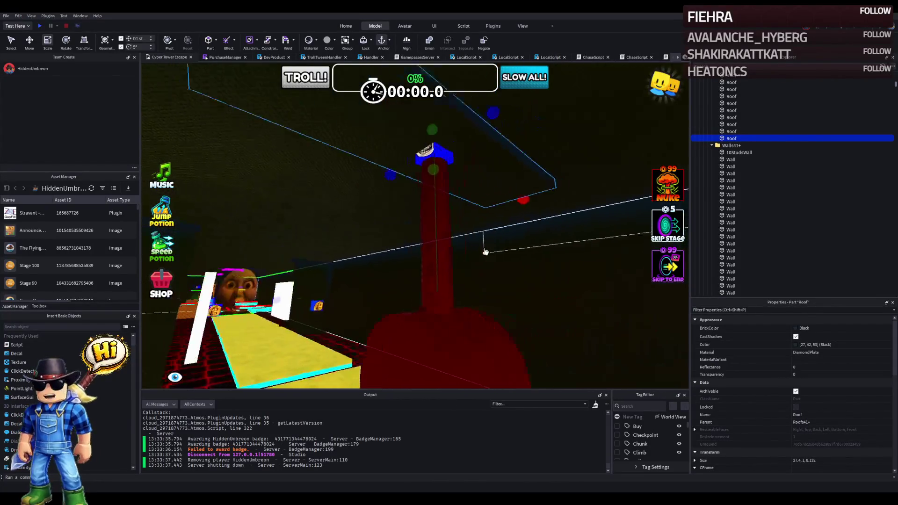
Step: Tilt the Spin hammer 45 degrees, then widen the roof to 32 and thicken it
{"action": "left_click", "coordinate": [374, 316]}
{"action": "key", "text": "ctrl+2"}
{"action": "left_click_drag", "start_coordinate": [409, 192], "coordinate": [425, 203]}
{"action": "left_click", "coordinate": [393, 202]}
{"action": "key", "text": "ctrl+3"}
{"action": "left_click_drag", "start_coordinate": [332, 222], "coordinate": [331, 223]}
Step: Trial-rotate the Spin model, undo it, then swing it about 90 degrees to check reach
{"action": "left_click", "coordinate": [327, 248]}
{"action": "key", "text": "ctrl+4"}
{"action": "mouse_move", "coordinate": [377, 194]}
{"action": "left_mouse_down"}
{"action": "mouse_move", "coordinate": [413, 175]}
{"action": "mouse_move", "coordinate": [480, 181]}
{"action": "left_mouse_up"}
{"action": "key", "text": "ctrl+z"}
{"action": "left_click", "coordinate": [451, 181]}
{"action": "left_click", "coordinate": [327, 243]}
{"action": "key", "text": "ctrl+4"}
{"action": "mouse_move", "coordinate": [358, 161]}
{"action": "left_mouse_down"}
{"action": "mouse_move", "coordinate": [375, 190]}
{"action": "mouse_move", "coordinate": [392, 152]}
{"action": "left_mouse_up"}
Step: Stretch the roof to about 39 studs, then trial-rotate Spin beneath it and undo
{"action": "left_click", "coordinate": [452, 178]}
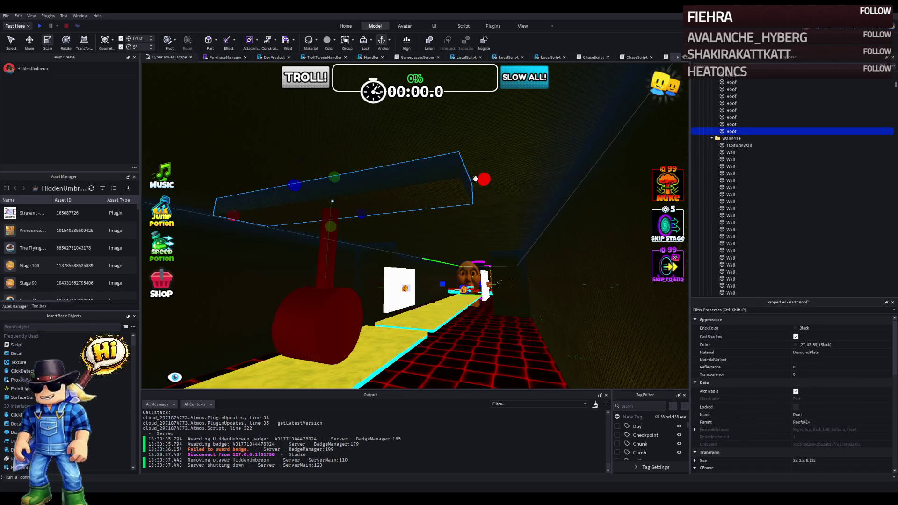
{"action": "left_click_drag", "start_coordinate": [475, 178], "coordinate": [504, 177]}
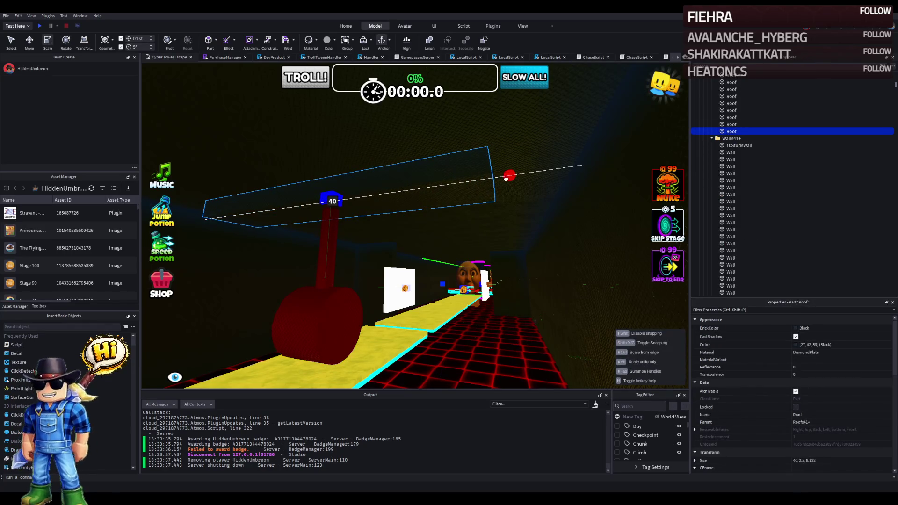
{"action": "left_click", "coordinate": [323, 304]}
{"action": "scroll", "coordinate": [358, 266], "scroll_direction": "up", "scroll_amount": 3}
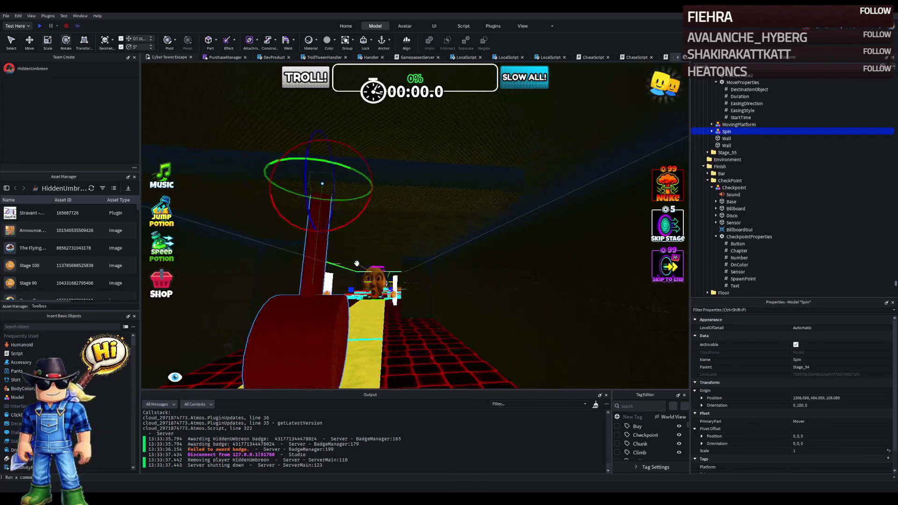
{"action": "left_click_drag", "start_coordinate": [344, 232], "coordinate": [465, 211]}
{"action": "key", "text": "ctrl+z"}
Step: Set the roof depth to 10 in Properties, giving a 40 × 2.5 × 10 plate
{"action": "left_click", "coordinate": [466, 211]}
{"action": "key", "text": "ctrl+3"}
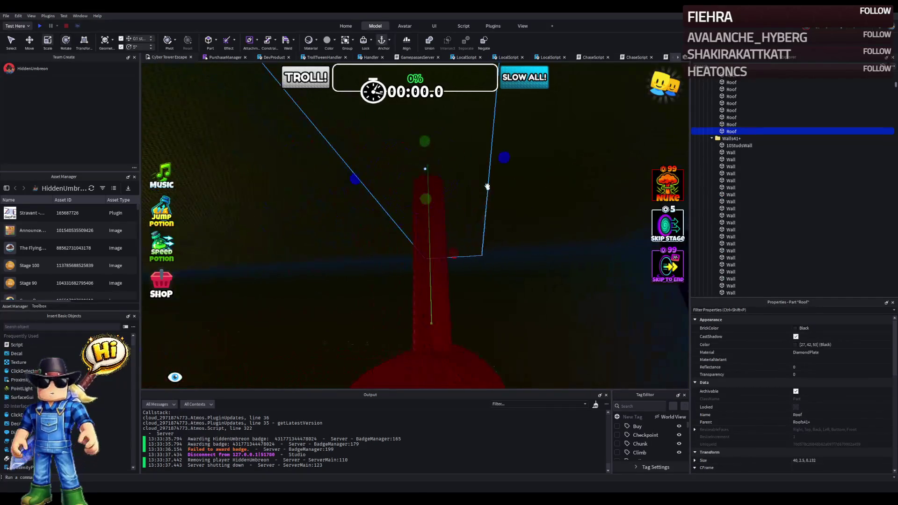
{"action": "left_click_drag", "start_coordinate": [516, 161], "coordinate": [516, 161]}
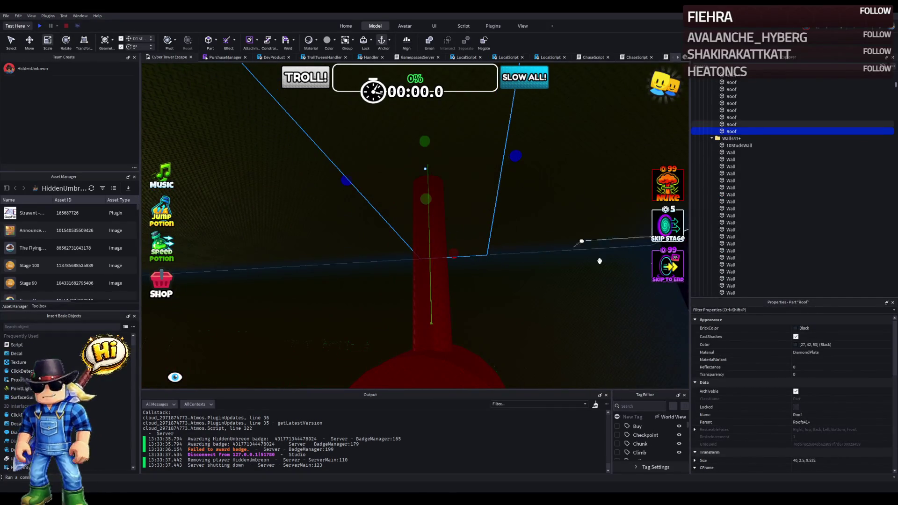
{"action": "left_click", "coordinate": [827, 460]}
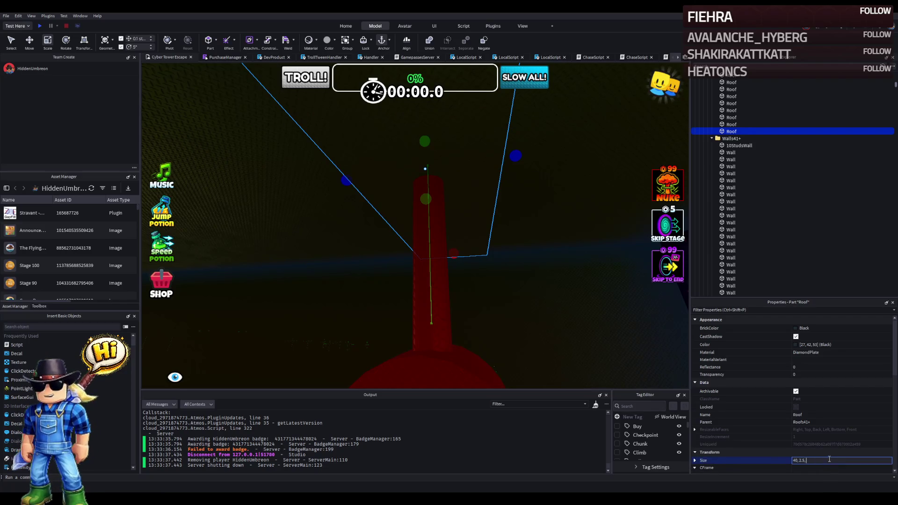
{"action": "type", "text": "10"}
{"action": "key", "text": "Return"}
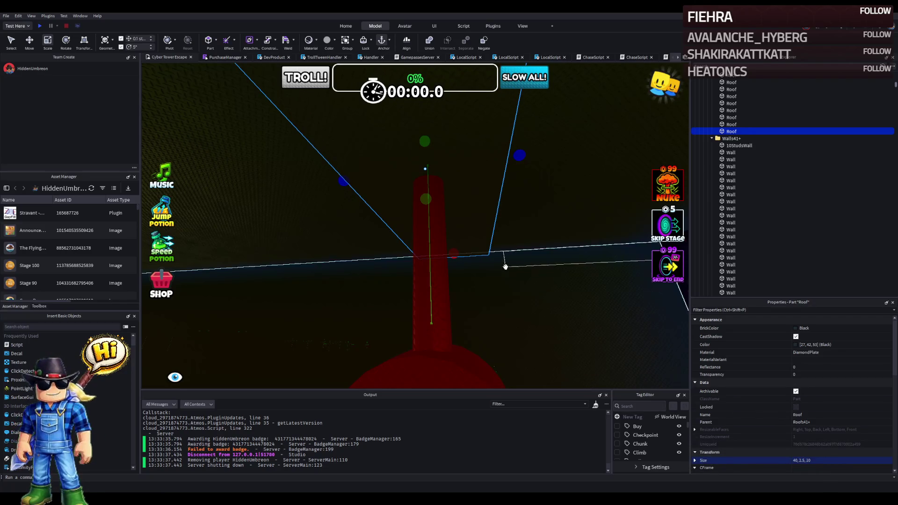
{"action": "left_click", "coordinate": [540, 268]}
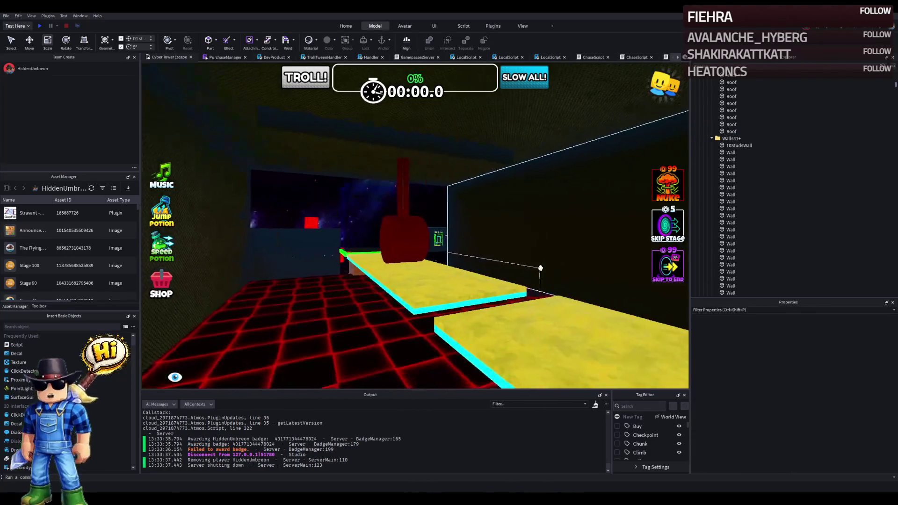
{"action": "scroll", "coordinate": [541, 268], "scroll_direction": "up", "scroll_amount": 10}
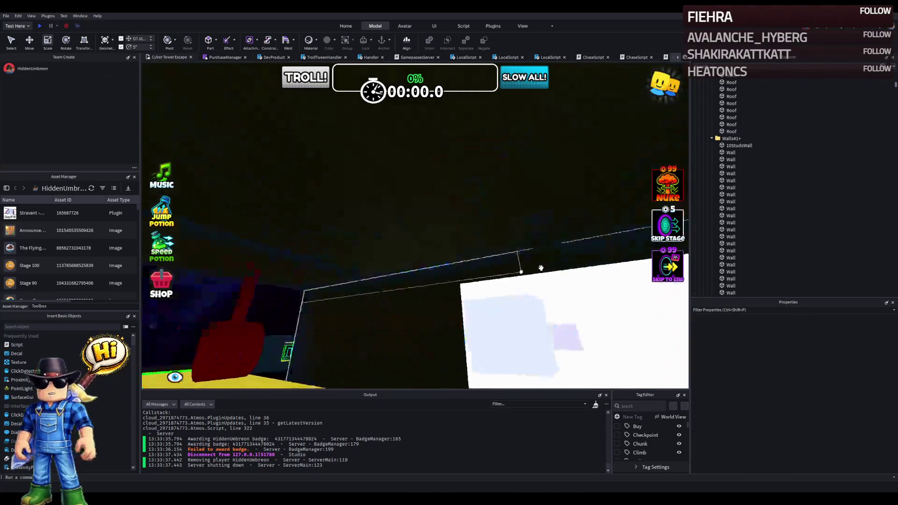
Step: Select the thin green neon strip and lengthen it to about 219 studs
{"action": "scroll", "coordinate": [541, 268], "scroll_direction": "down", "scroll_amount": 5}
{"action": "left_click", "coordinate": [513, 275]}
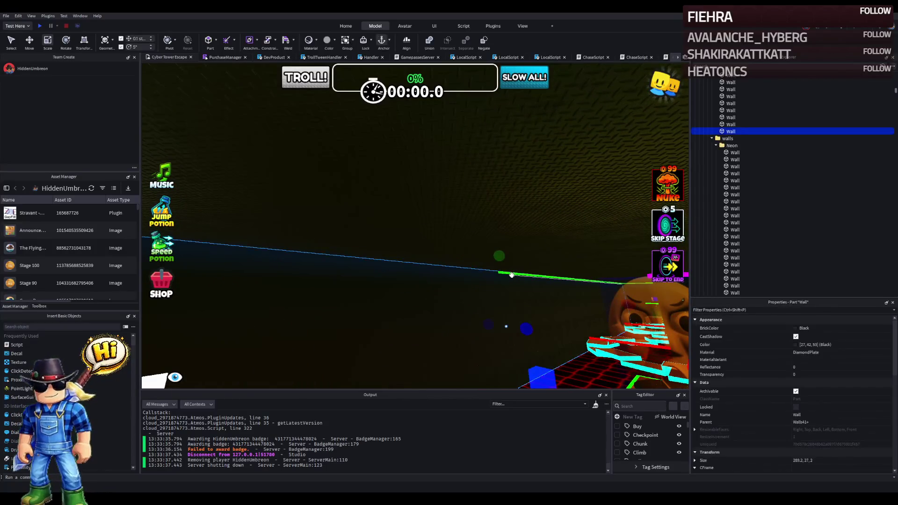
{"action": "scroll", "coordinate": [509, 273], "scroll_direction": "up", "scroll_amount": 5}
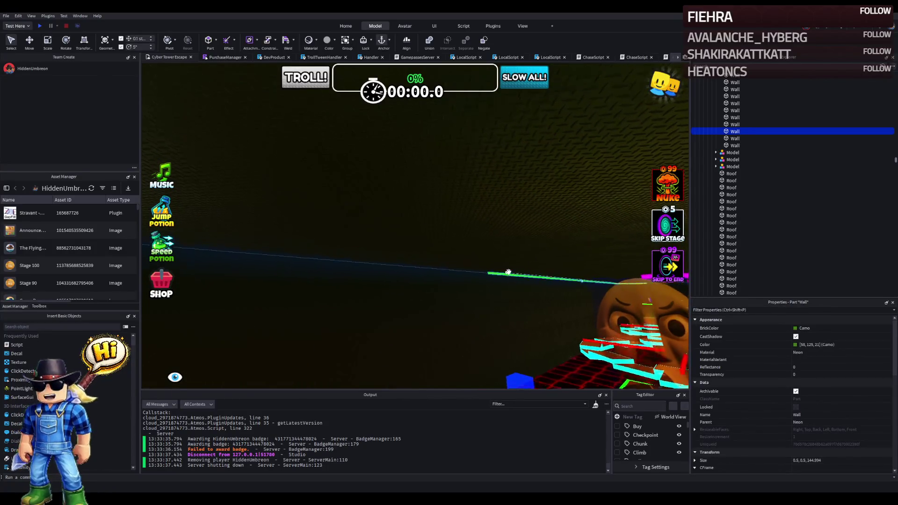
{"action": "left_click", "coordinate": [523, 270]}
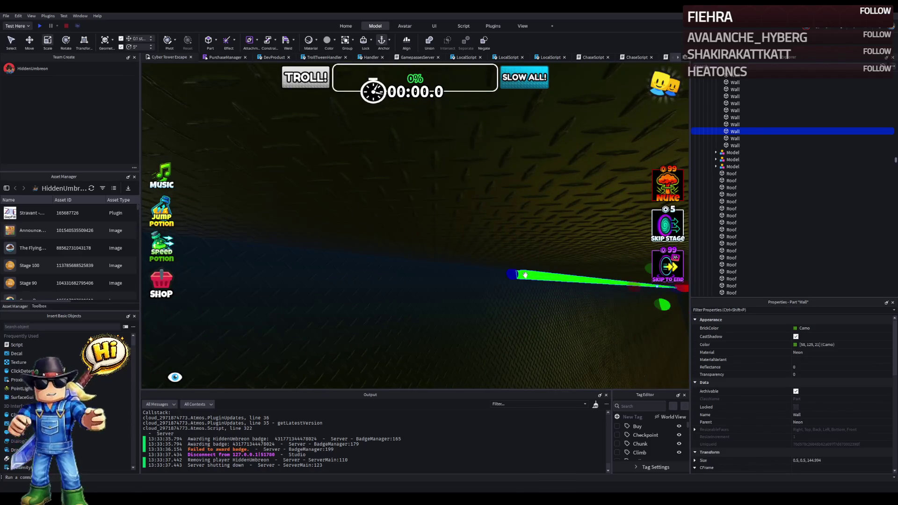
{"action": "left_click_drag", "start_coordinate": [524, 275], "coordinate": [414, 266]}
Step: Lengthen the green neon strip further to about 287 studs, fine-tuning its end
{"action": "right_click", "coordinate": [360, 267]}
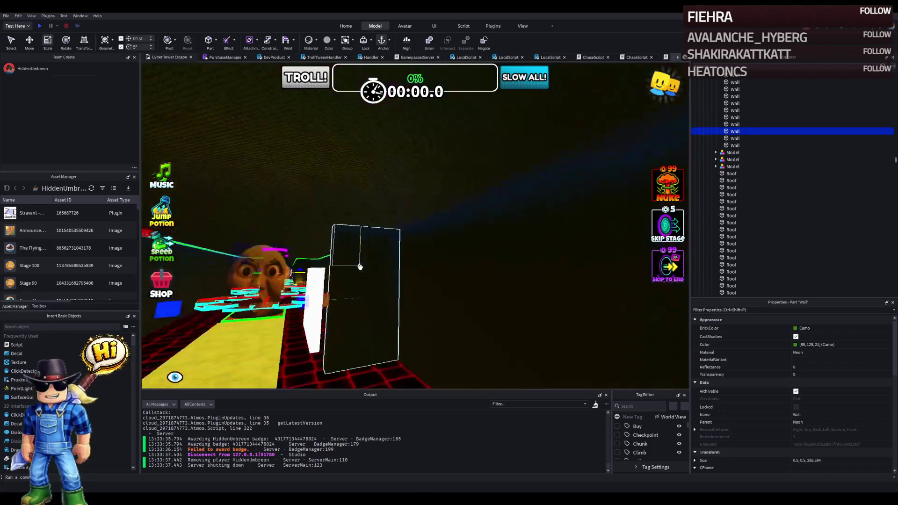
{"action": "right_click", "coordinate": [360, 268]}
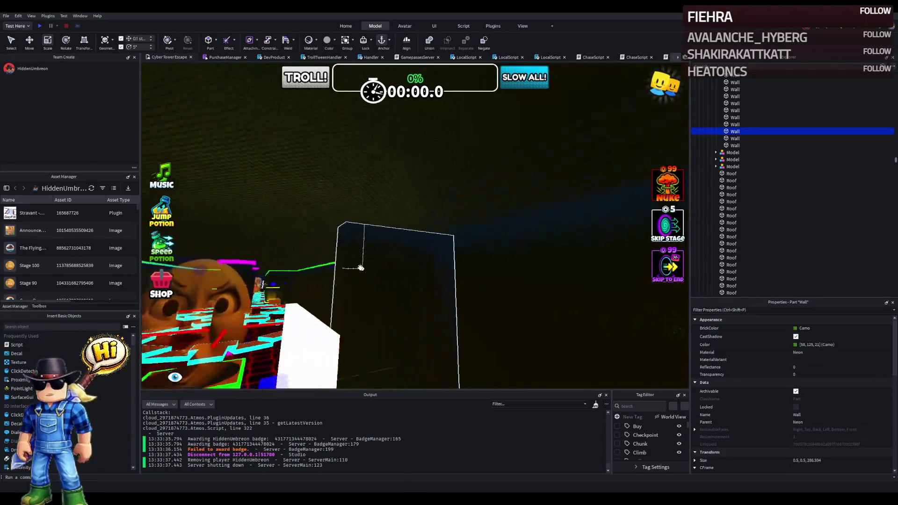
{"action": "left_click", "coordinate": [358, 249]}
{"action": "left_click", "coordinate": [367, 250]}
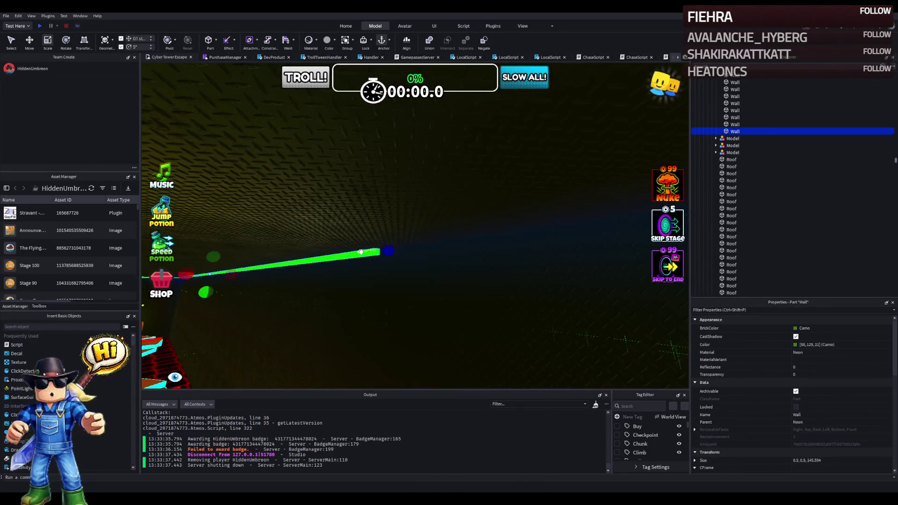
{"action": "left_click_drag", "start_coordinate": [395, 247], "coordinate": [396, 246]}
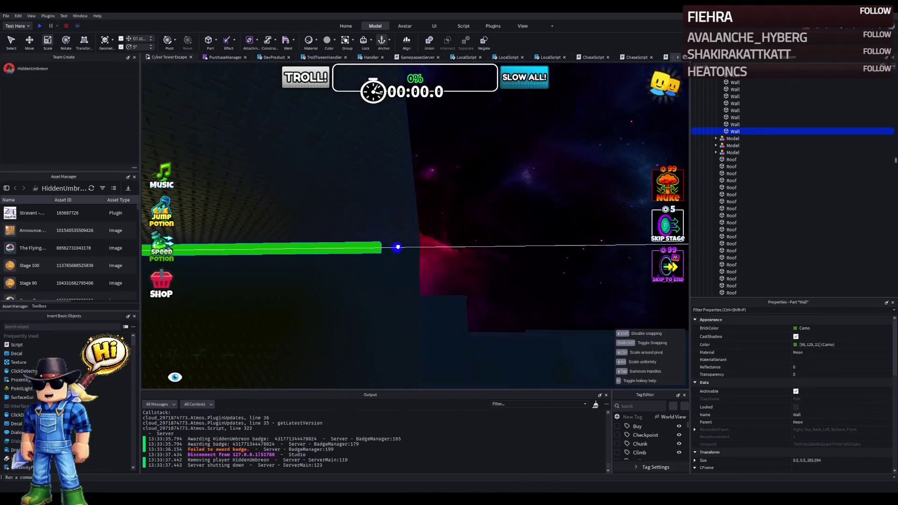
{"action": "key", "text": "w"}
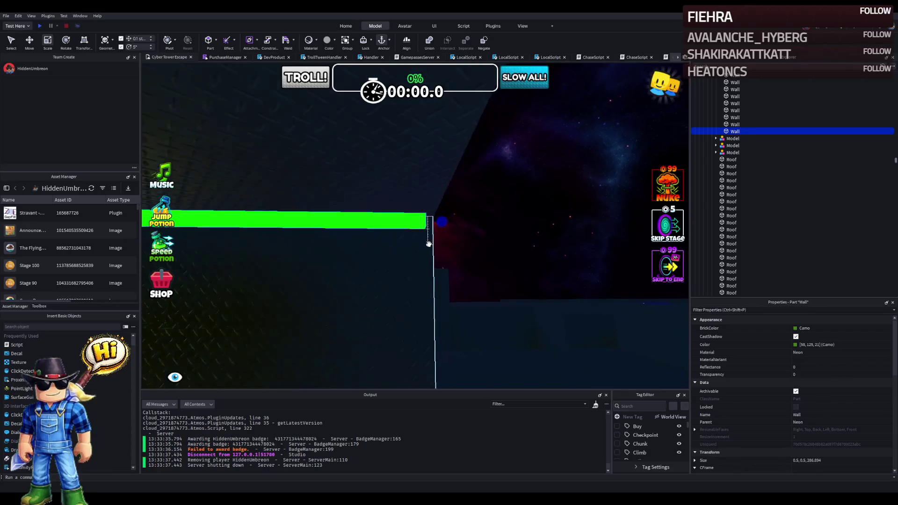
{"action": "left_click_drag", "start_coordinate": [415, 218], "coordinate": [413, 217]}
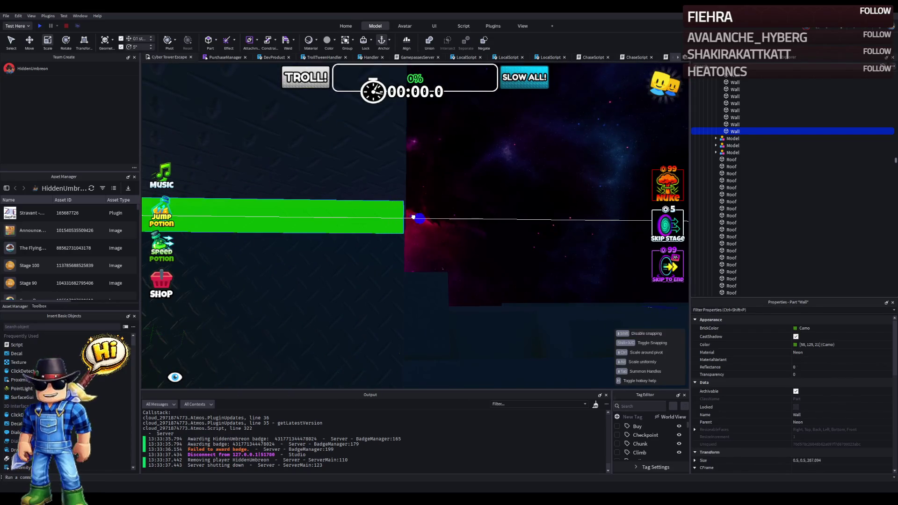
Step: Fly down the course along the yellow path and select the dark diamond-plate wall
{"action": "key", "text": "w"}
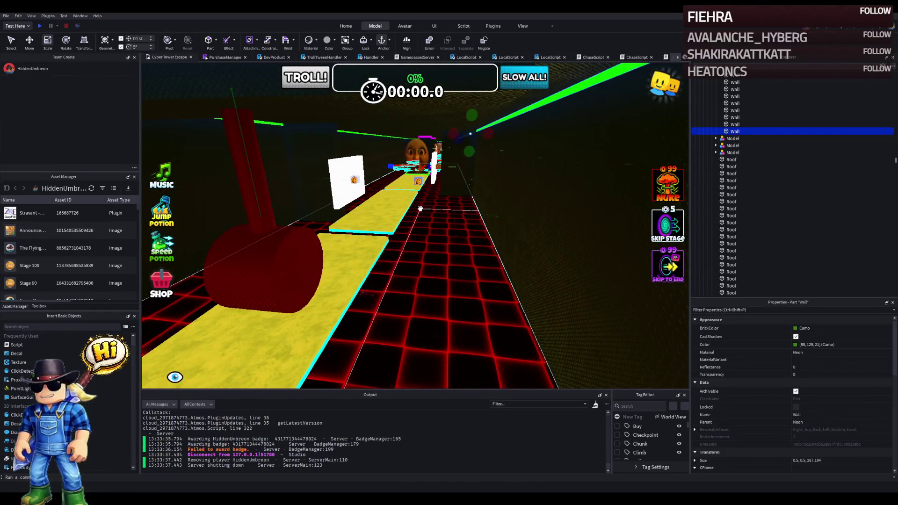
{"action": "key", "text": "w"}
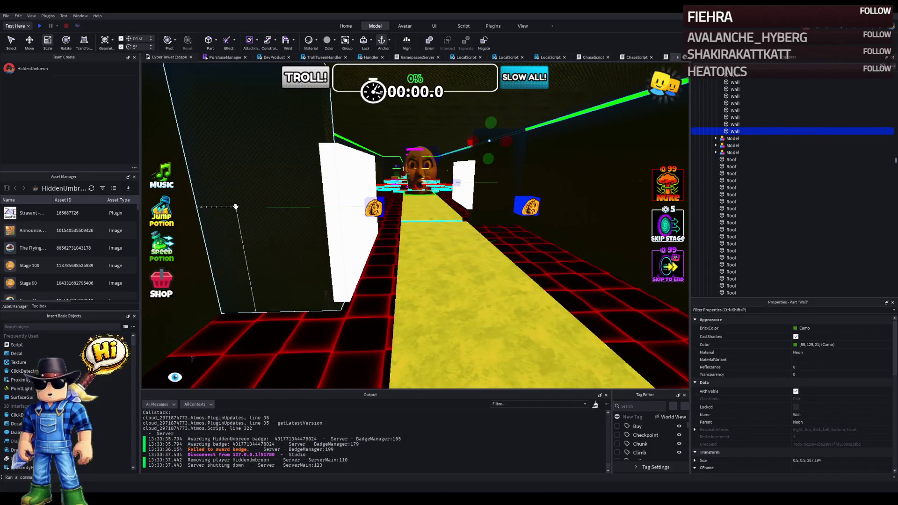
{"action": "key", "text": "w"}
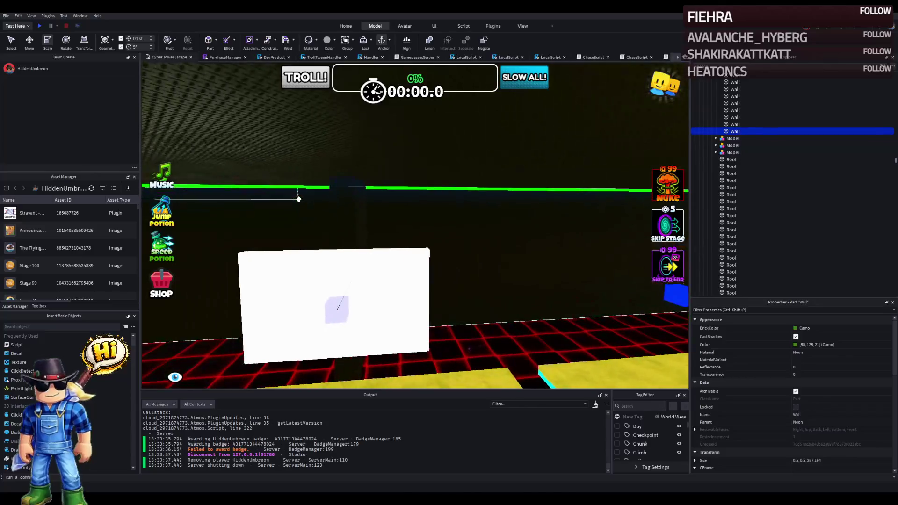
{"action": "key", "text": "w"}
{"action": "key", "text": "w"}
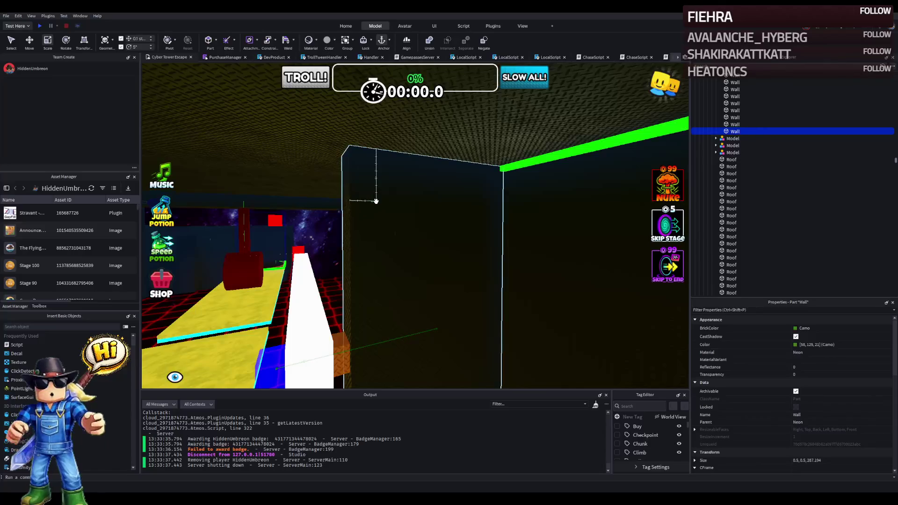
{"action": "key", "text": "s"}
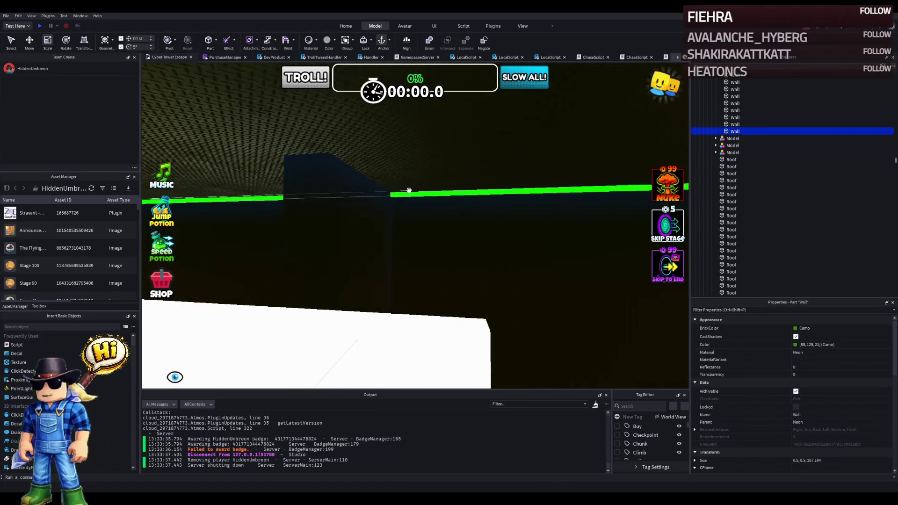
{"action": "left_click", "coordinate": [354, 196]}
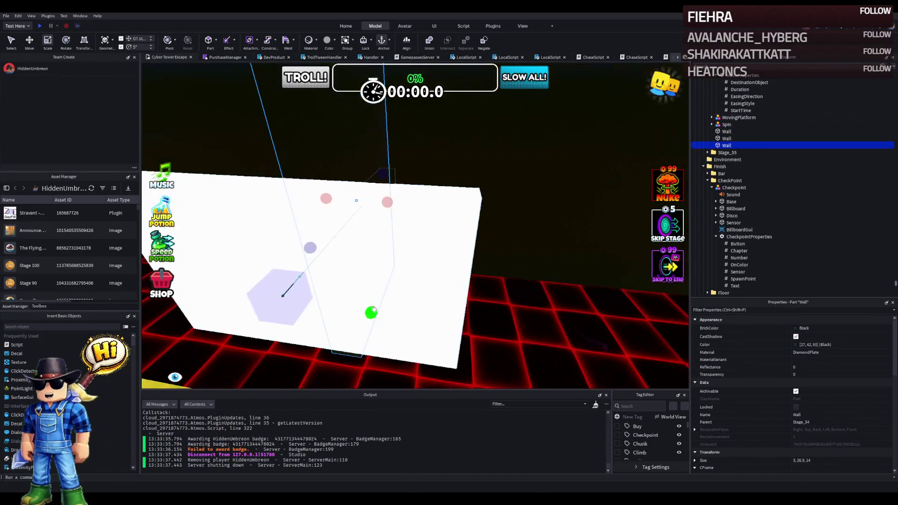
Step: Flatten the dark wall to 2.5 tall and set it to lime green
{"action": "left_click_drag", "start_coordinate": [366, 284], "coordinate": [366, 278]}
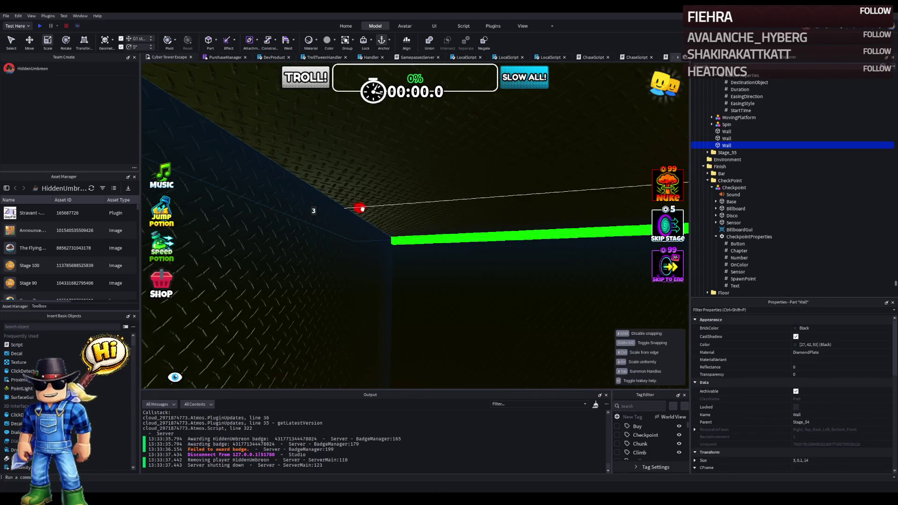
{"action": "left_click", "coordinate": [442, 241]}
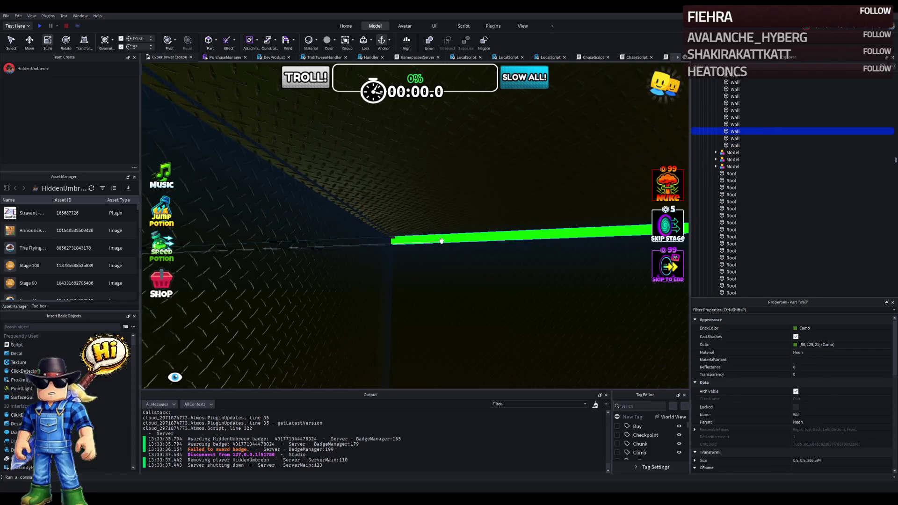
{"action": "left_click", "coordinate": [304, 180]}
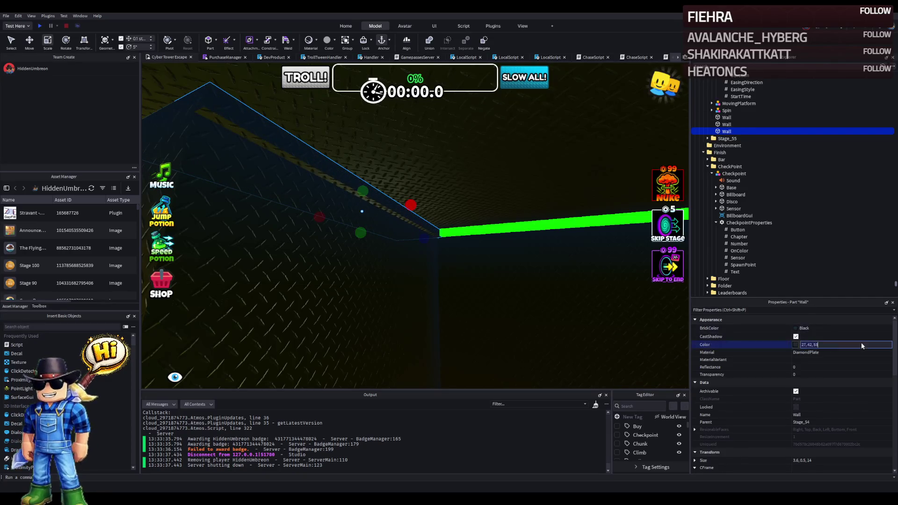
{"action": "key", "text": "ctrl+z"}
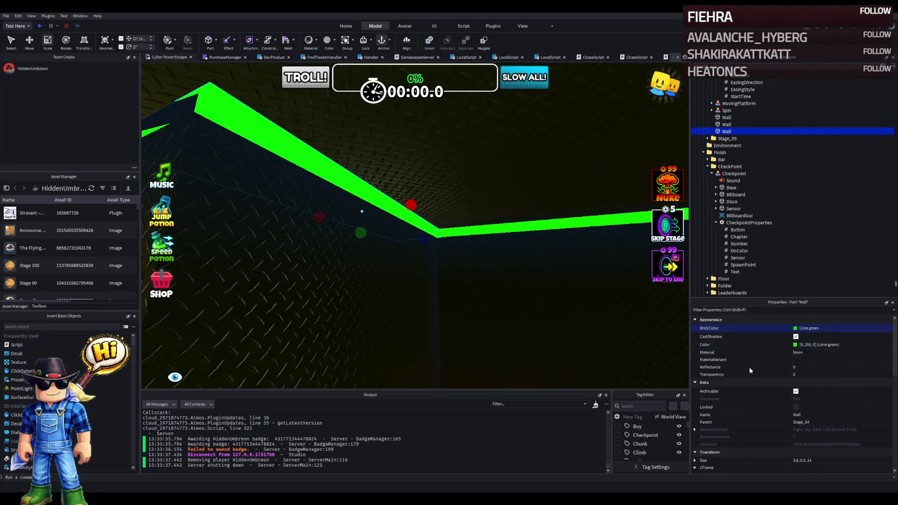
{"action": "scroll", "coordinate": [445, 250], "scroll_direction": "down", "scroll_amount": 5}
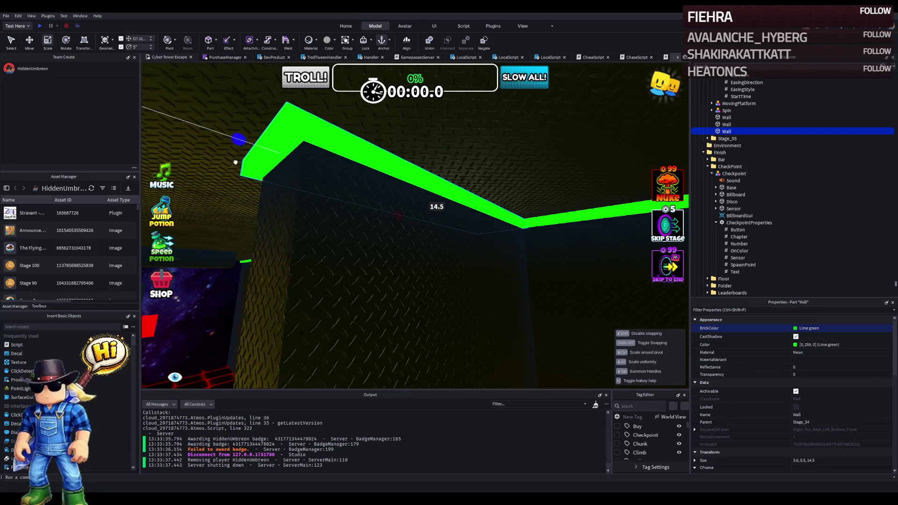
{"action": "scroll", "coordinate": [235, 163], "scroll_direction": "up", "scroll_amount": 5}
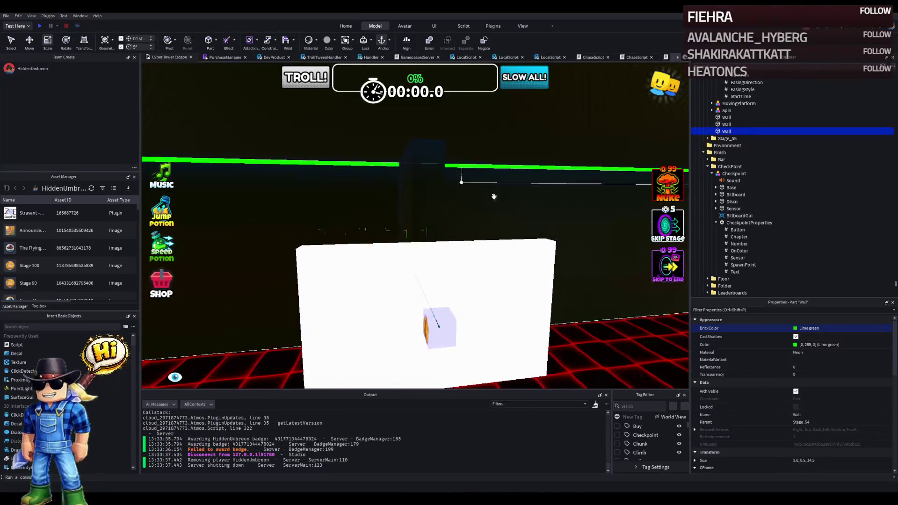
Step: Duplicate the wall, make the copy a 3.6 × 0.5 × 14.5 slab, and raise it to the wall top
{"action": "left_click", "coordinate": [847, 459]}
{"action": "left_click", "coordinate": [406, 171]}
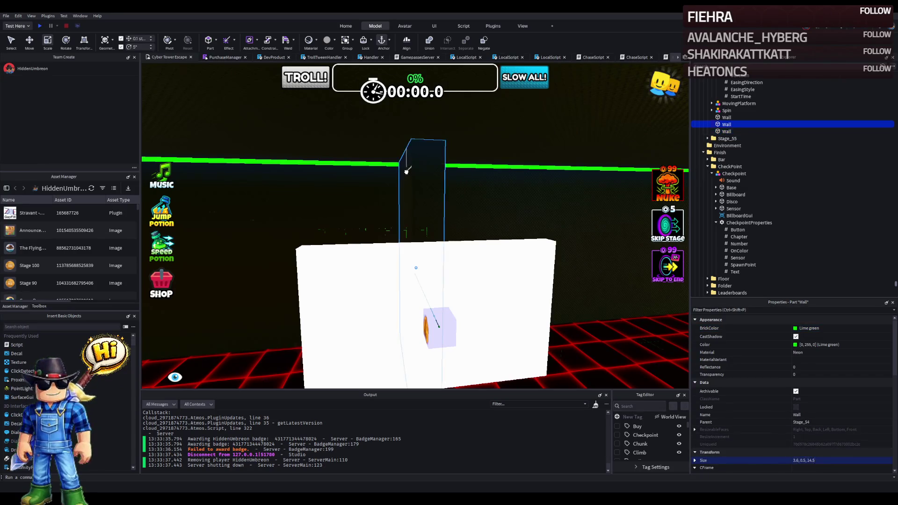
{"action": "key", "text": "ctrl+d"}
{"action": "key", "text": "Return"}
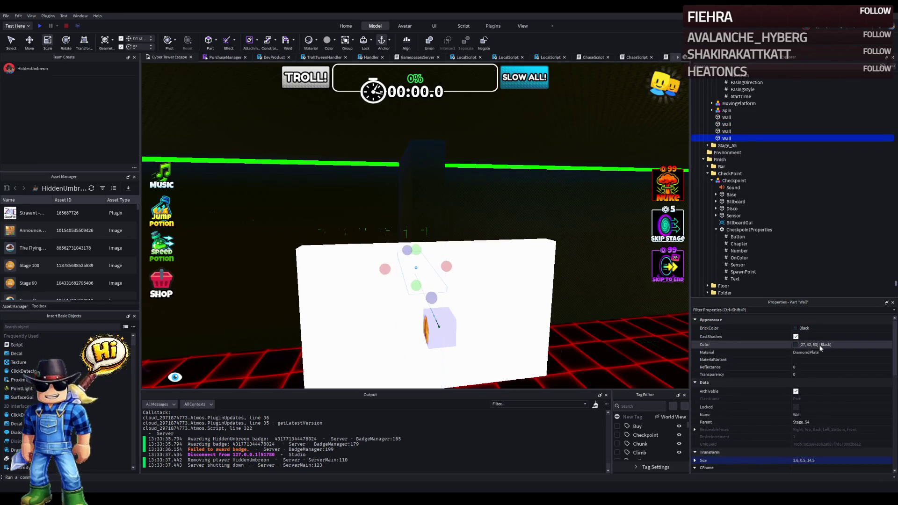
{"action": "key", "text": "ctrl+2"}
{"action": "key", "text": "a"}
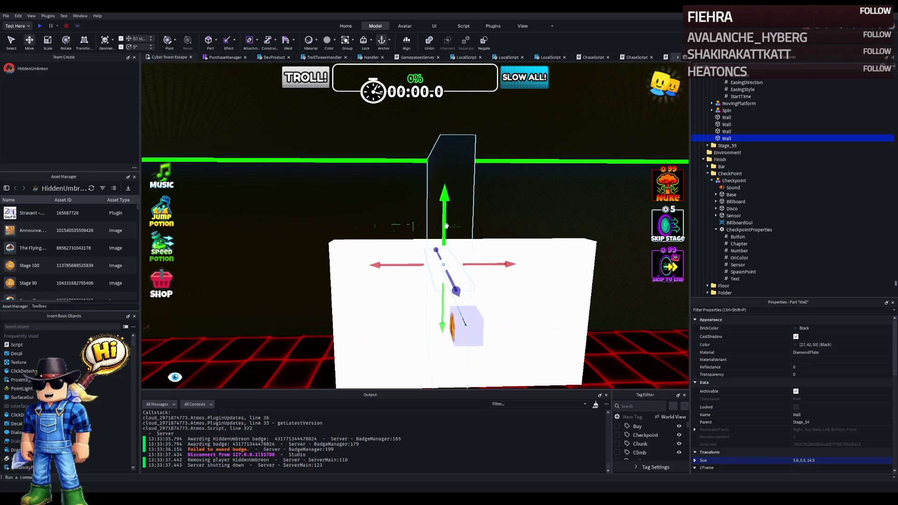
{"action": "left_click_drag", "start_coordinate": [446, 226], "coordinate": [491, 147]}
Step: Make the slab Lime green, then select a corridor wall and the roof slab
{"action": "left_click", "coordinate": [711, 327]}
{"action": "key", "text": "ctrl+v"}
{"action": "scroll", "coordinate": [574, 283], "scroll_direction": "down", "scroll_amount": 5}
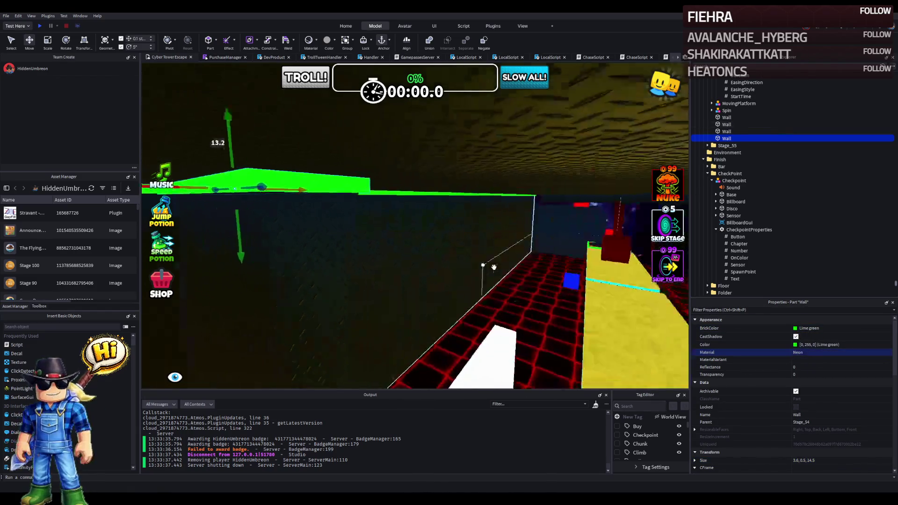
{"action": "left_click", "coordinate": [517, 277]}
{"action": "scroll", "coordinate": [517, 277], "scroll_direction": "up", "scroll_amount": 5}
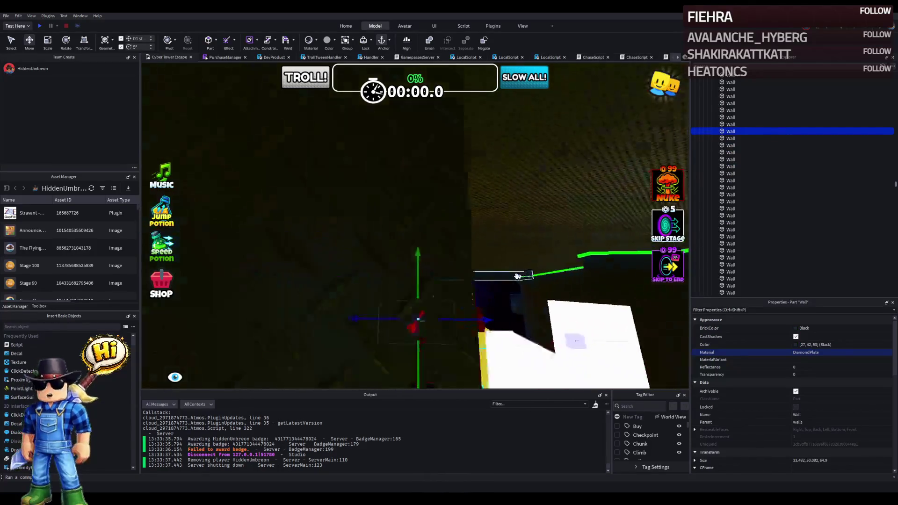
{"action": "scroll", "coordinate": [516, 277], "scroll_direction": "down", "scroll_amount": 5}
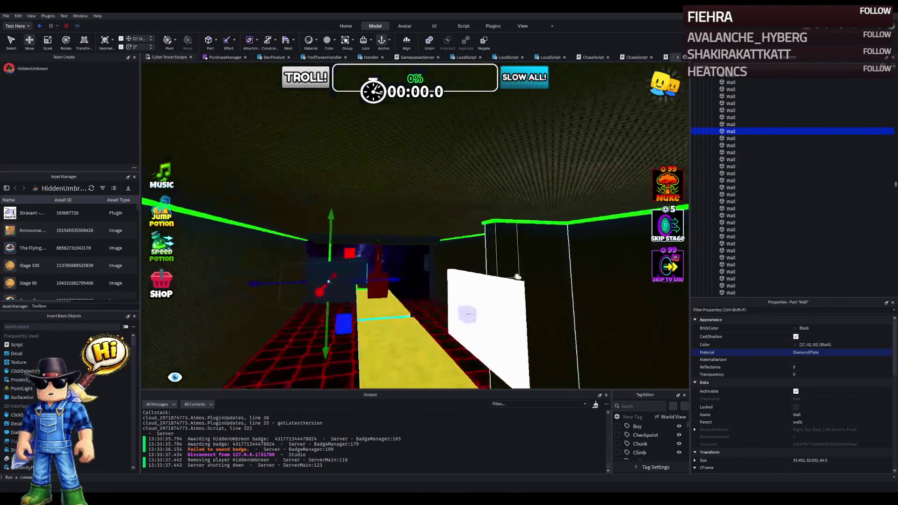
{"action": "scroll", "coordinate": [517, 277], "scroll_direction": "down", "scroll_amount": 5}
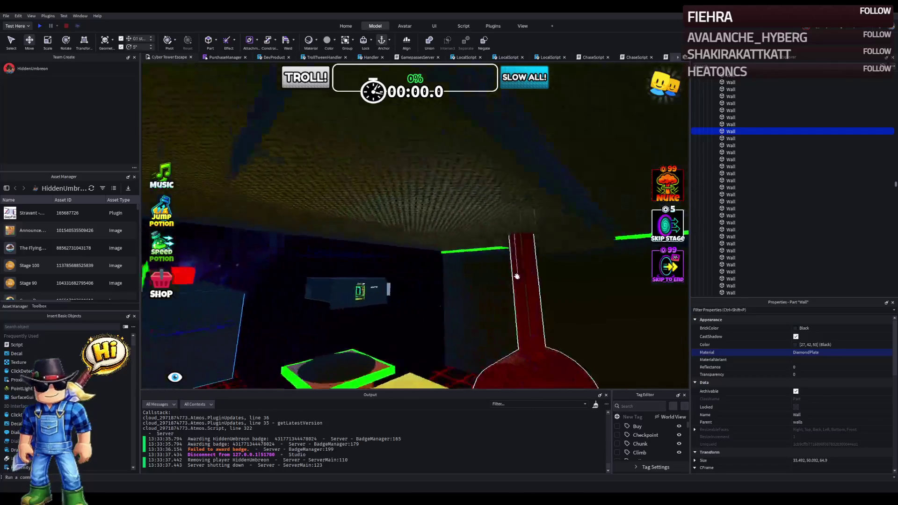
{"action": "left_click", "coordinate": [423, 216]}
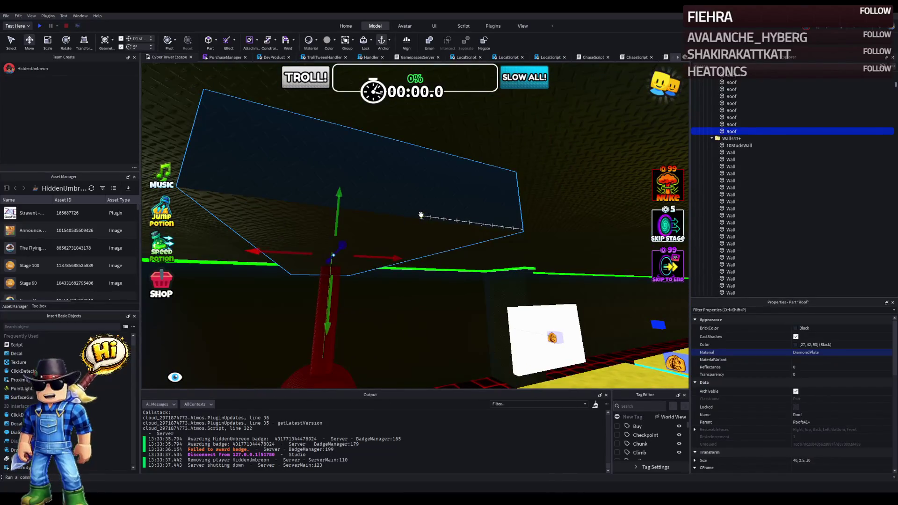
Step: Resize the roof slab's thickness and depth, and set its Material to Neon
{"action": "left_click_drag", "start_coordinate": [331, 299], "coordinate": [332, 302]}
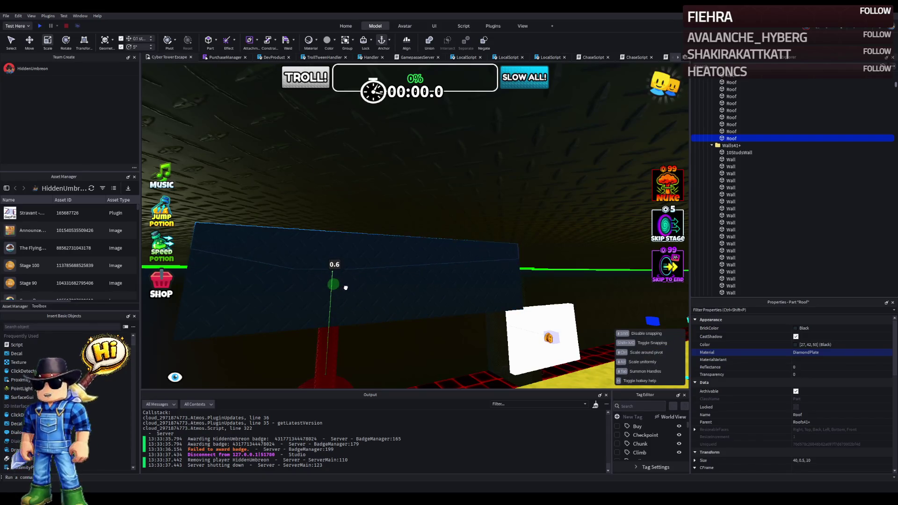
{"action": "left_click_drag", "start_coordinate": [347, 287], "coordinate": [349, 285]}
{"action": "left_click_drag", "start_coordinate": [395, 264], "coordinate": [416, 237]}
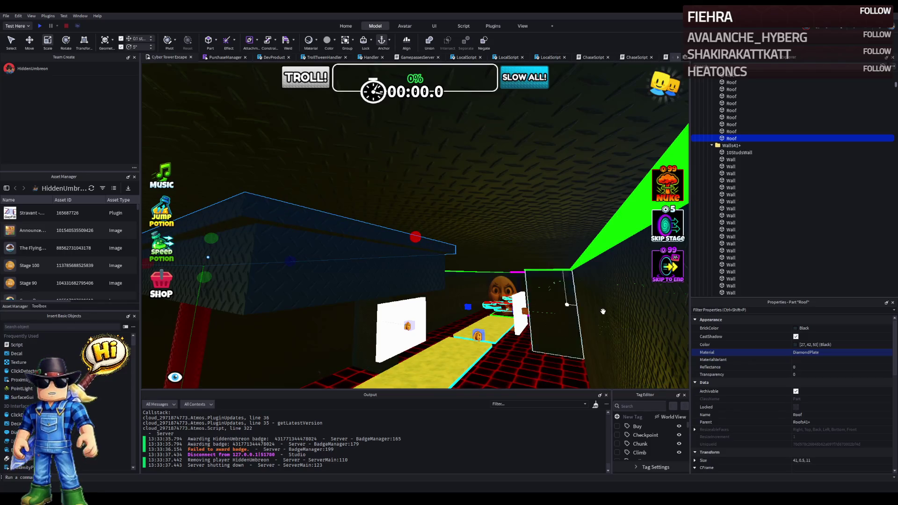
{"action": "left_click", "coordinate": [841, 352]}
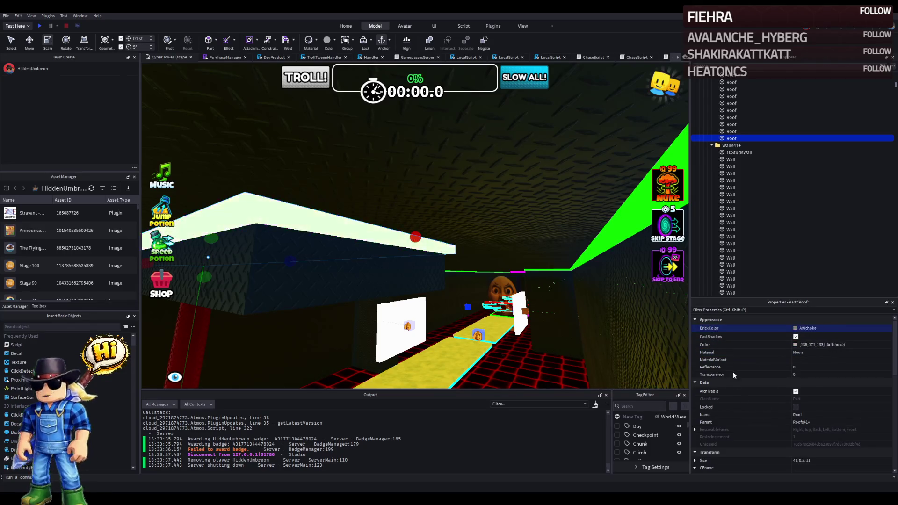
Step: Recolour the green roof beam near the Stage_54 checkpoint to Bright blue
{"action": "left_click", "coordinate": [538, 308]}
{"action": "key", "text": "f"}
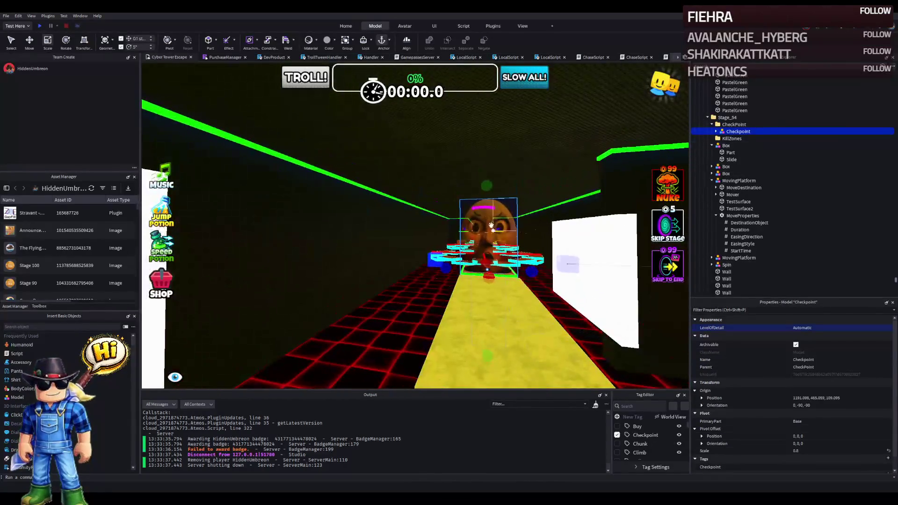
{"action": "key", "text": "d"}
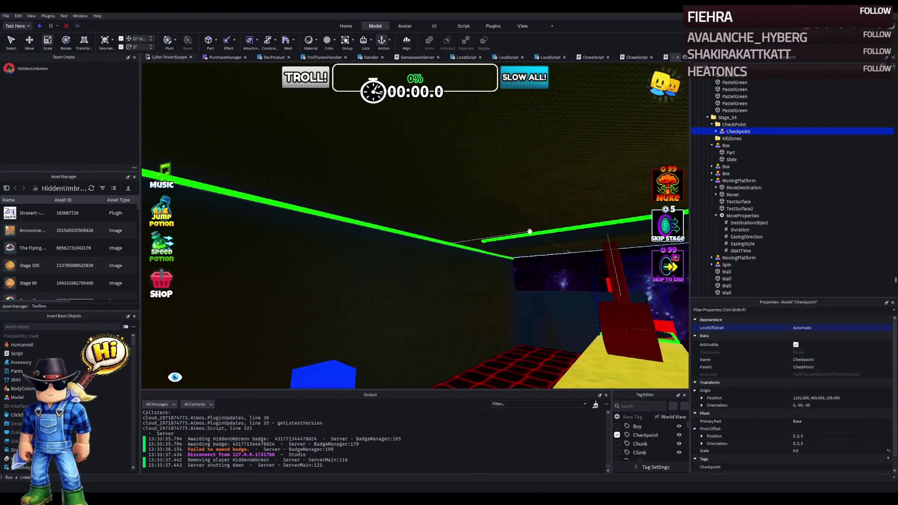
{"action": "left_click", "coordinate": [526, 235]}
{"action": "left_click", "coordinate": [795, 328]}
{"action": "left_click", "coordinate": [784, 365]}
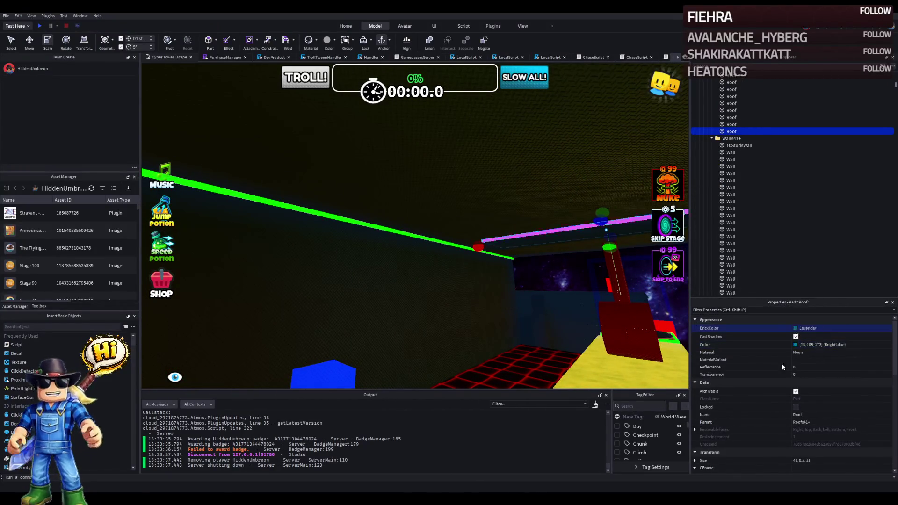
Step: Frame a wall part and start a playtest of the stage
{"action": "left_click", "coordinate": [563, 310]}
{"action": "key", "text": "f"}
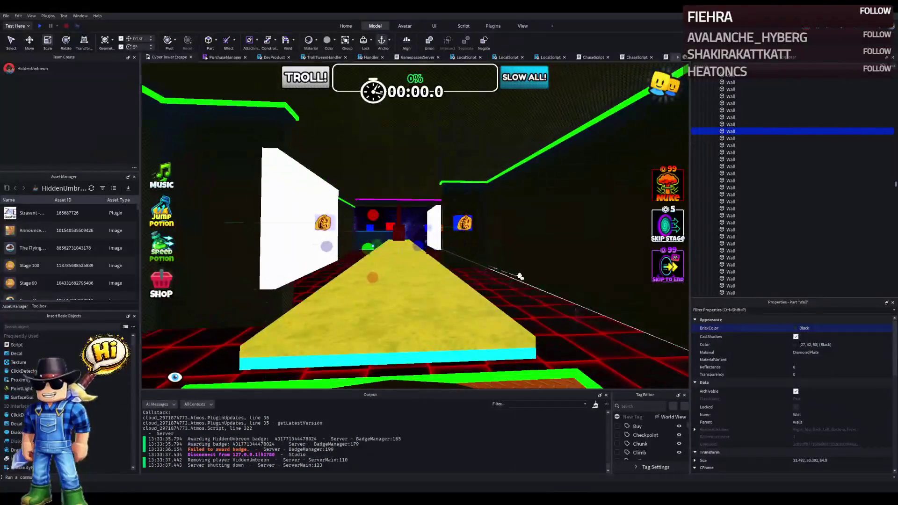
{"action": "left_click", "coordinate": [41, 26]}
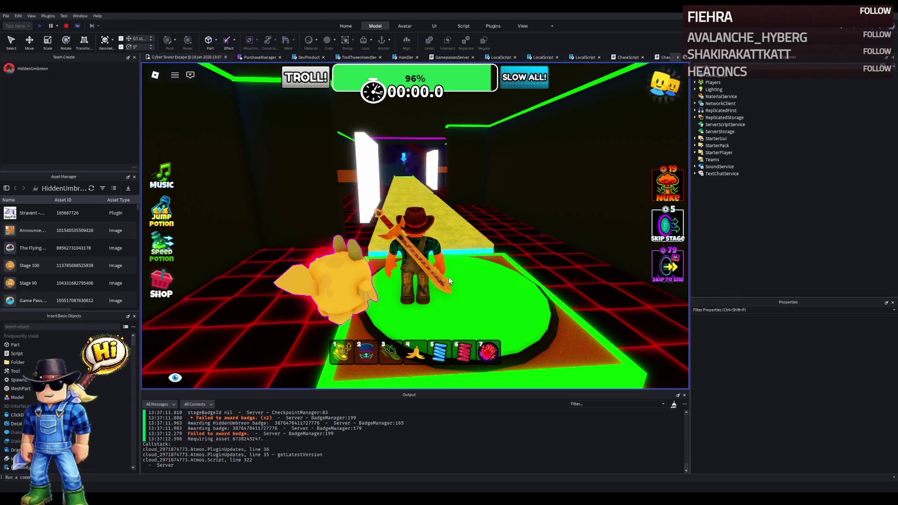
Step: Align the camera with the yellow corridor and run the character down it to the green checkpoint platform
{"action": "key", "text": "Right"}
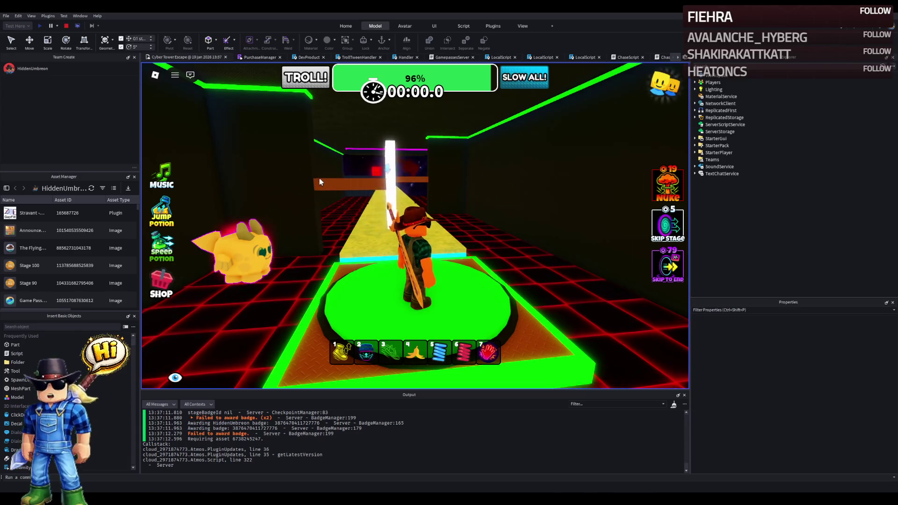
{"action": "key", "text": "Left"}
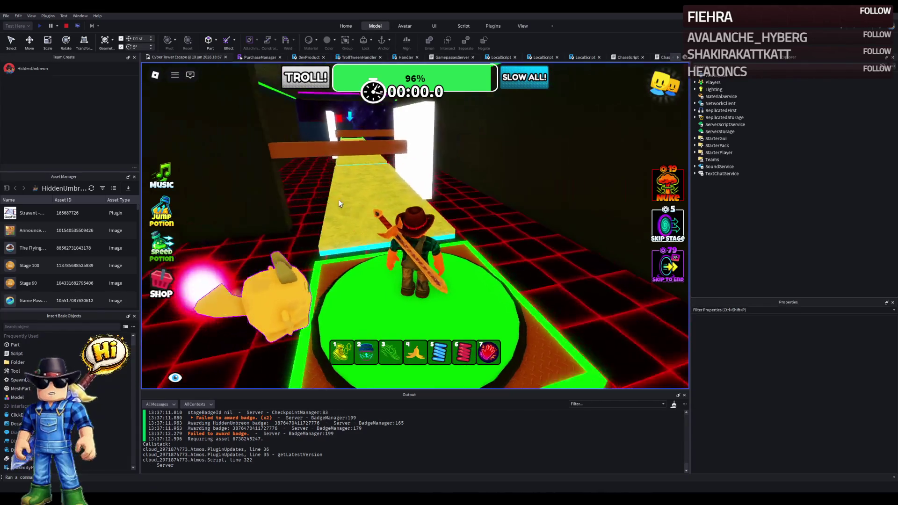
{"action": "key", "text": "w"}
{"action": "key", "text": "w"}
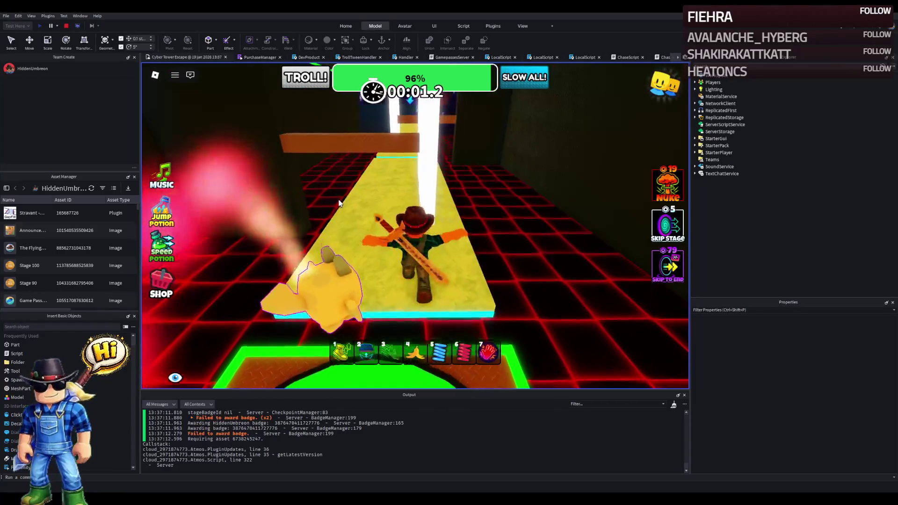
{"action": "key", "text": "w"}
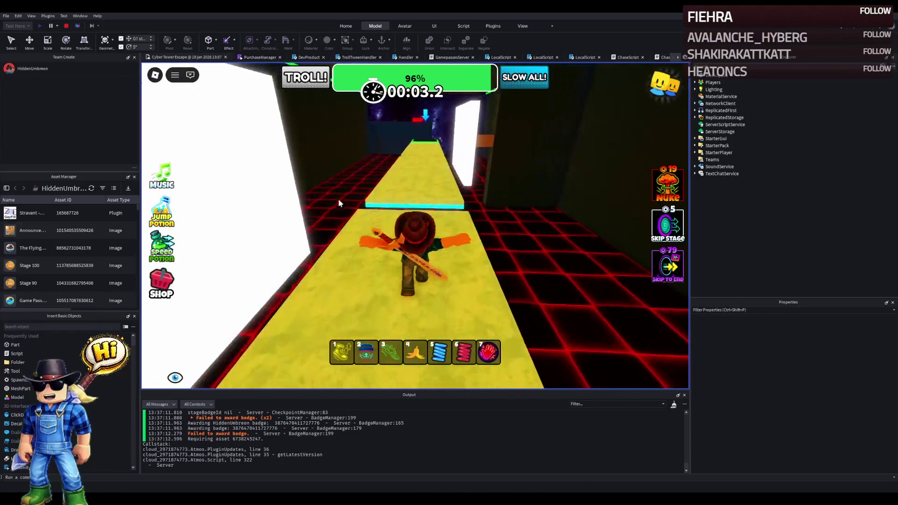
{"action": "key", "text": "w"}
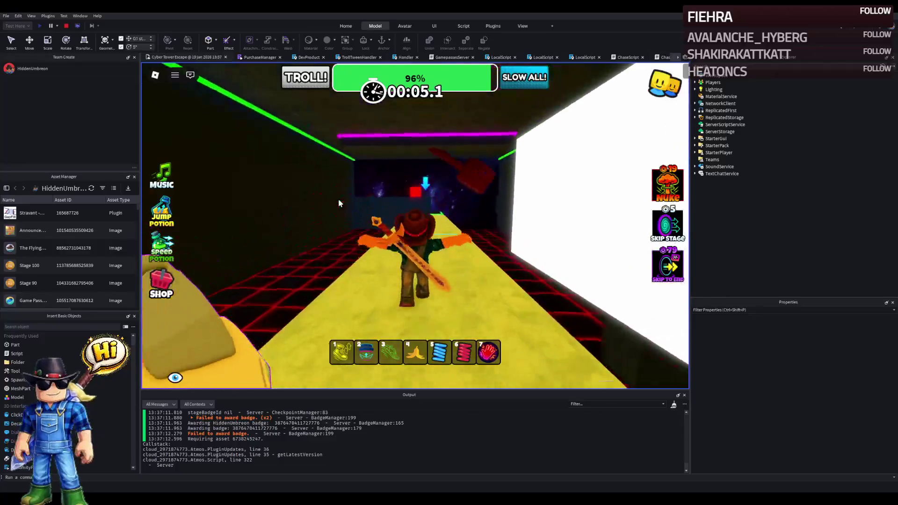
{"action": "key", "text": "w"}
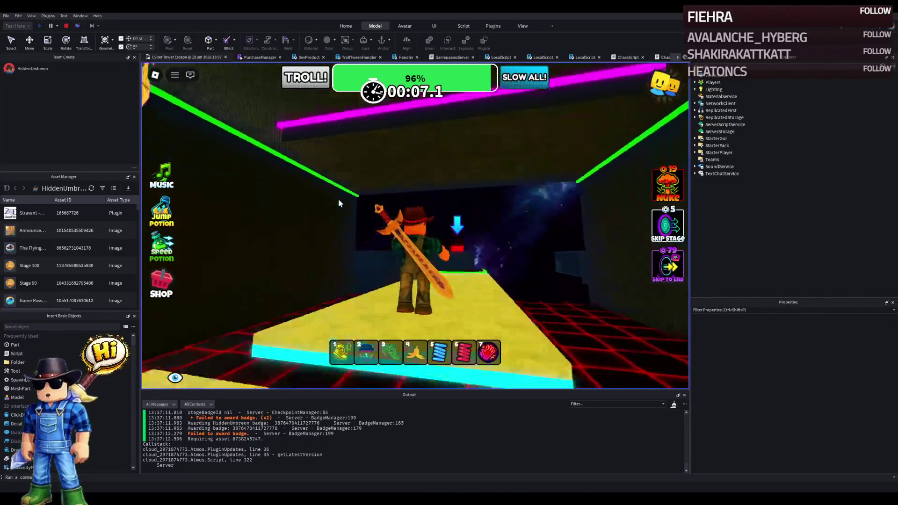
{"action": "key", "text": "w"}
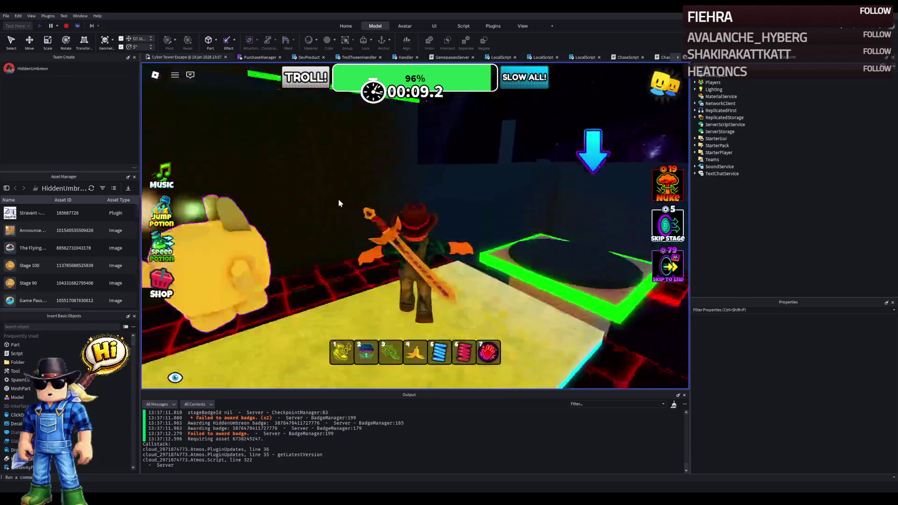
{"action": "key", "text": "w"}
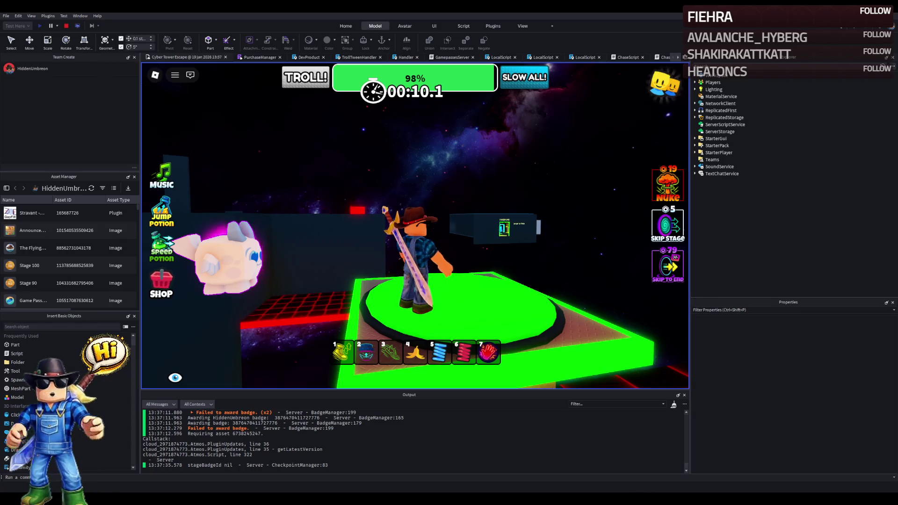
Step: Swing the camera back toward the corridor and stop the playtest with Shift+F5
{"action": "key", "text": "Left"}
{"action": "key", "text": "Left"}
{"action": "key", "text": "Left"}
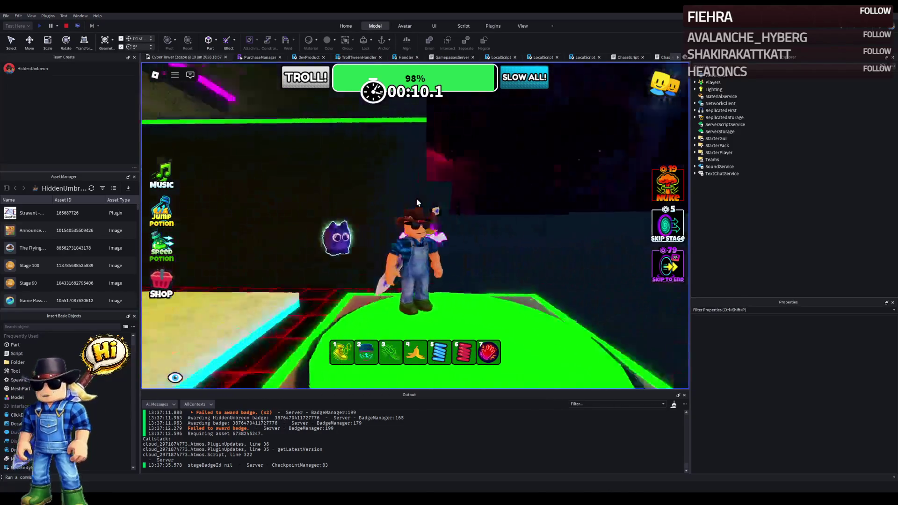
{"action": "key", "text": "Left"}
{"action": "key", "text": "Left"}
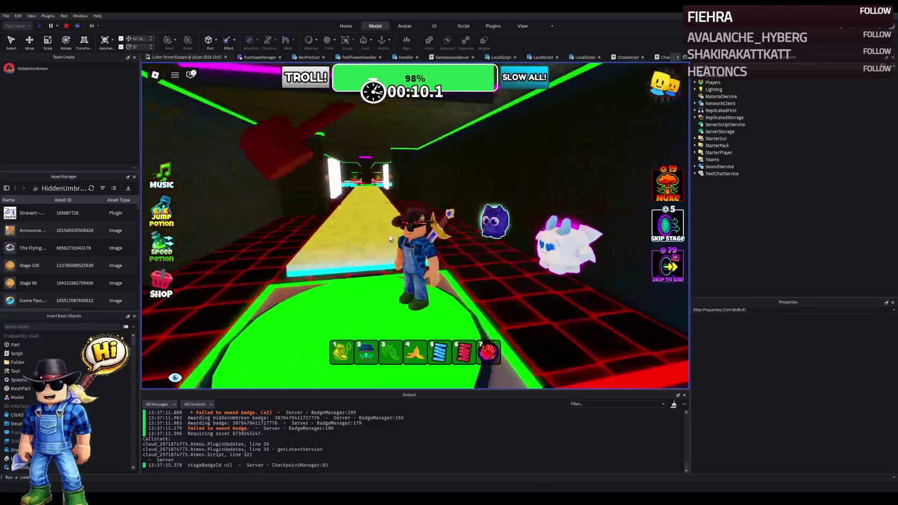
{"action": "key", "text": "shift+F5"}
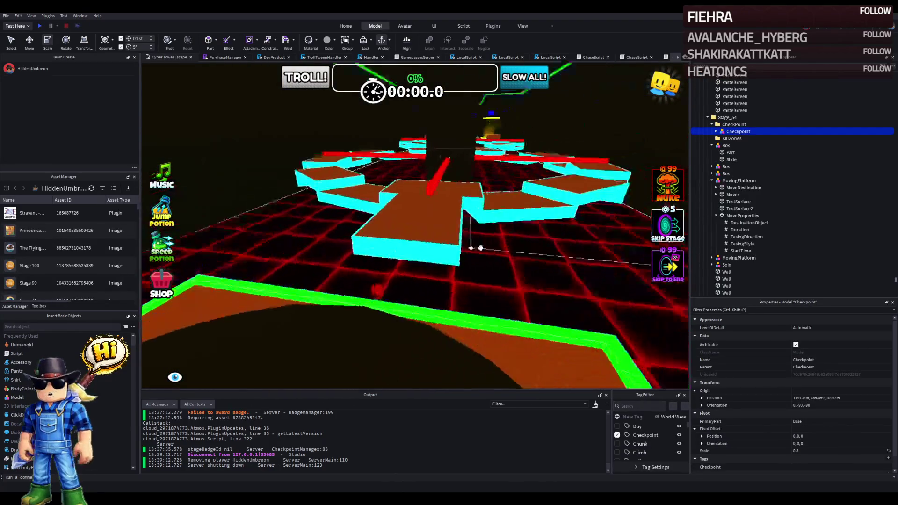
Step: Fly the view along the yellow path and select the Stage_55 checkpoint
{"action": "key", "text": "f"}
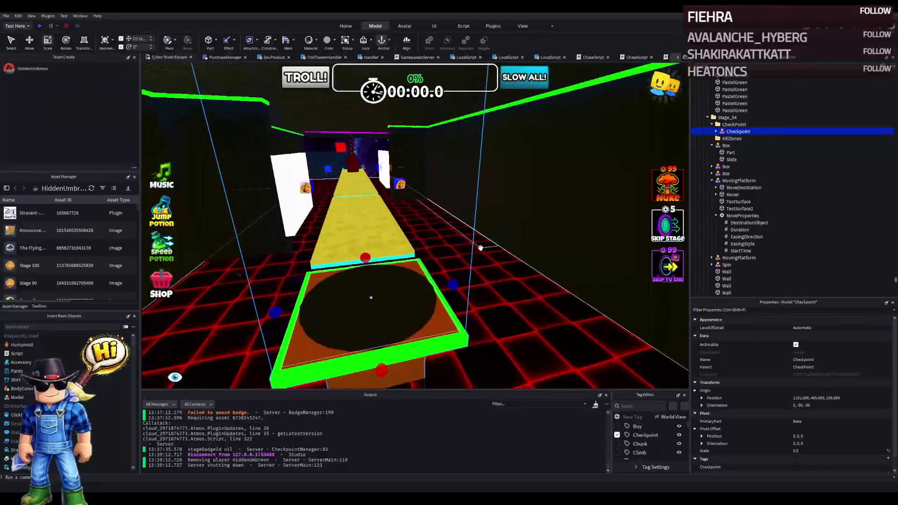
{"action": "key", "text": "w"}
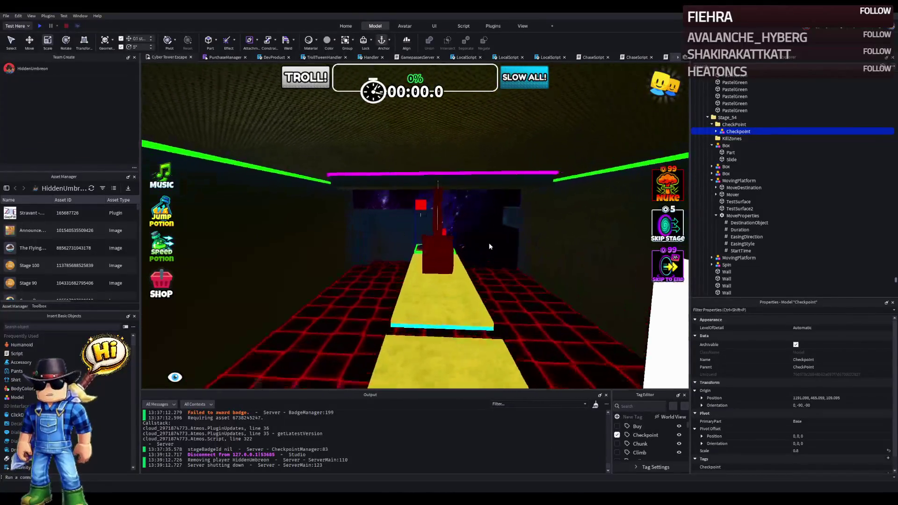
{"action": "key", "text": "w"}
{"action": "left_click", "coordinate": [476, 242]}
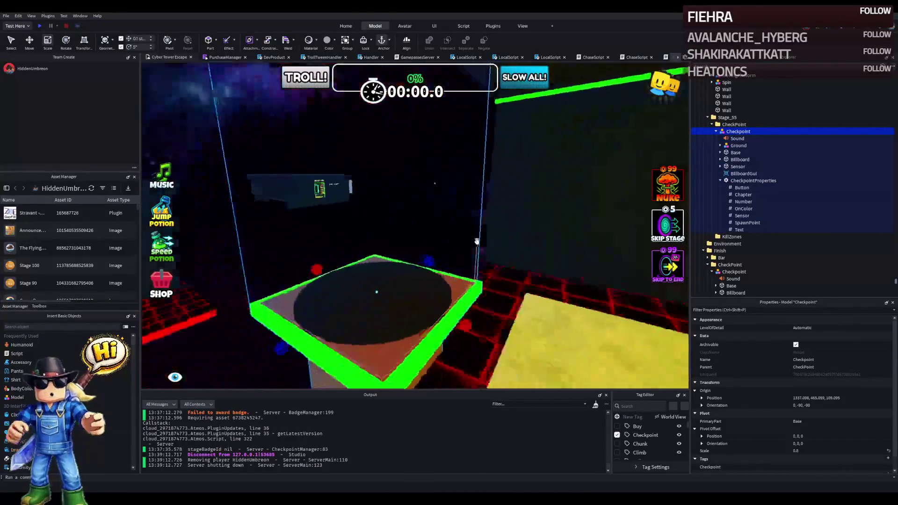
Step: Turn the view back down the path and select the red Spin hammer pillar
{"action": "right_click", "coordinate": [476, 242]}
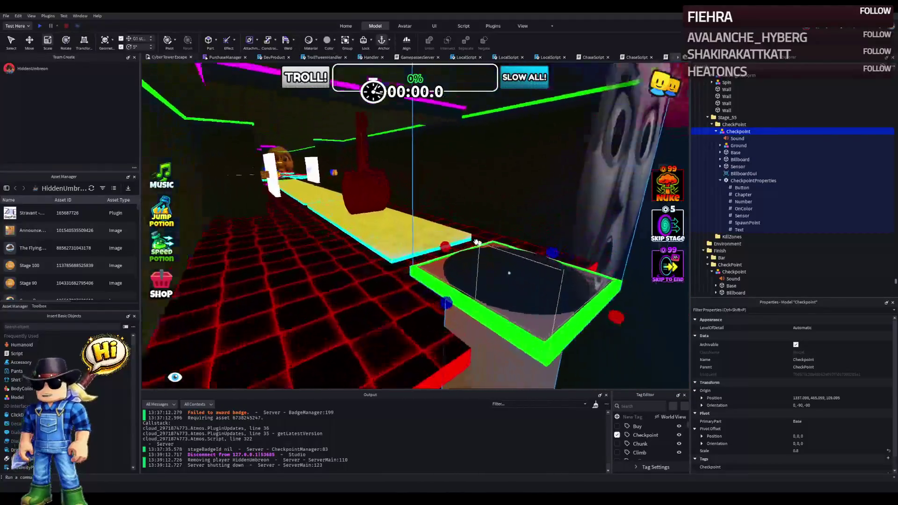
{"action": "key", "text": "a"}
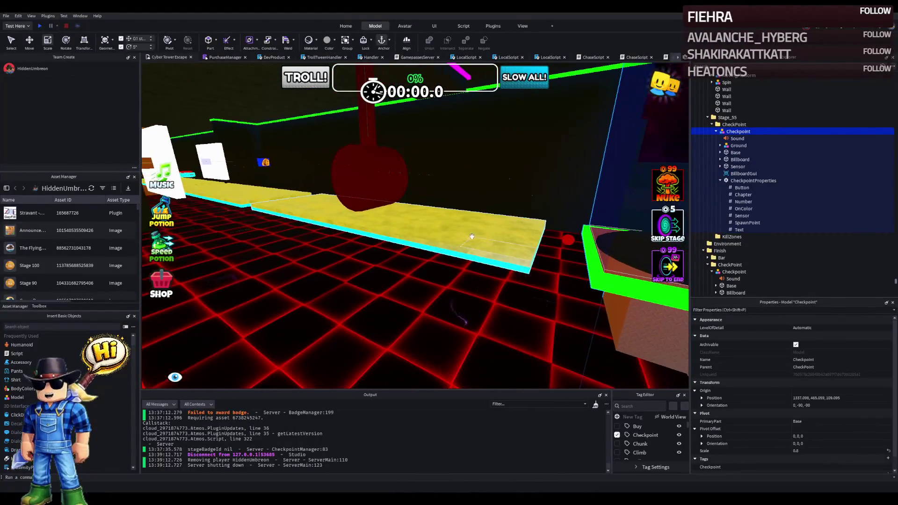
{"action": "right_click", "coordinate": [472, 237]}
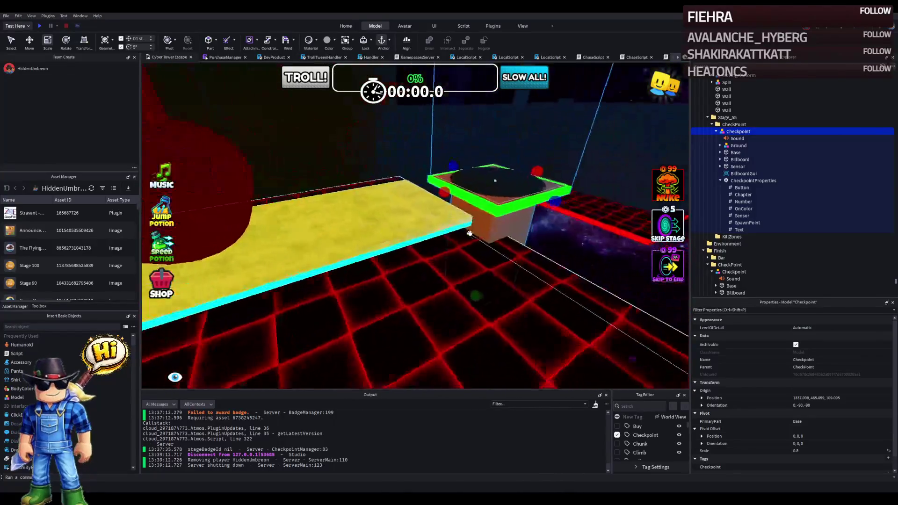
{"action": "right_click", "coordinate": [470, 233]}
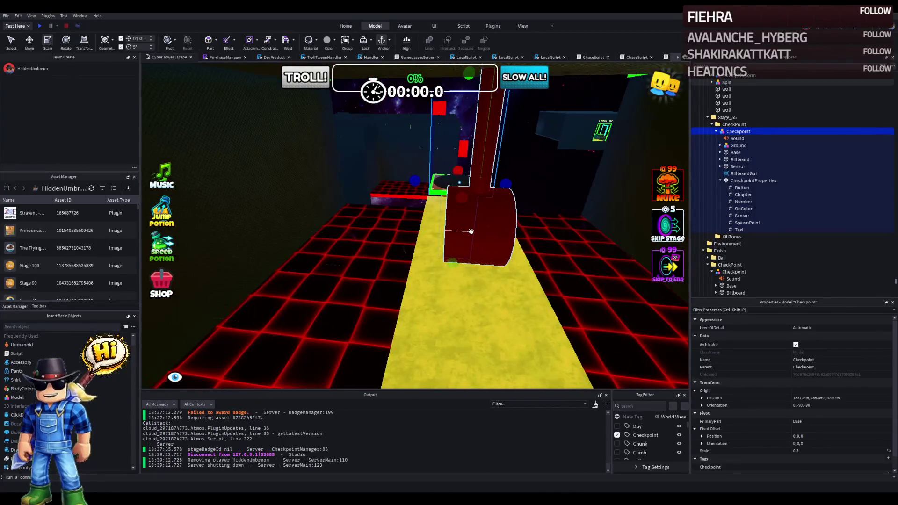
{"action": "right_click", "coordinate": [471, 228]}
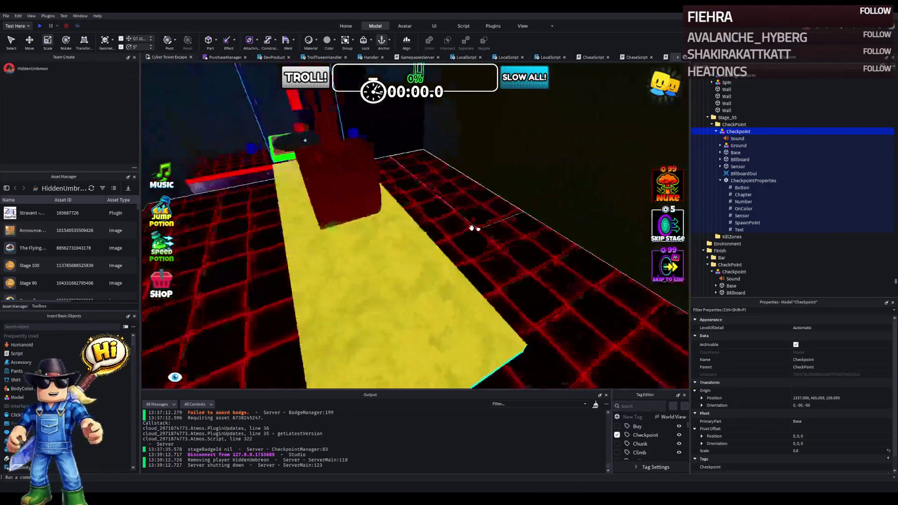
{"action": "left_click", "coordinate": [471, 228]}
{"action": "right_click", "coordinate": [456, 208]}
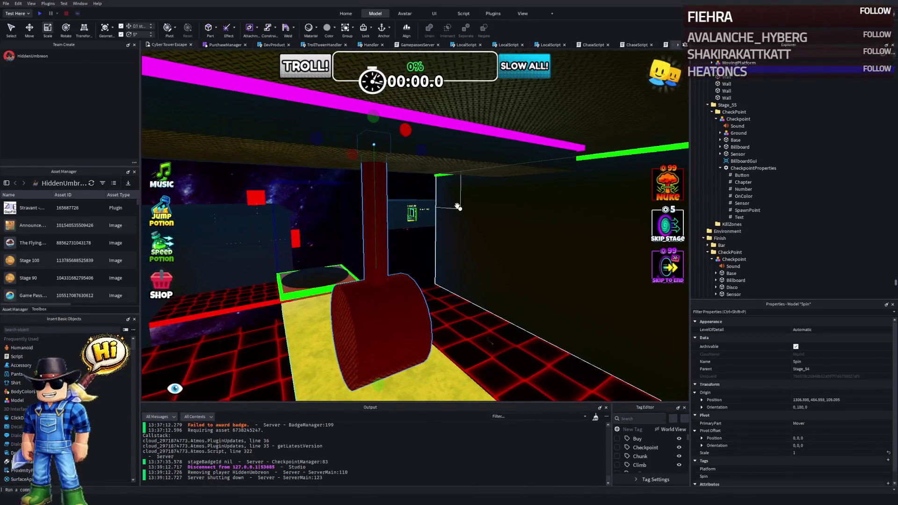
{"action": "scroll", "coordinate": [458, 206], "scroll_direction": "down", "scroll_amount": 2}
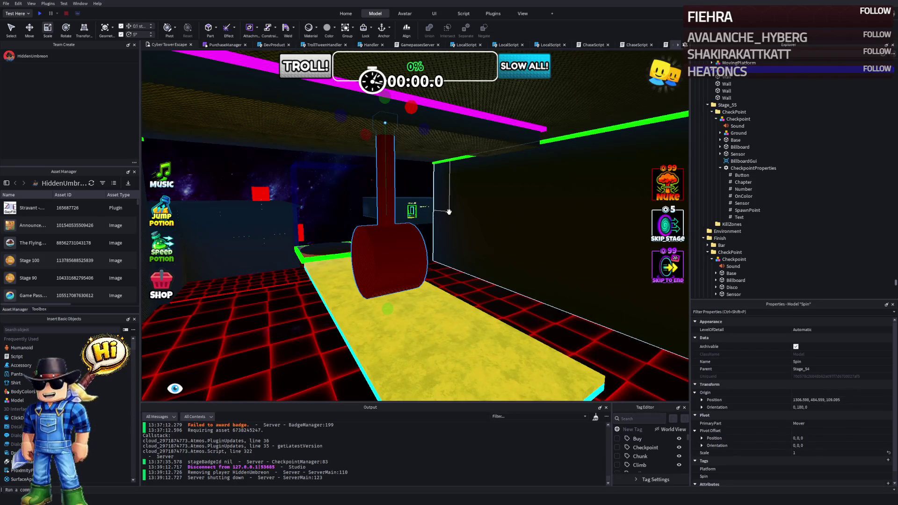
{"action": "key", "text": "w"}
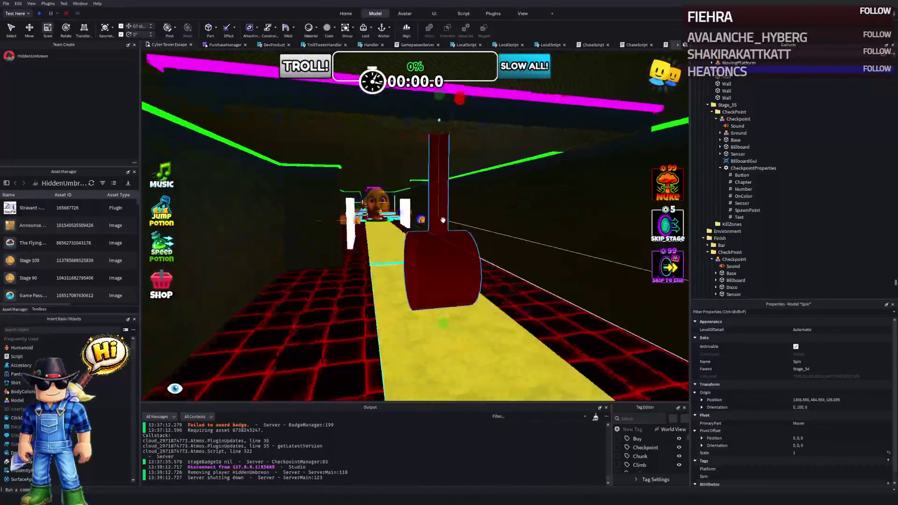
{"action": "key", "text": "w"}
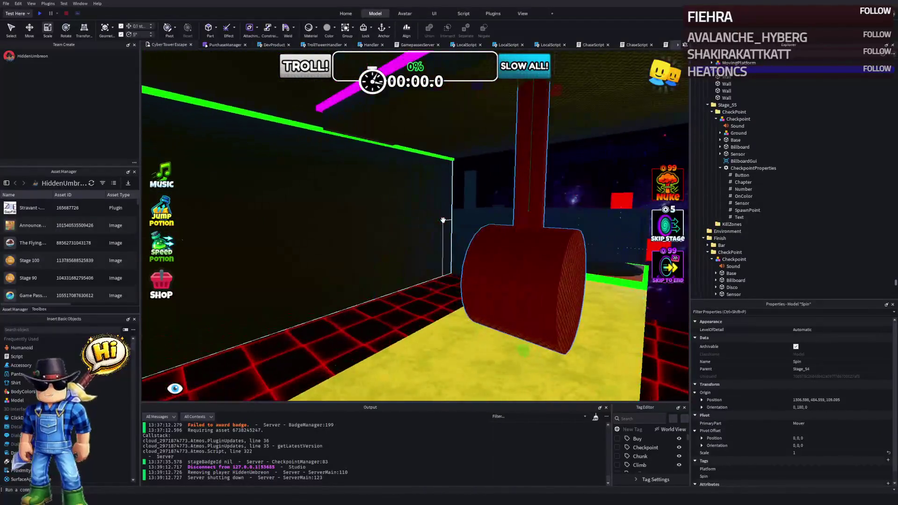
{"action": "key", "text": "s"}
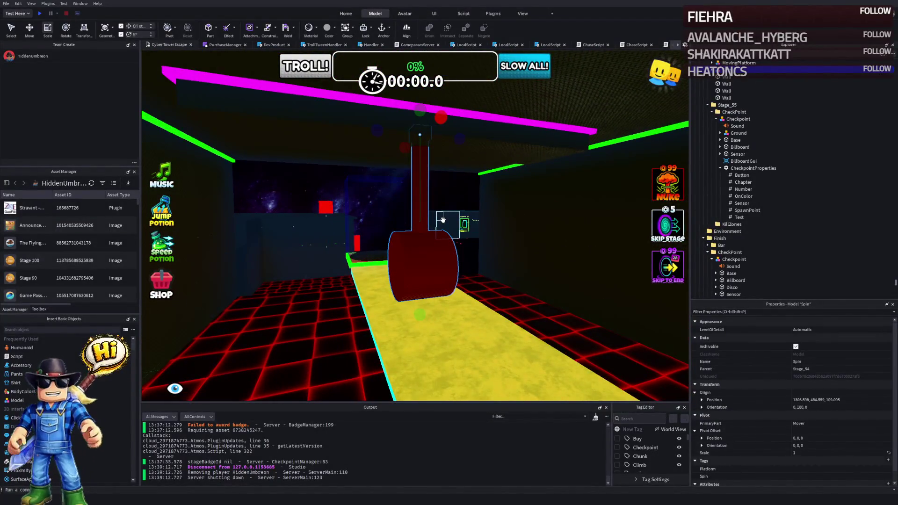
{"action": "key", "text": "d"}
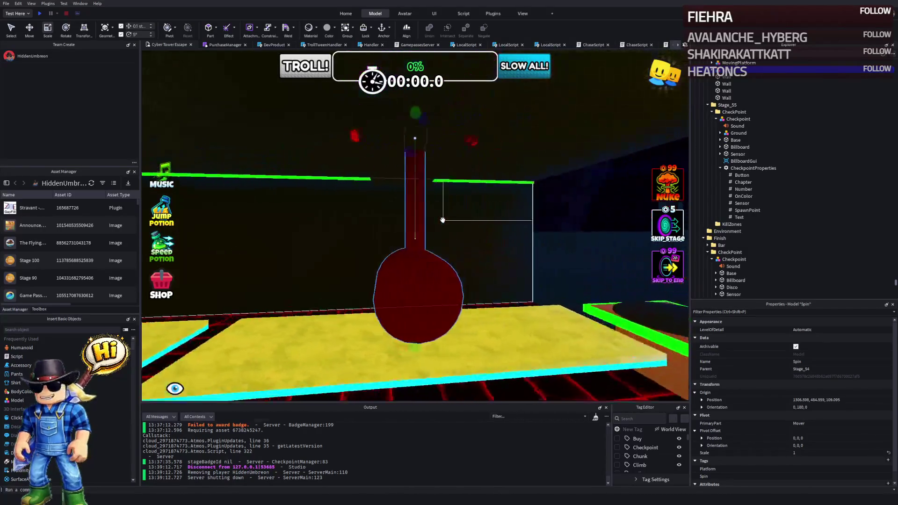
{"action": "key", "text": "w"}
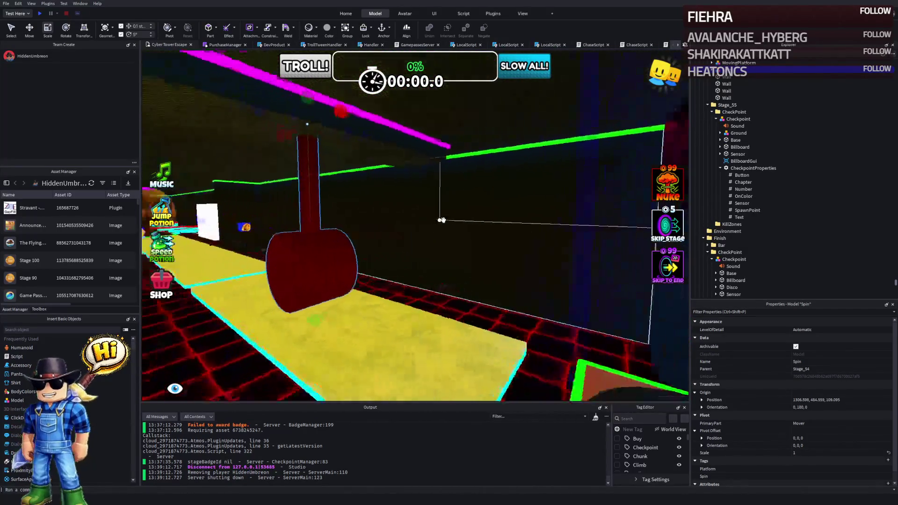
{"action": "key", "text": "s"}
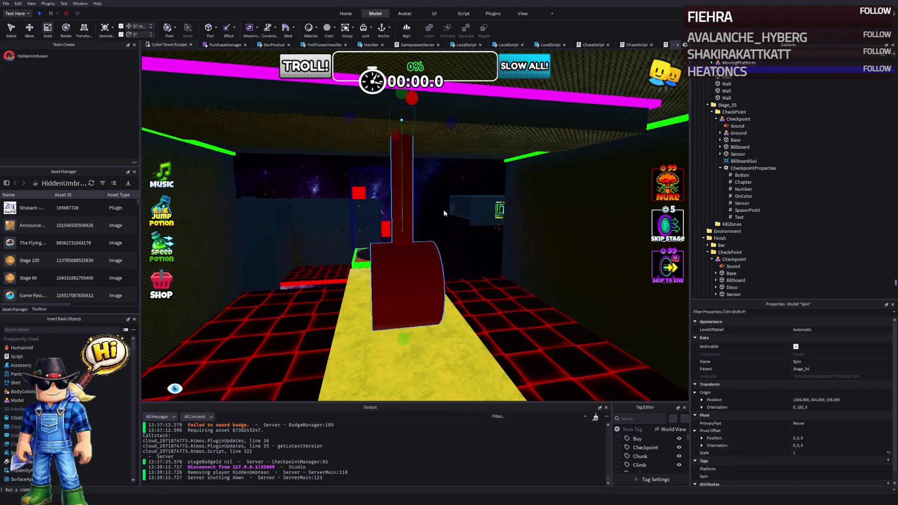
{"action": "scroll", "coordinate": [443, 210], "scroll_direction": "down", "scroll_amount": 1}
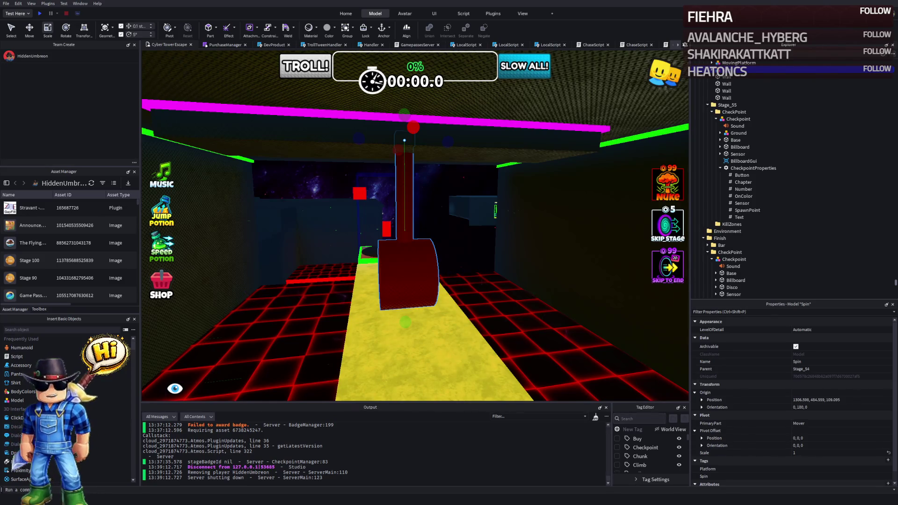
{"action": "key", "text": "w"}
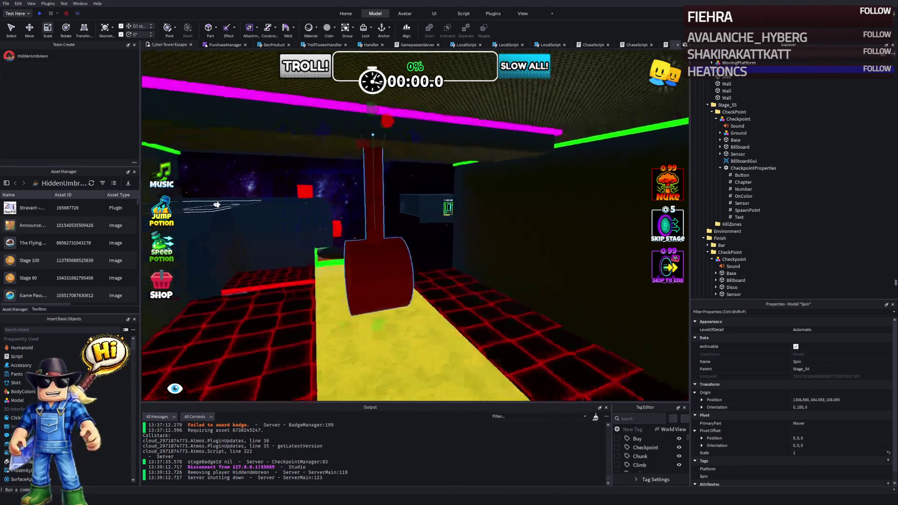
{"action": "key", "text": "f"}
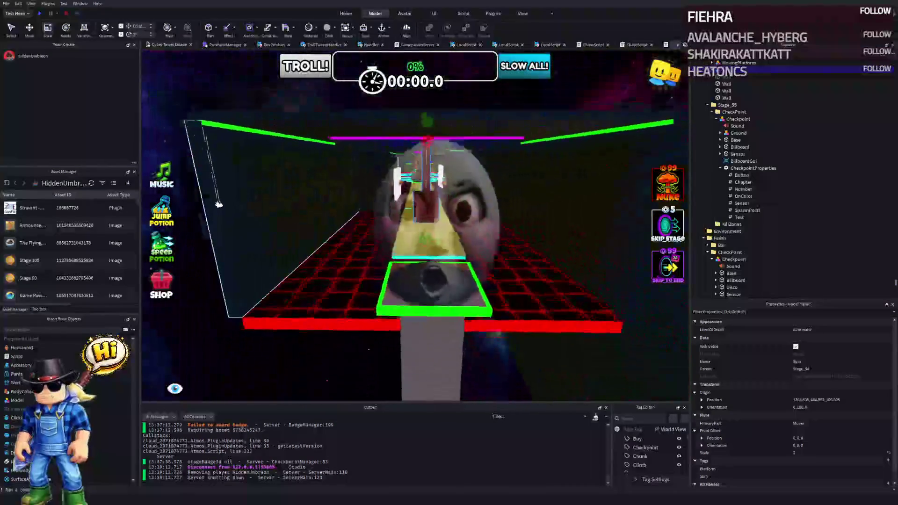
{"action": "key", "text": "s"}
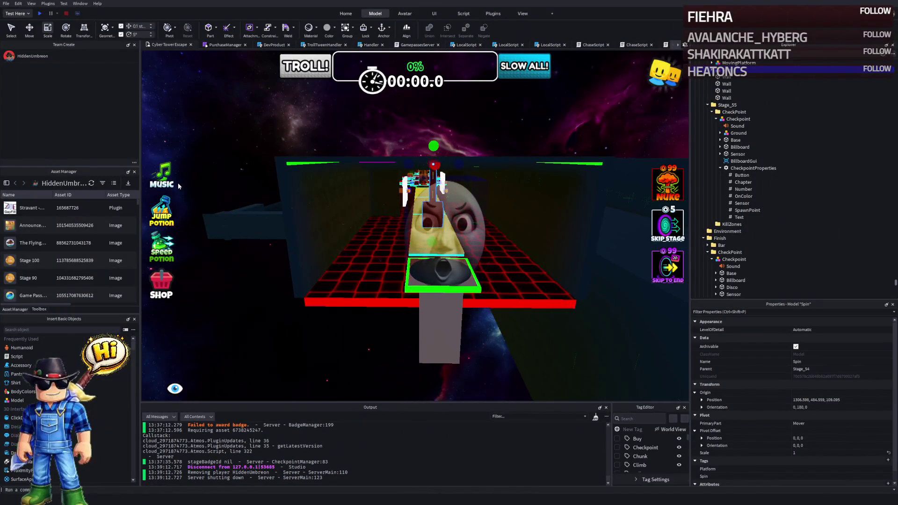
{"action": "left_click_drag", "start_coordinate": [179, 186], "coordinate": [436, 233]}
{"action": "key", "text": "w"}
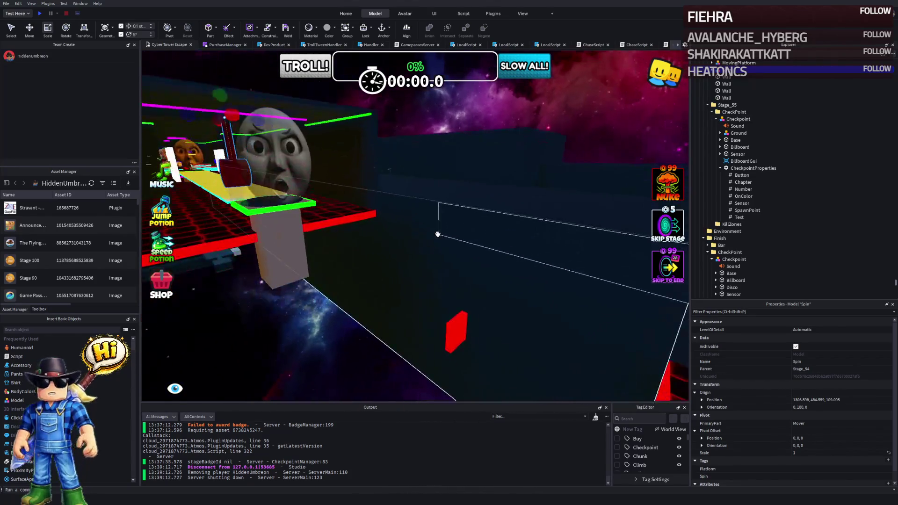
{"action": "key", "text": "d"}
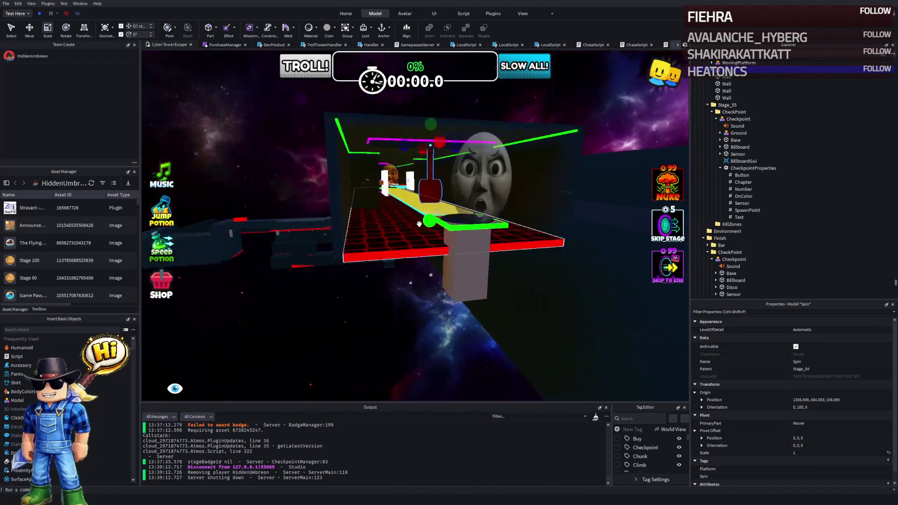
{"action": "key", "text": "F5"}
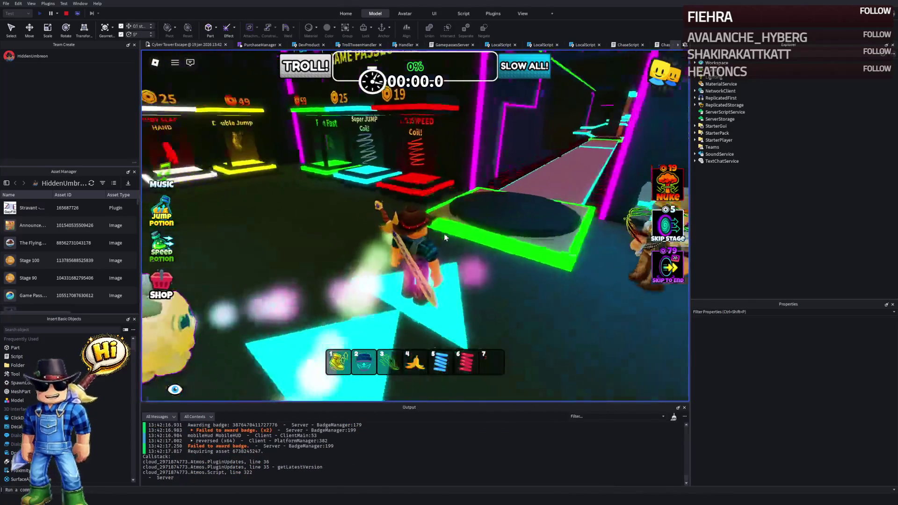
Step: Walk the character through the Aloura Fashion shop out to the lobby's START walkway
{"action": "key", "text": "3"}
{"action": "key", "text": "w"}
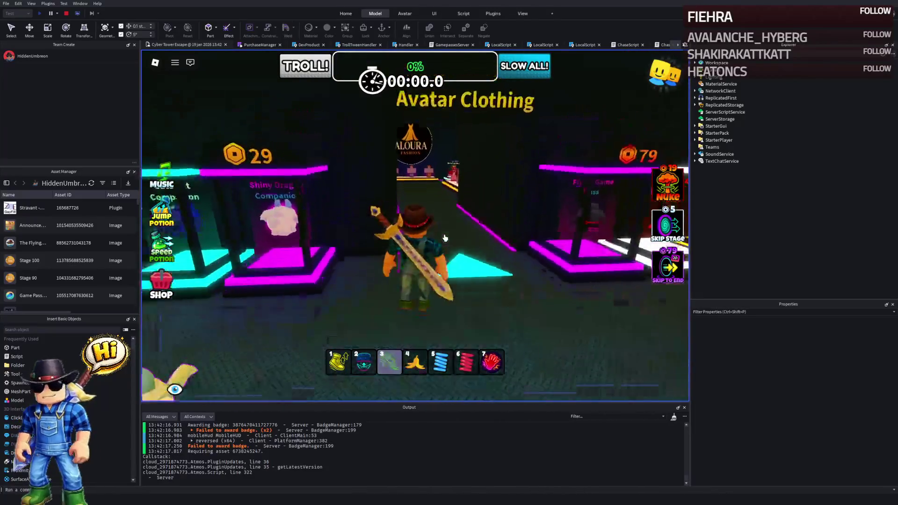
{"action": "key", "text": "w"}
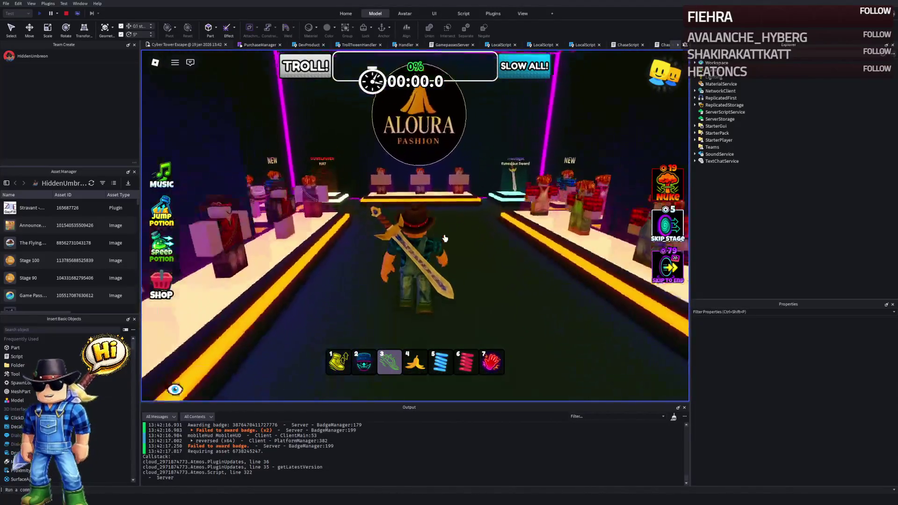
{"action": "key", "text": "s"}
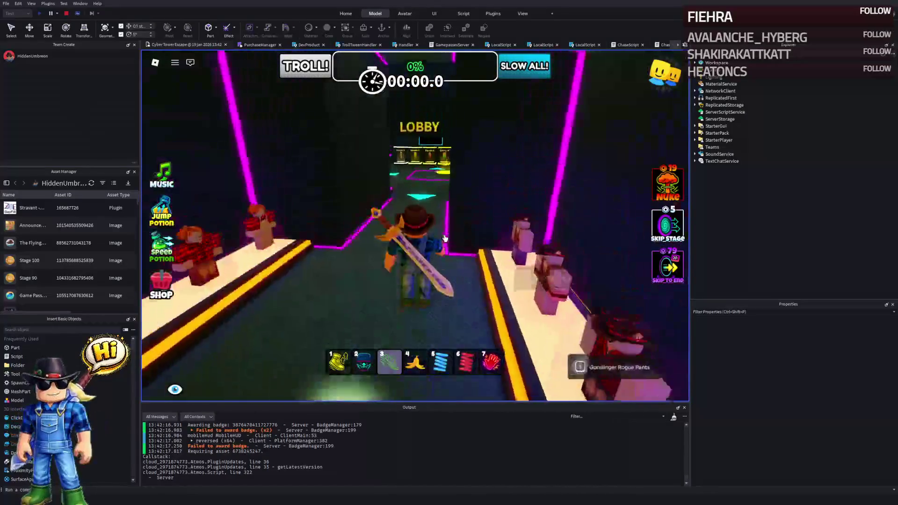
{"action": "key", "text": "w"}
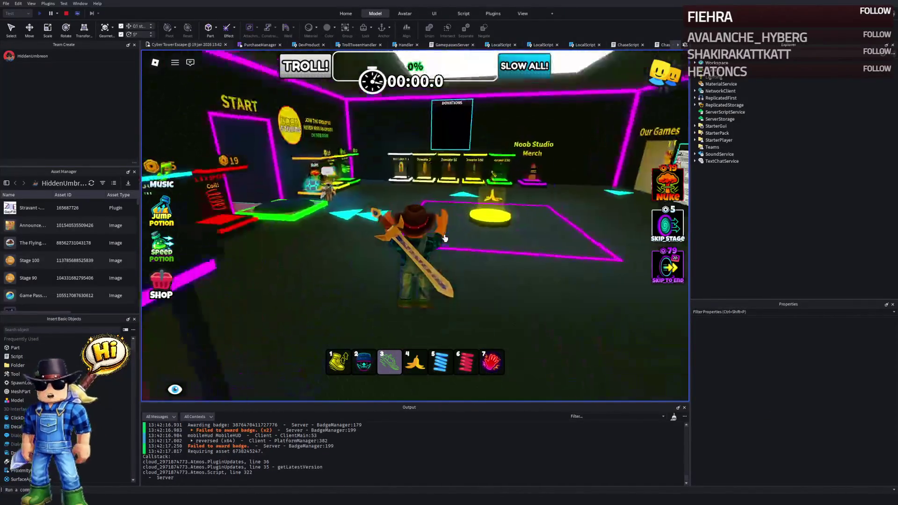
{"action": "key", "text": "a"}
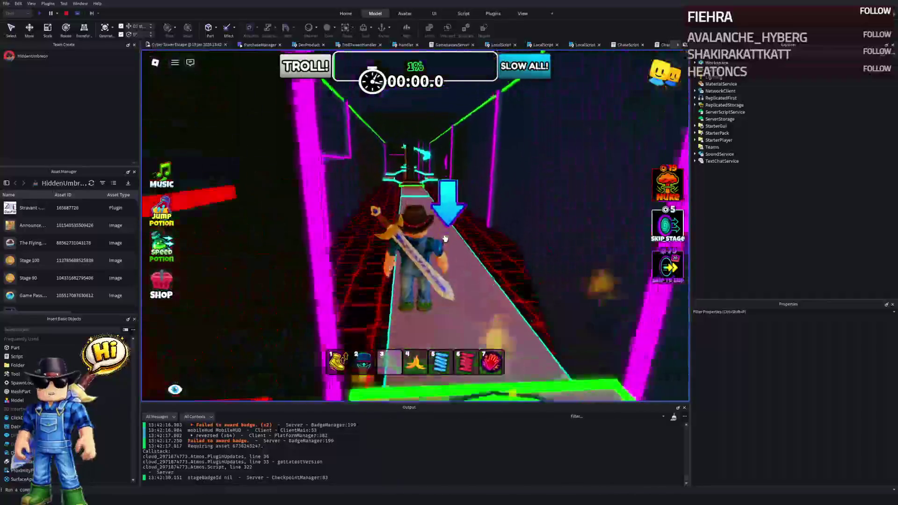
Step: Run the neon course up the cyan spiral stairs onto the red grid floor
{"action": "key", "text": "w"}
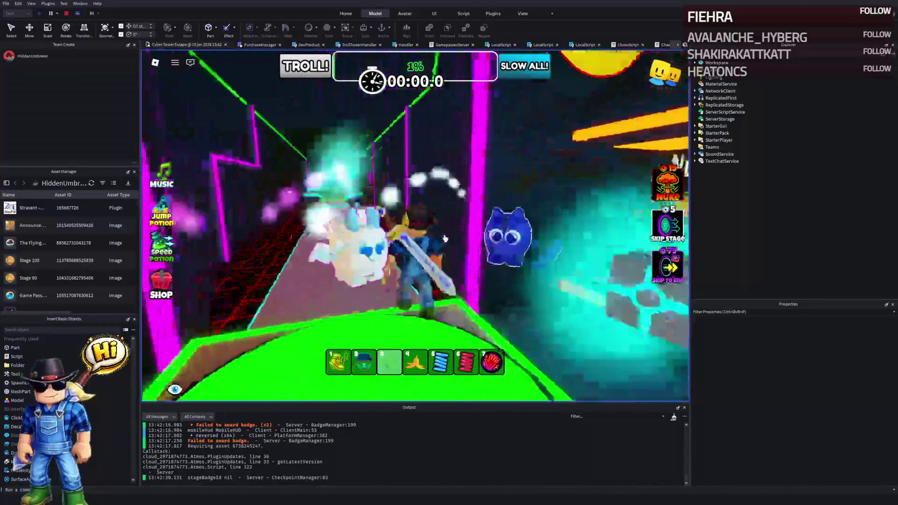
{"action": "key", "text": "w"}
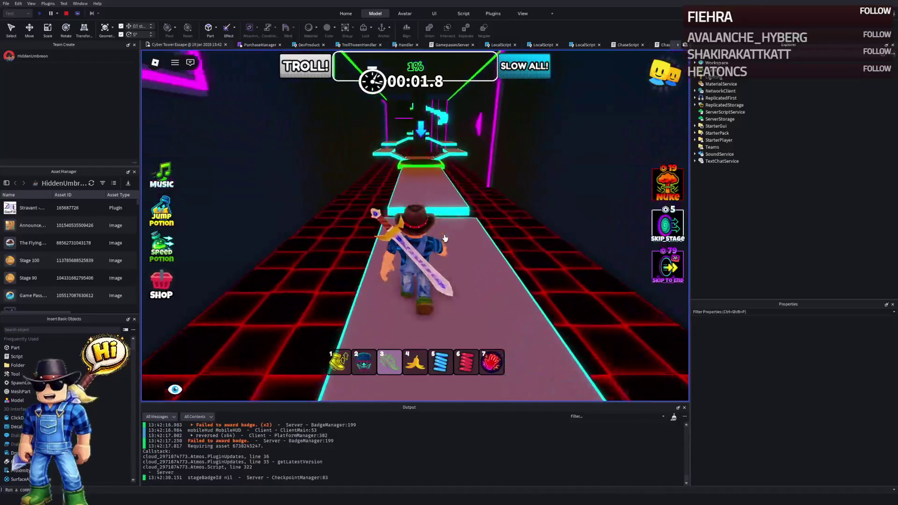
{"action": "key", "text": "w"}
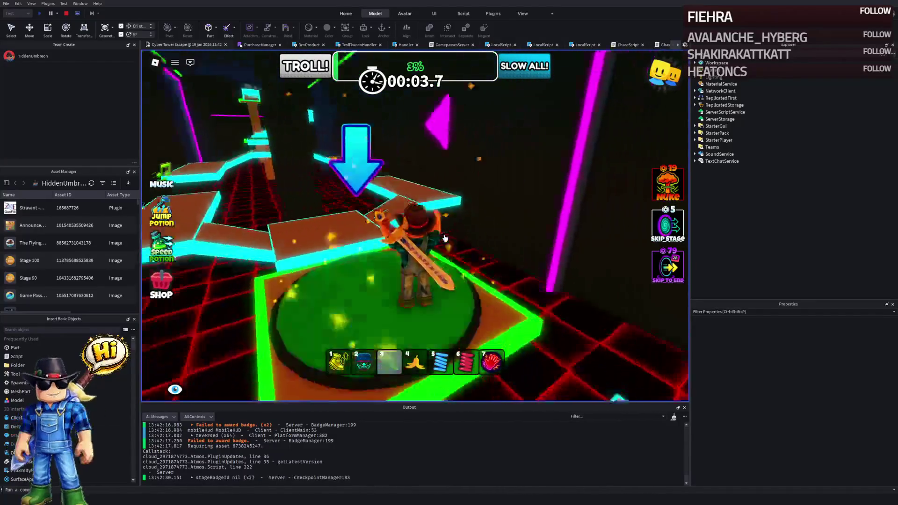
{"action": "key", "text": "w"}
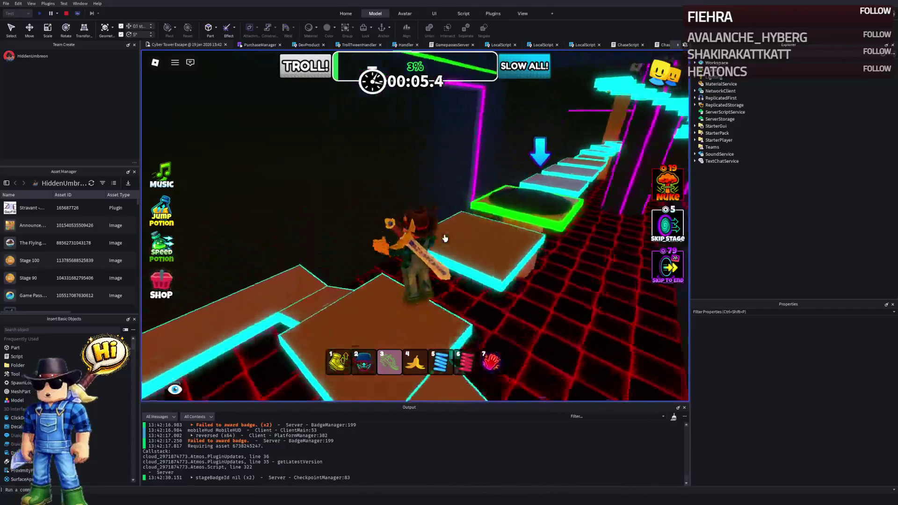
{"action": "key", "text": "w"}
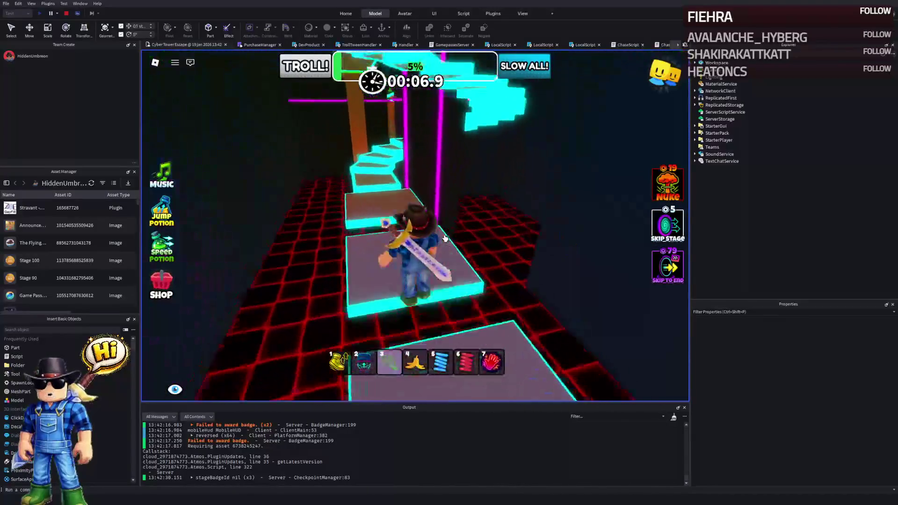
{"action": "key", "text": "w"}
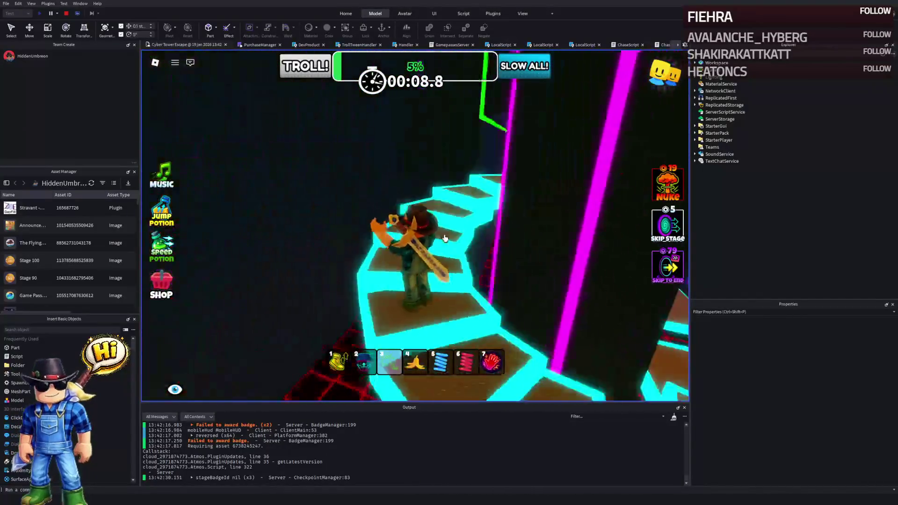
{"action": "key", "text": "w"}
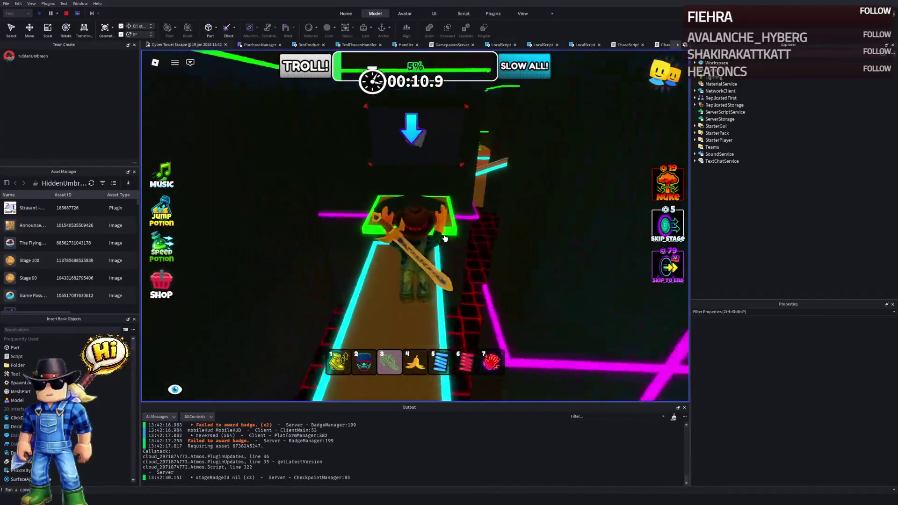
{"action": "key", "text": "w"}
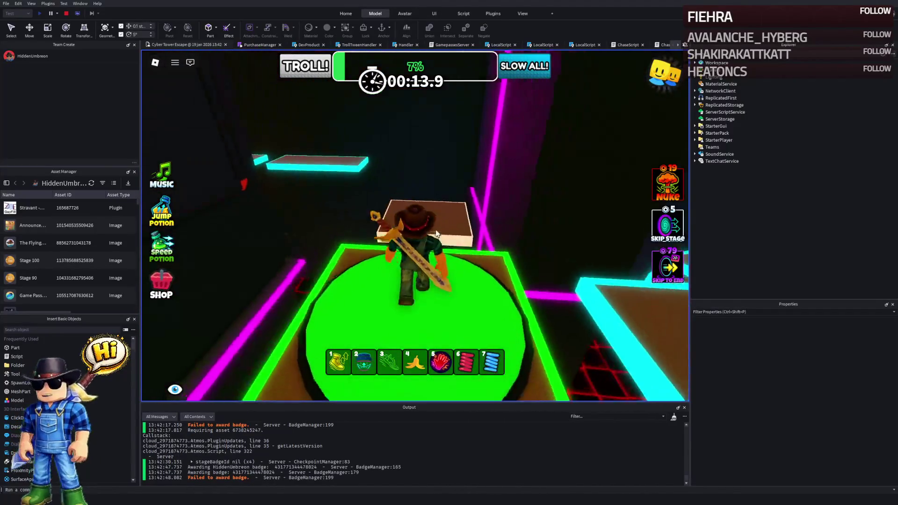
{"action": "key", "text": "w"}
{"action": "key", "text": "3"}
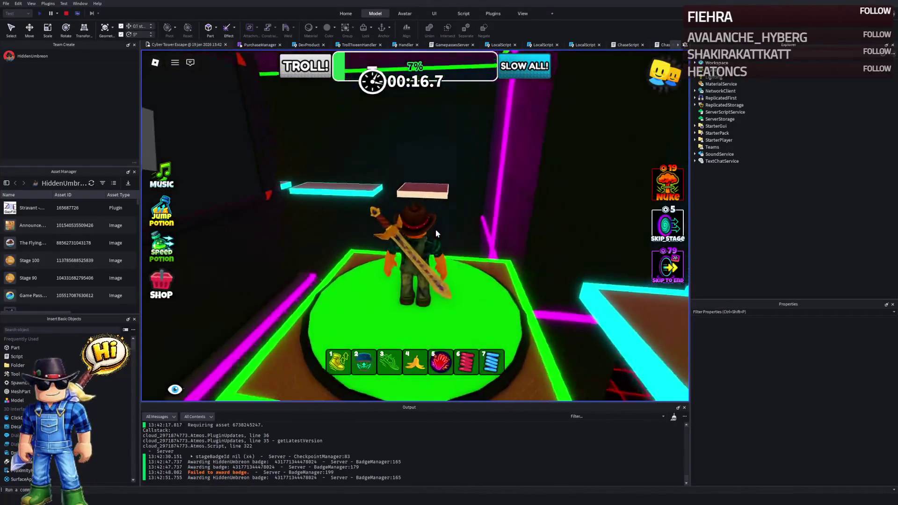
{"action": "key", "text": "5"}
{"action": "key", "text": "Left"}
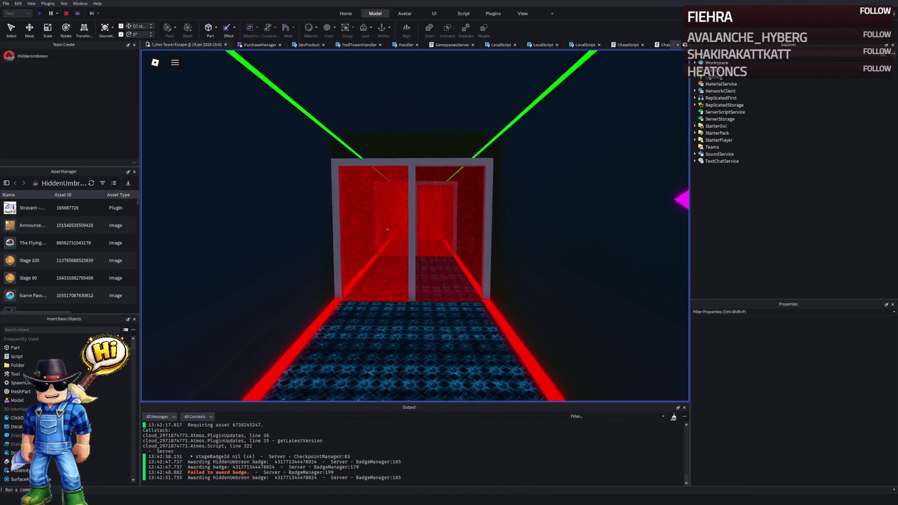
Step: Fly the camera through the red doorway past the cyan platforms and spinning obstacle, then stop the playtest
{"action": "key", "text": "w"}
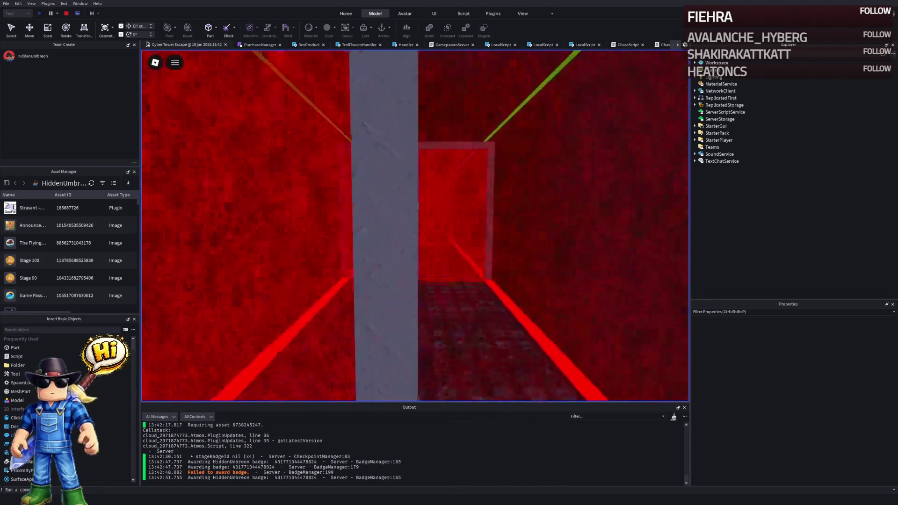
{"action": "key", "text": "w"}
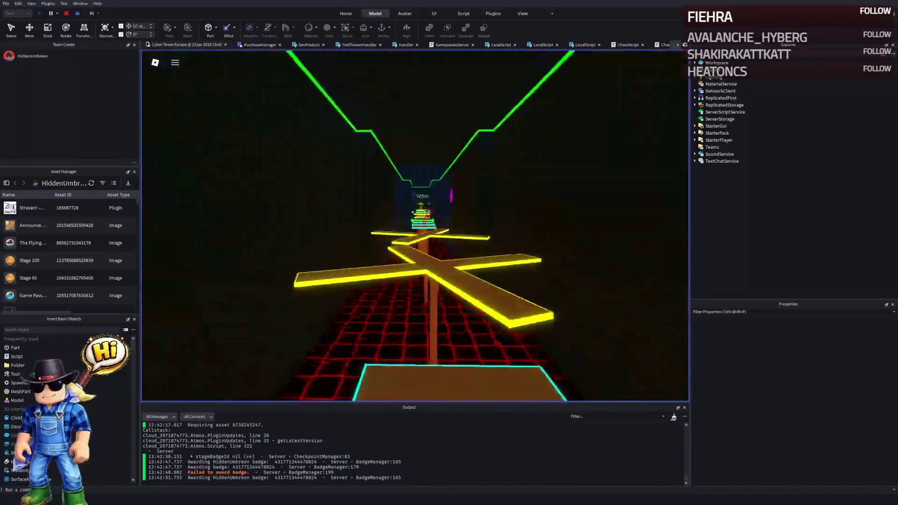
{"action": "key", "text": "w"}
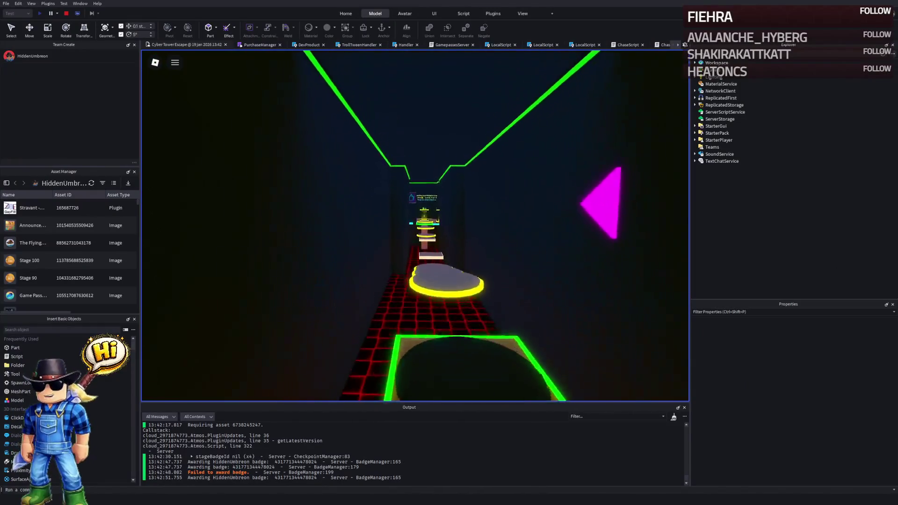
{"action": "key", "text": "w"}
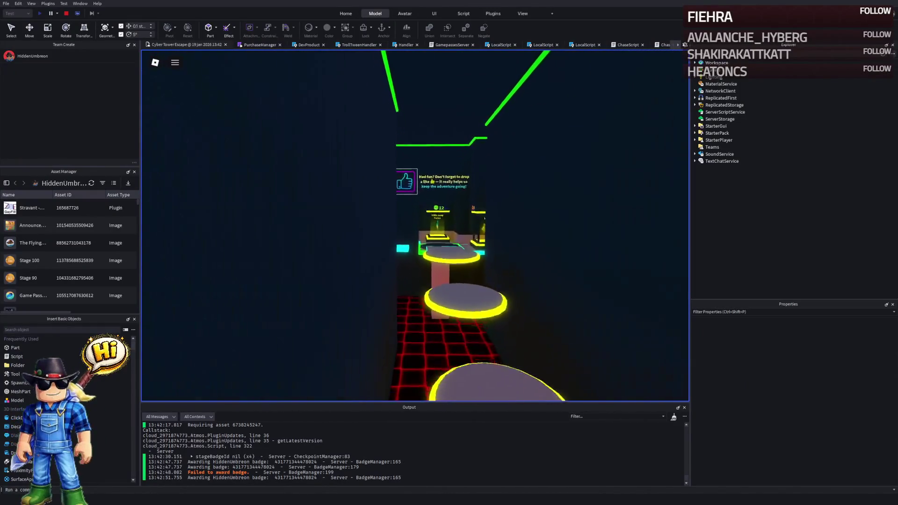
{"action": "key", "text": "w"}
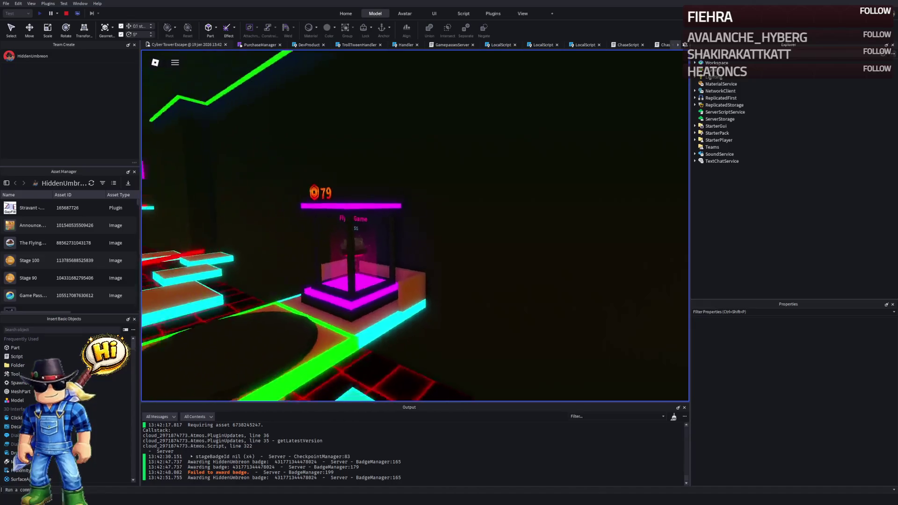
{"action": "key", "text": "w"}
{"action": "key", "text": "w"}
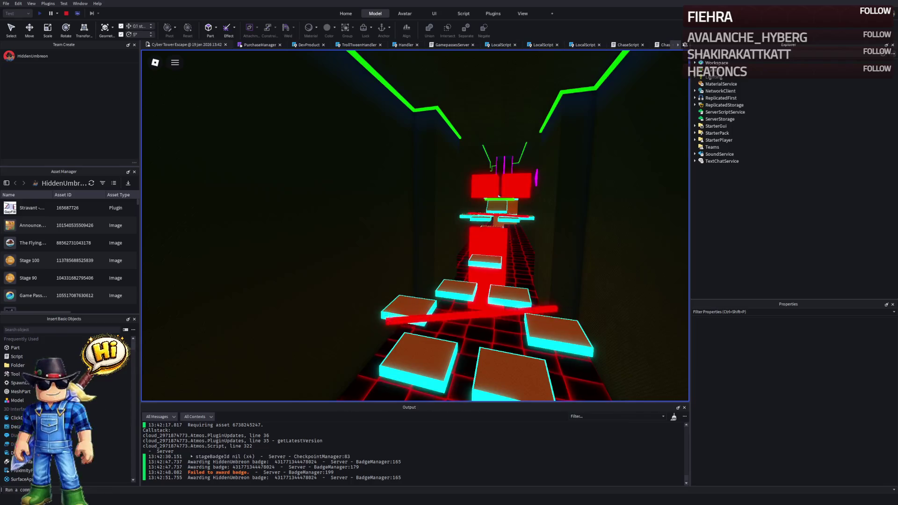
{"action": "key", "text": "s"}
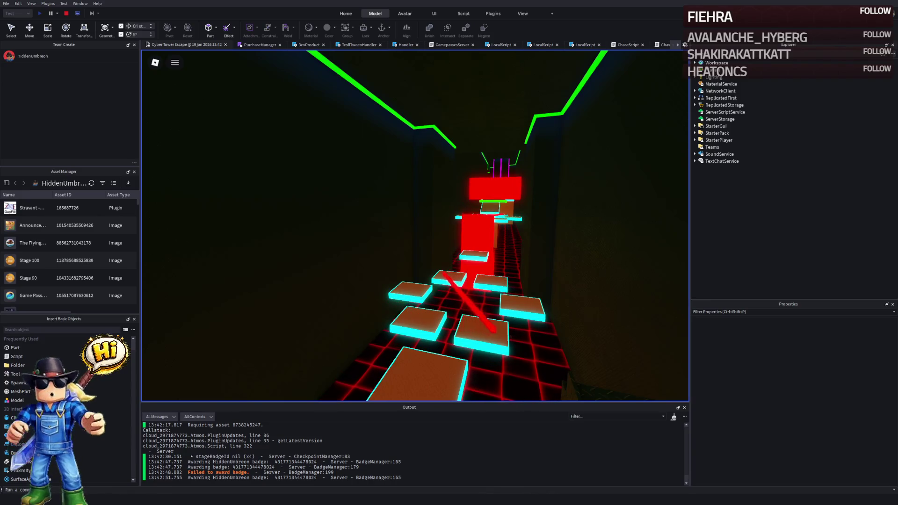
{"action": "key", "text": "shift+F5"}
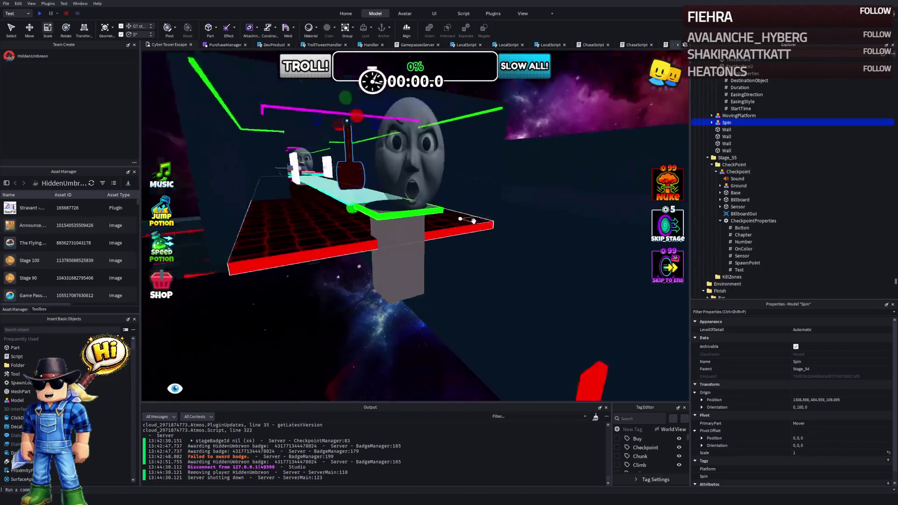
Step: Scroll through the map past the Wall part and select a cyan-trimmed stepping tile
{"action": "scroll", "coordinate": [474, 220], "scroll_direction": "down", "scroll_amount": 10}
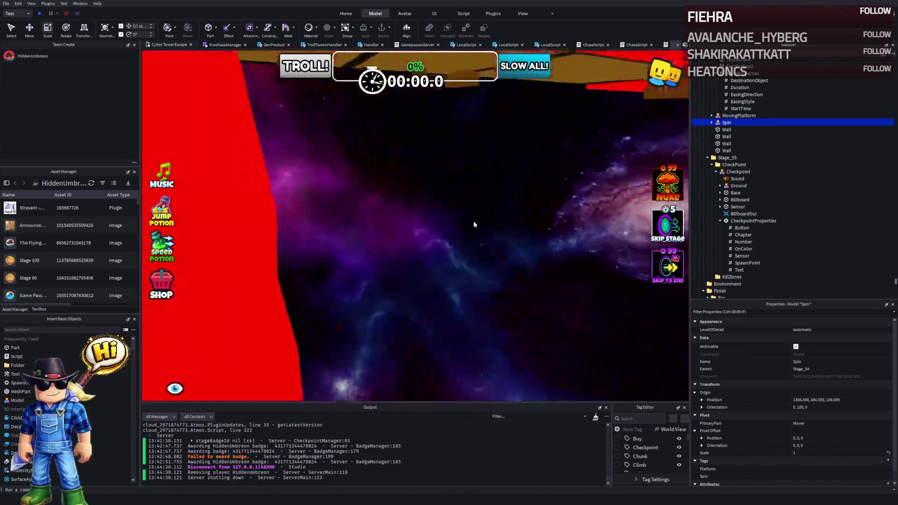
{"action": "scroll", "coordinate": [474, 221], "scroll_direction": "down", "scroll_amount": 10}
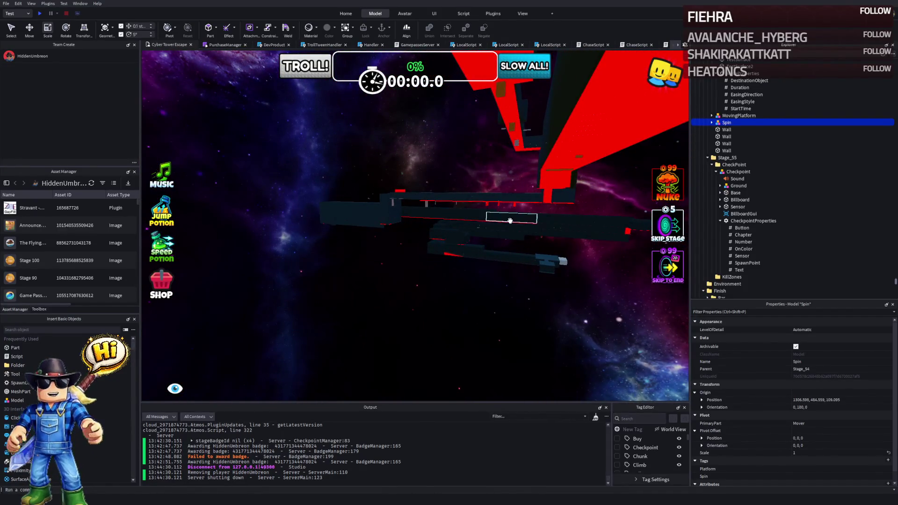
{"action": "left_click", "coordinate": [510, 220]}
{"action": "scroll", "coordinate": [508, 221], "scroll_direction": "down", "scroll_amount": 10}
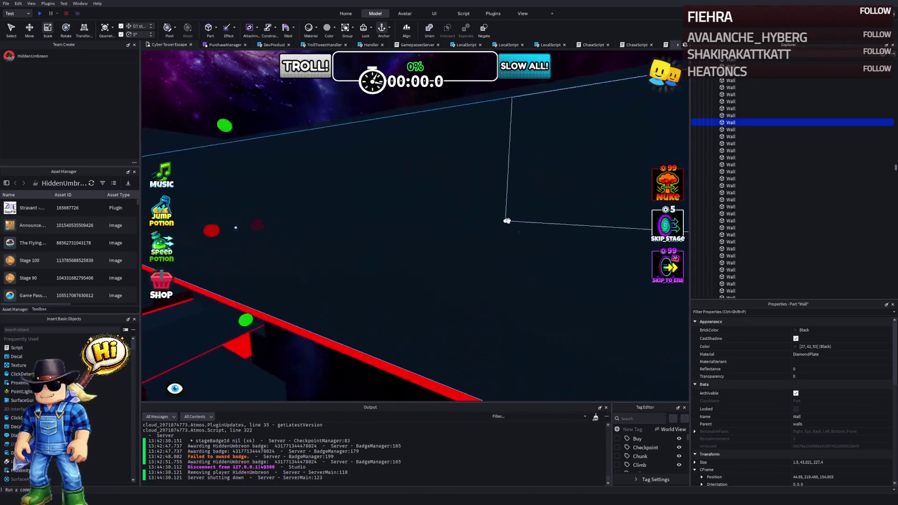
{"action": "scroll", "coordinate": [506, 220], "scroll_direction": "down", "scroll_amount": 10}
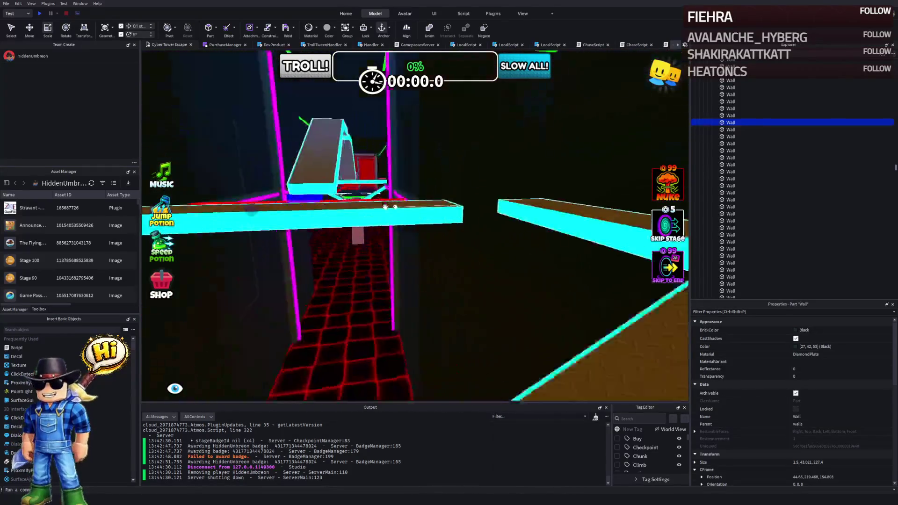
{"action": "scroll", "coordinate": [385, 206], "scroll_direction": "down", "scroll_amount": 10}
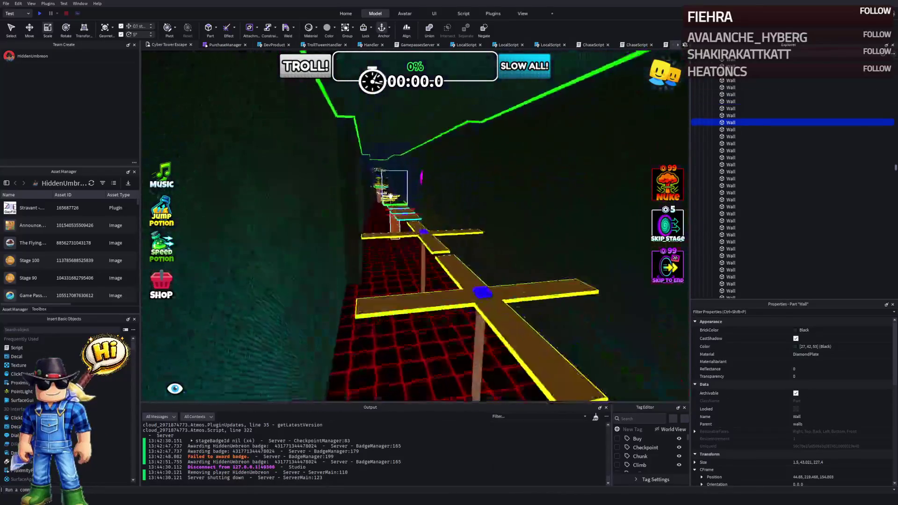
{"action": "scroll", "coordinate": [390, 196], "scroll_direction": "down", "scroll_amount": 10}
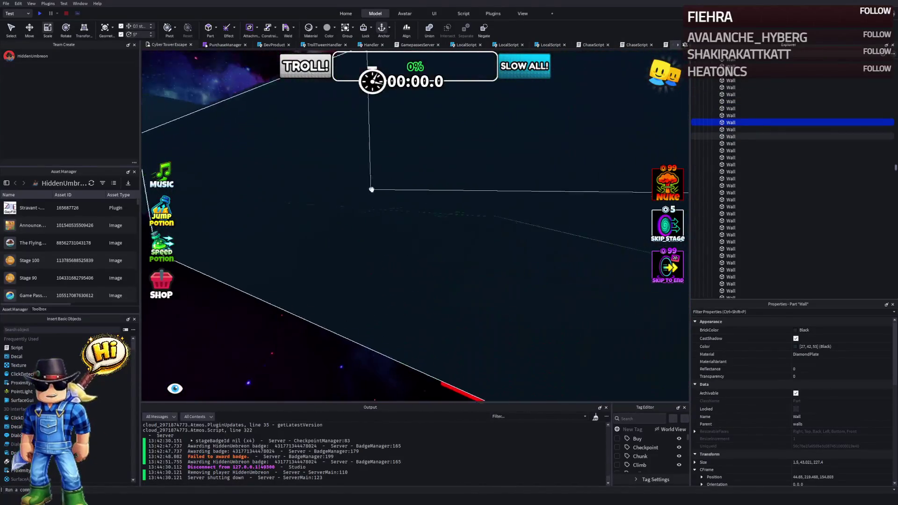
{"action": "scroll", "coordinate": [368, 191], "scroll_direction": "up", "scroll_amount": 10}
{"action": "scroll", "coordinate": [349, 227], "scroll_direction": "down", "scroll_amount": 5}
{"action": "left_click", "coordinate": [461, 254]}
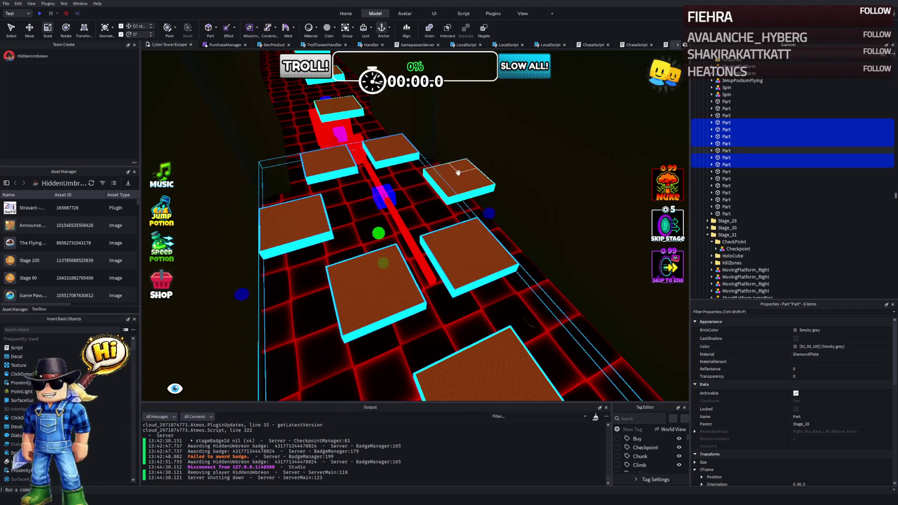
Step: Move the six selected tile Parts into Stage_55's CheckPoint folder in Explorer
{"action": "mouse_move", "coordinate": [458, 173]}
{"action": "left_mouse_down"}
{"action": "mouse_move", "coordinate": [390, 176]}
{"action": "mouse_move", "coordinate": [364, 169]}
{"action": "mouse_move", "coordinate": [362, 158]}
{"action": "mouse_move", "coordinate": [487, 171]}
{"action": "left_mouse_up"}
{"action": "left_click", "coordinate": [533, 158]}
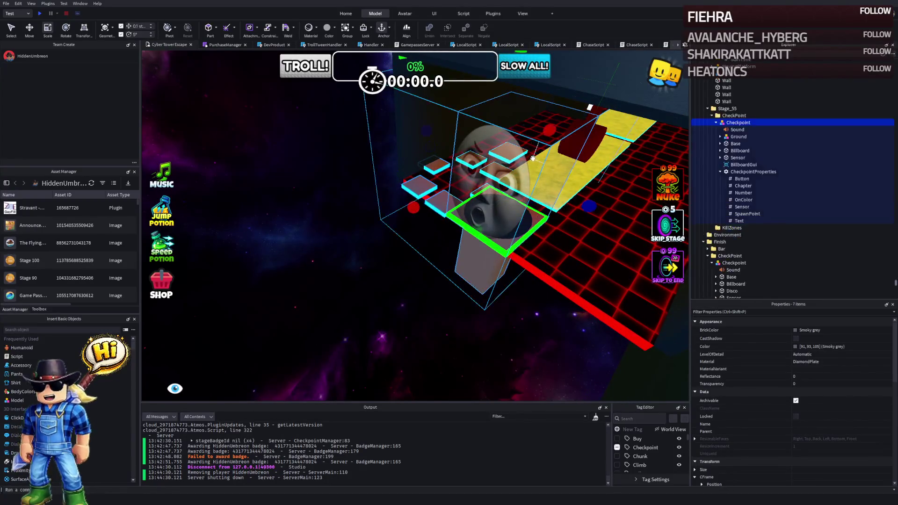
{"action": "left_click_drag", "start_coordinate": [731, 119], "coordinate": [731, 117]}
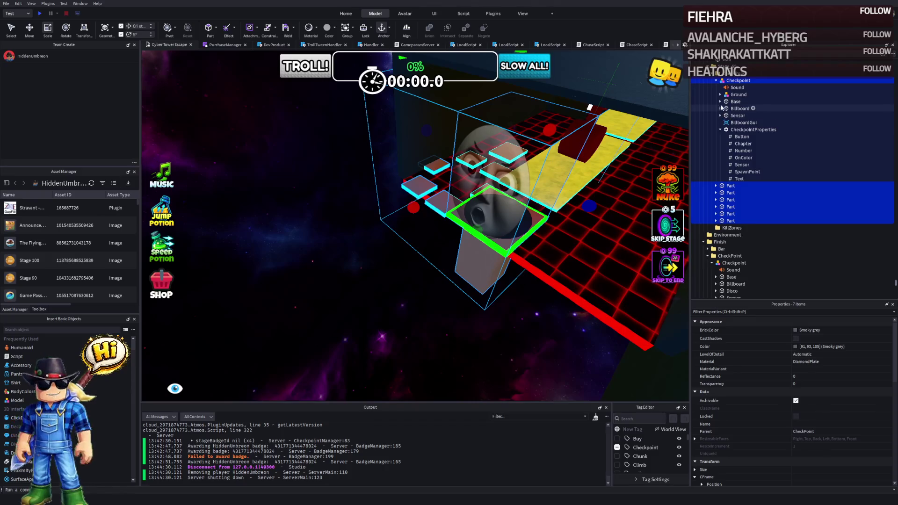
{"action": "left_click", "coordinate": [716, 80]}
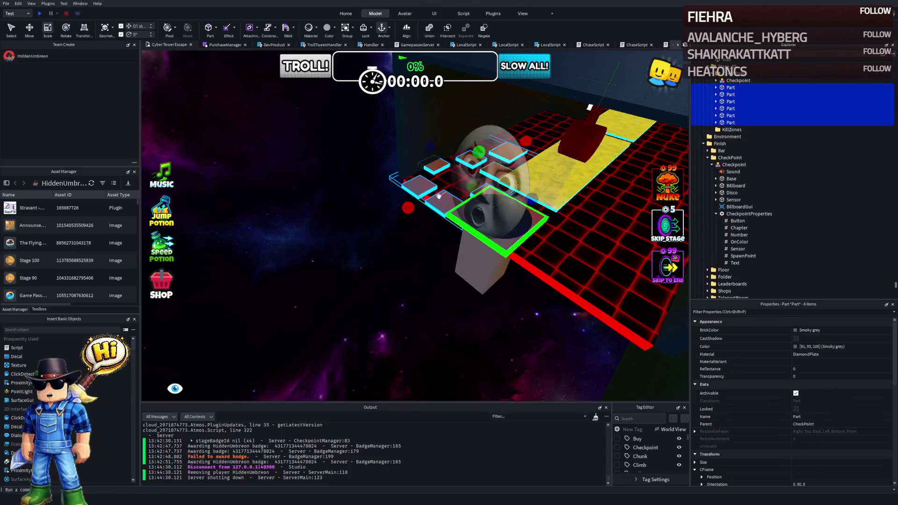
{"action": "scroll", "coordinate": [439, 196], "scroll_direction": "up", "scroll_amount": 5}
Step: Undo a stray tile move and add another tile and the checkpoint pillar to the selection
{"action": "left_click_drag", "start_coordinate": [370, 190], "coordinate": [475, 320]}
{"action": "key", "text": "ctrl+z"}
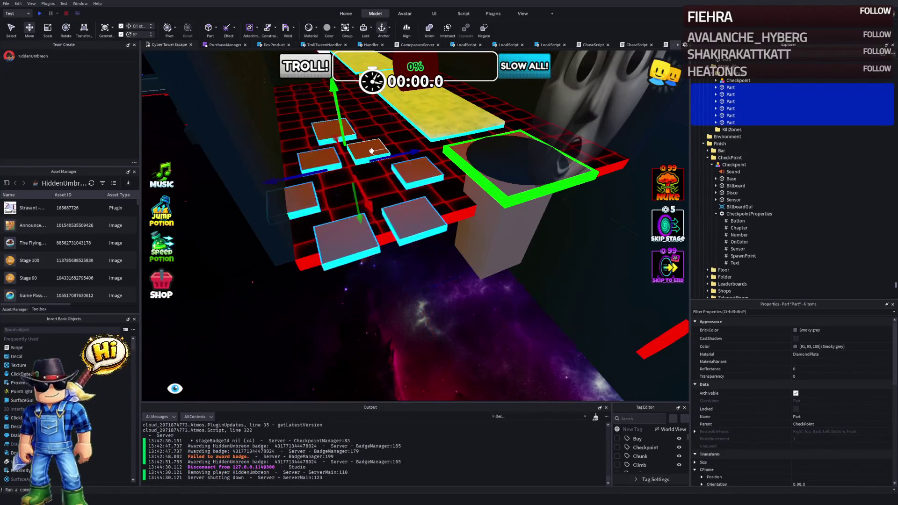
{"action": "left_click", "coordinate": [370, 151], "text": "ctrl"}
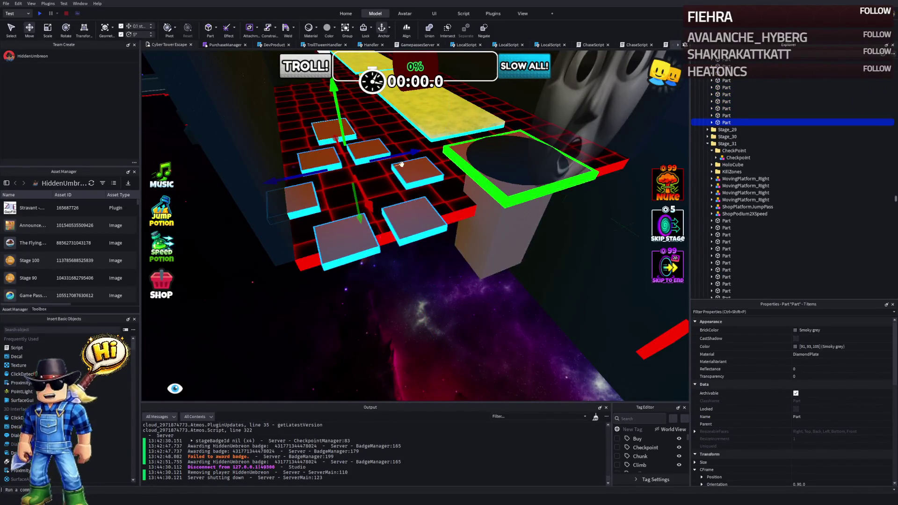
{"action": "left_click", "coordinate": [489, 157], "text": "ctrl"}
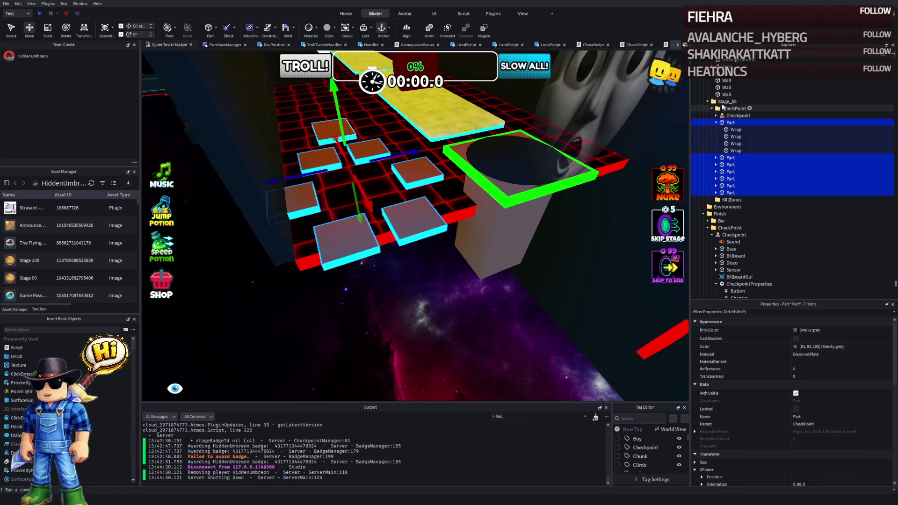
Step: Parent the selected tiles directly under Stage_55
{"action": "left_click_drag", "start_coordinate": [723, 105], "coordinate": [724, 102]}
{"action": "scroll", "coordinate": [374, 202], "scroll_direction": "up", "scroll_amount": 5}
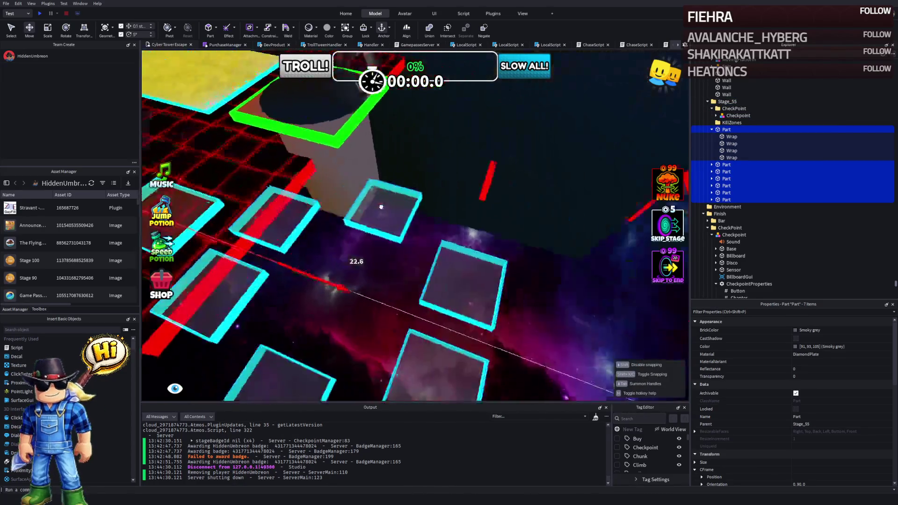
{"action": "scroll", "coordinate": [332, 189], "scroll_direction": "down", "scroll_amount": 5}
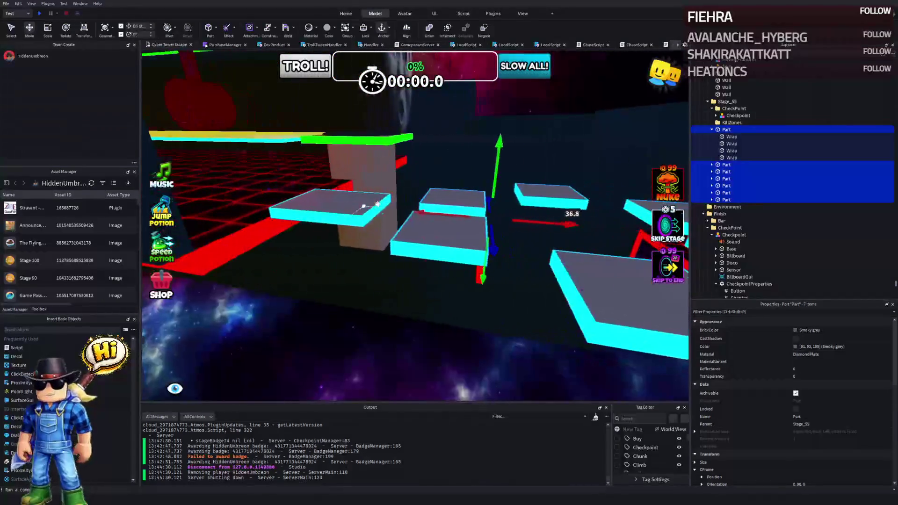
{"action": "scroll", "coordinate": [330, 188], "scroll_direction": "up", "scroll_amount": 5}
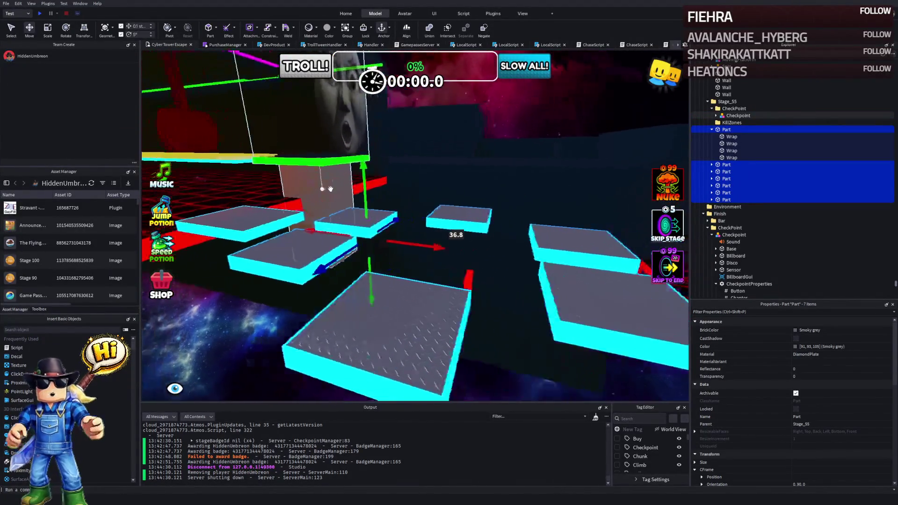
{"action": "scroll", "coordinate": [329, 188], "scroll_direction": "down", "scroll_amount": 5}
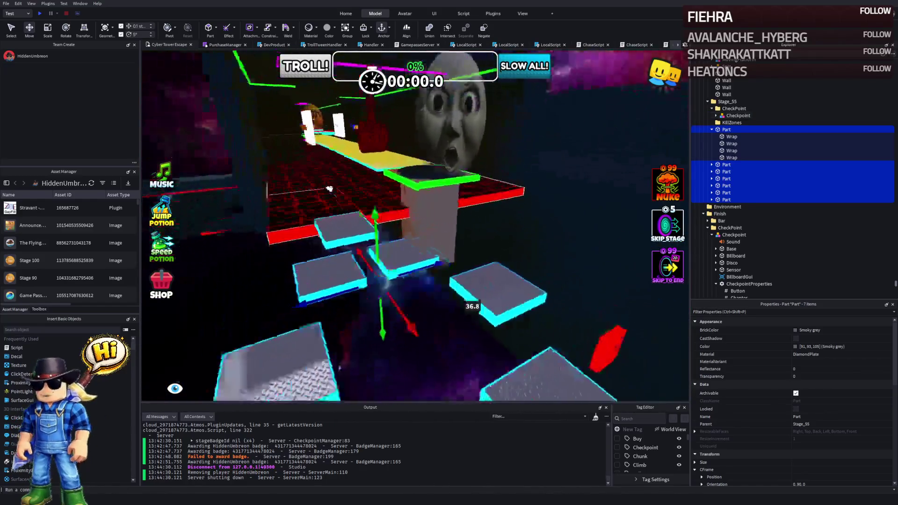
{"action": "scroll", "coordinate": [384, 212], "scroll_direction": "up", "scroll_amount": 5}
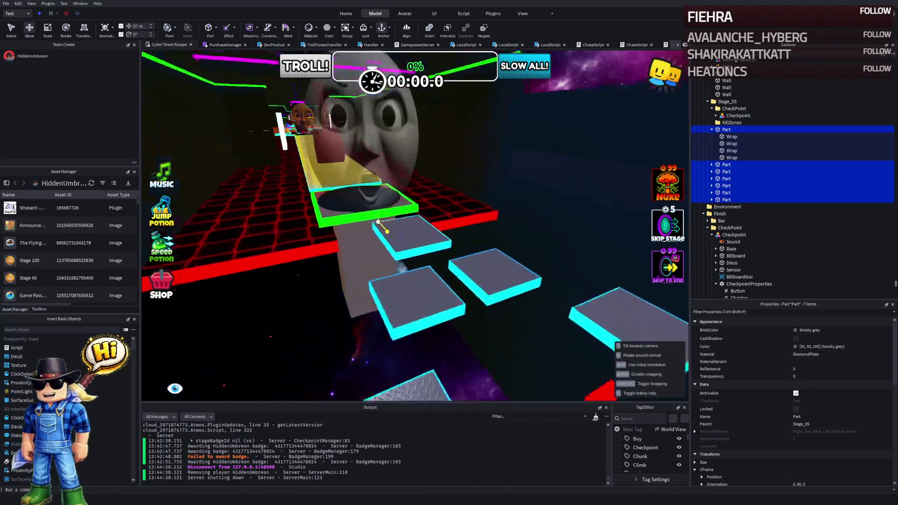
{"action": "right_click", "coordinate": [348, 211]}
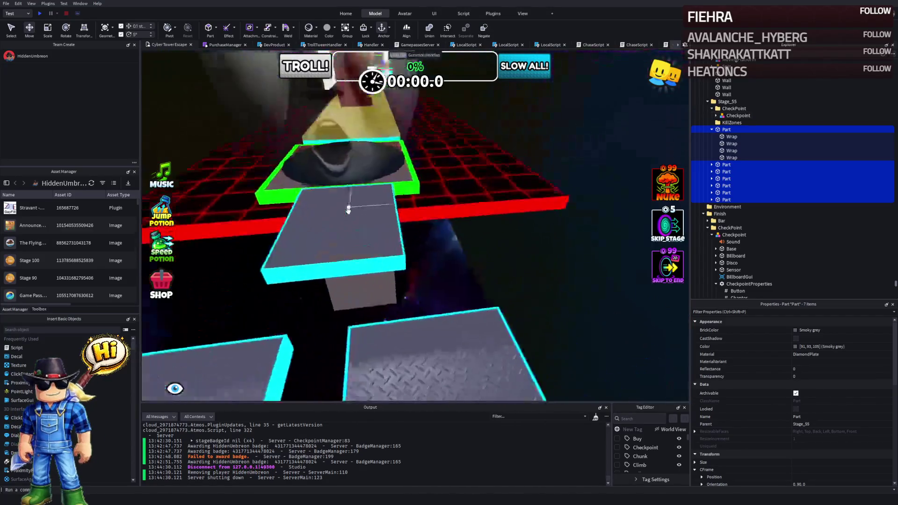
{"action": "key", "text": "a"}
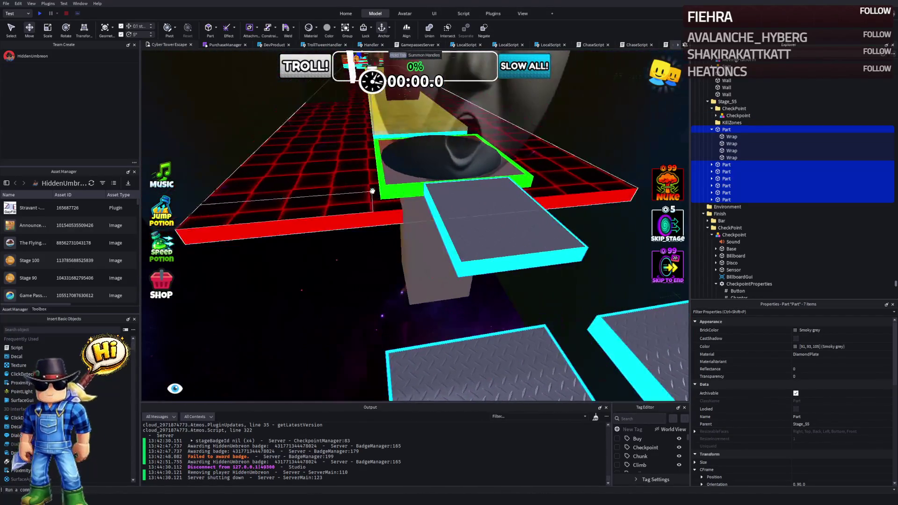
Step: Shift the seven stepping tiles left and toward the green corner
{"action": "left_click_drag", "start_coordinate": [429, 188], "coordinate": [405, 191]}
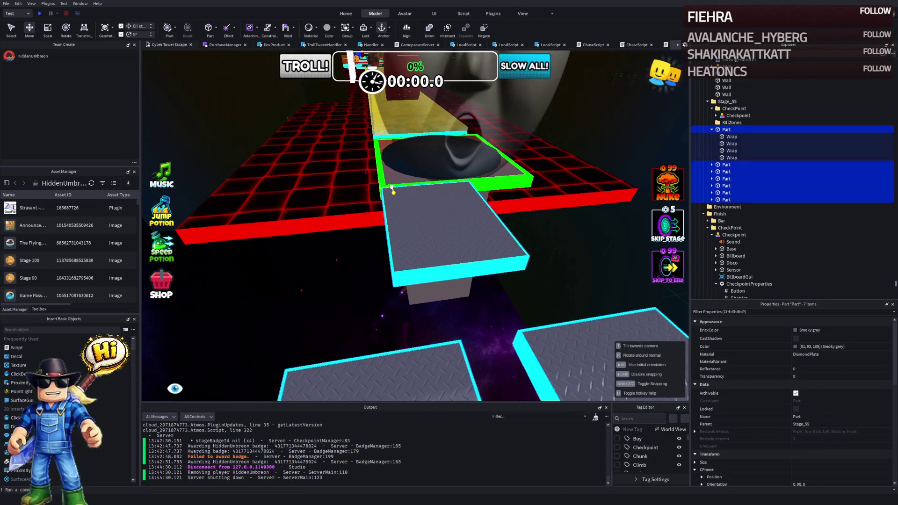
{"action": "scroll", "coordinate": [391, 187], "scroll_direction": "up", "scroll_amount": 5}
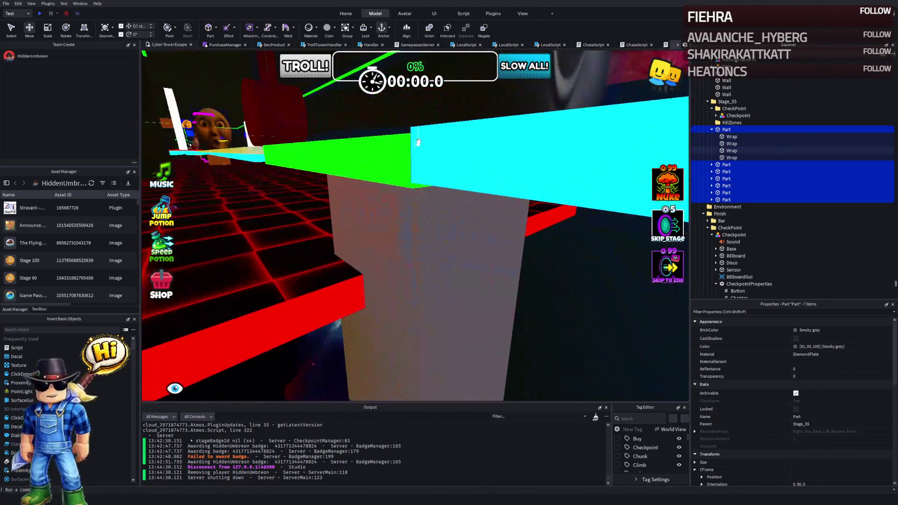
{"action": "left_click_drag", "start_coordinate": [418, 142], "coordinate": [414, 149]}
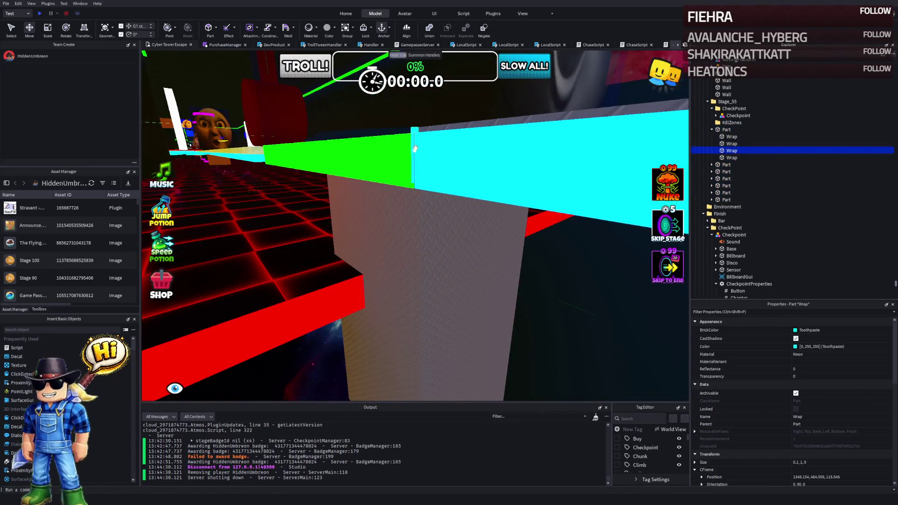
{"action": "key", "text": "f"}
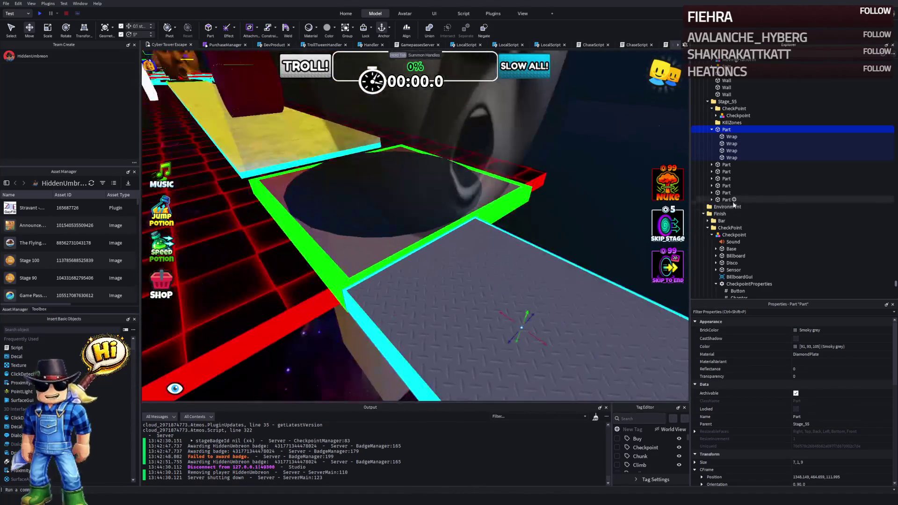
{"action": "left_click", "coordinate": [726, 200], "text": "shift"}
{"action": "scroll", "coordinate": [365, 279], "scroll_direction": "up", "scroll_amount": 5}
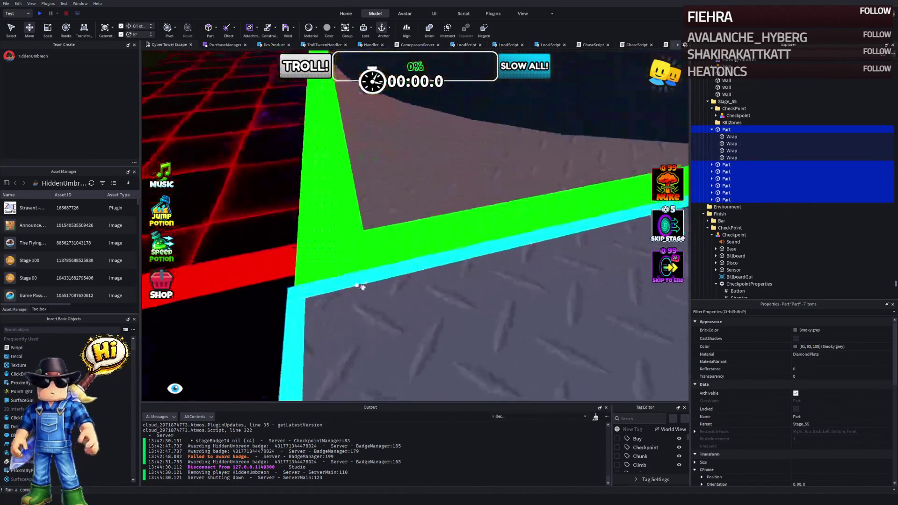
{"action": "mouse_move", "coordinate": [321, 310]}
{"action": "left_mouse_down"}
{"action": "mouse_move", "coordinate": [336, 299]}
{"action": "mouse_move", "coordinate": [341, 309]}
{"action": "mouse_move", "coordinate": [329, 322]}
{"action": "left_mouse_up"}
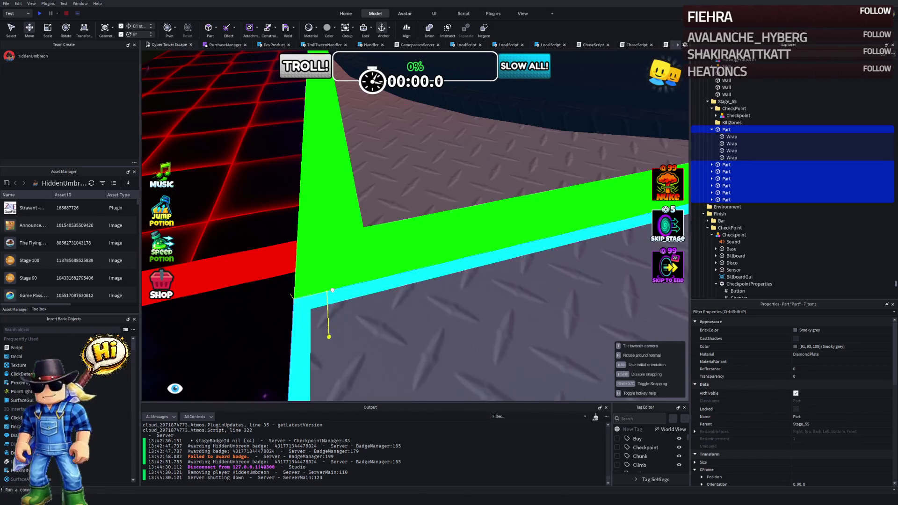
{"action": "scroll", "coordinate": [363, 293], "scroll_direction": "down", "scroll_amount": 5}
{"action": "key", "text": "w"}
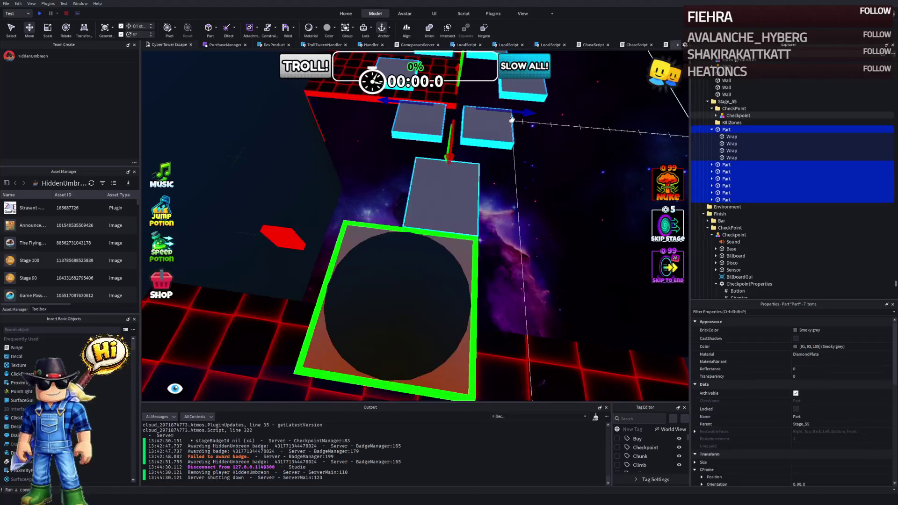
Step: Slide the tiles along the blue and red axes, then move a single tile along X
{"action": "left_click_drag", "start_coordinate": [502, 134], "coordinate": [466, 132]}
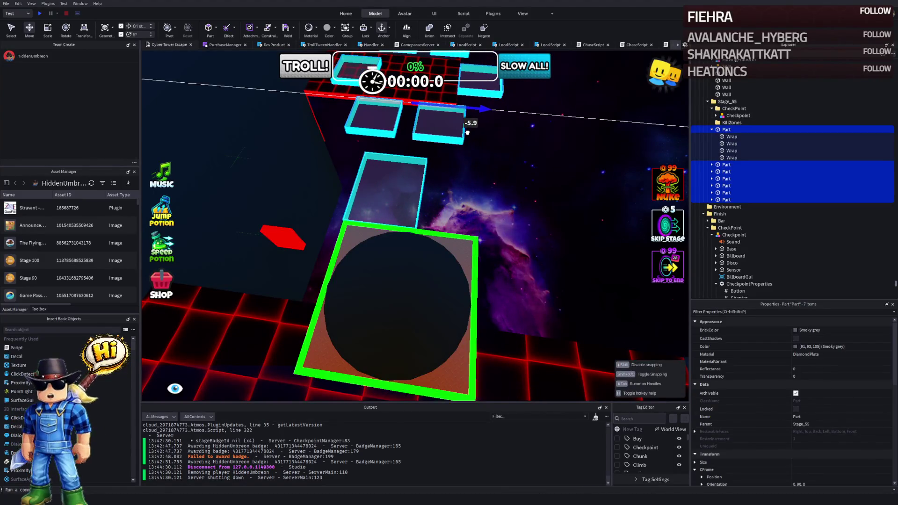
{"action": "key", "text": "w"}
{"action": "key", "text": "d"}
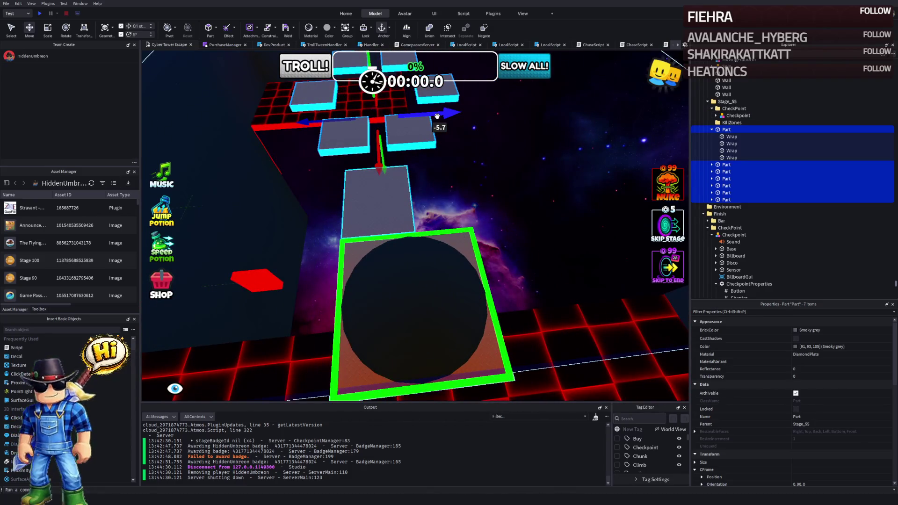
{"action": "left_click_drag", "start_coordinate": [437, 116], "coordinate": [455, 115]}
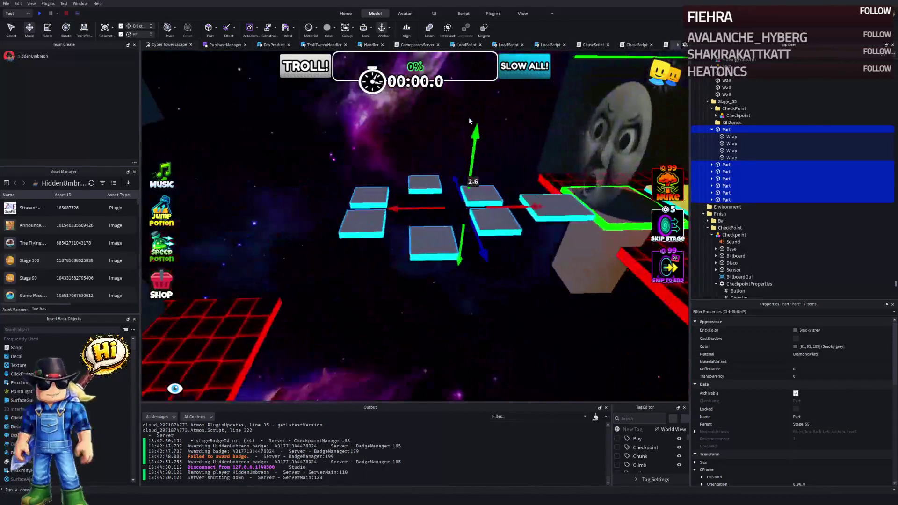
{"action": "key", "text": "e"}
{"action": "left_click_drag", "start_coordinate": [408, 281], "coordinate": [388, 293]}
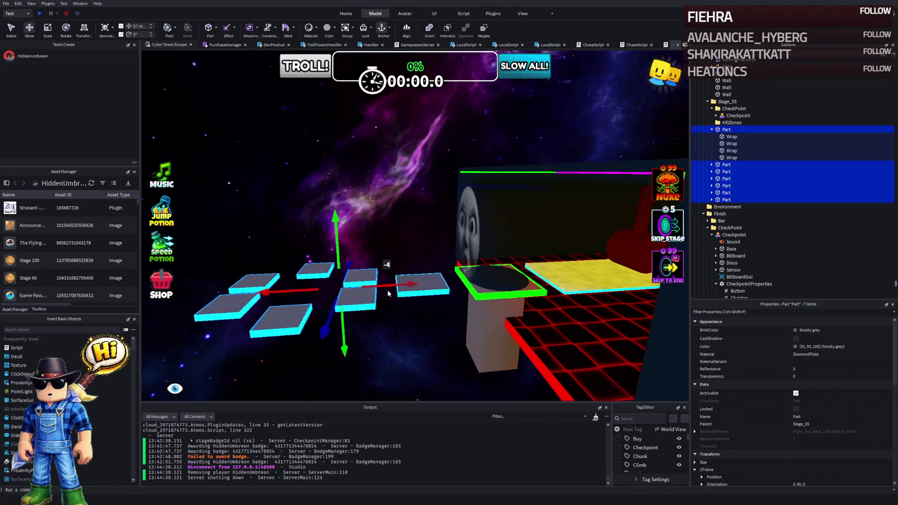
{"action": "left_click", "coordinate": [407, 303]}
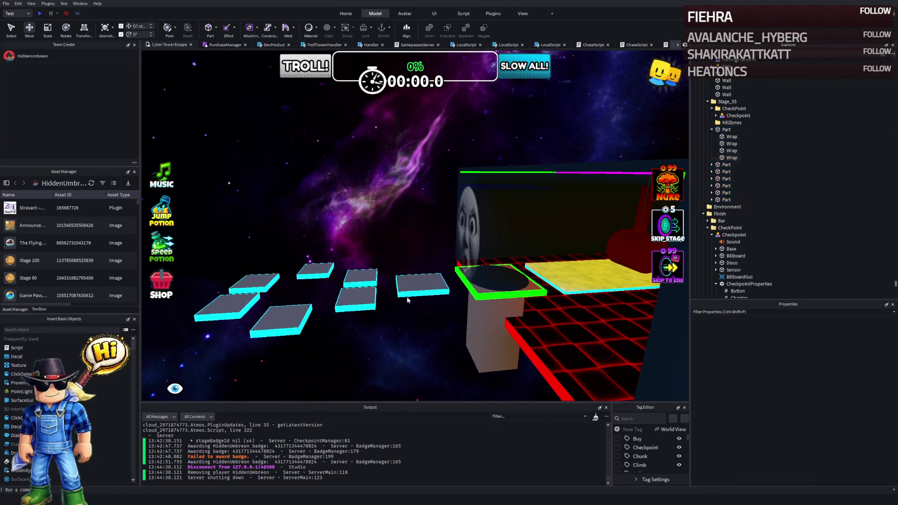
{"action": "left_click_drag", "start_coordinate": [405, 287], "coordinate": [366, 291]}
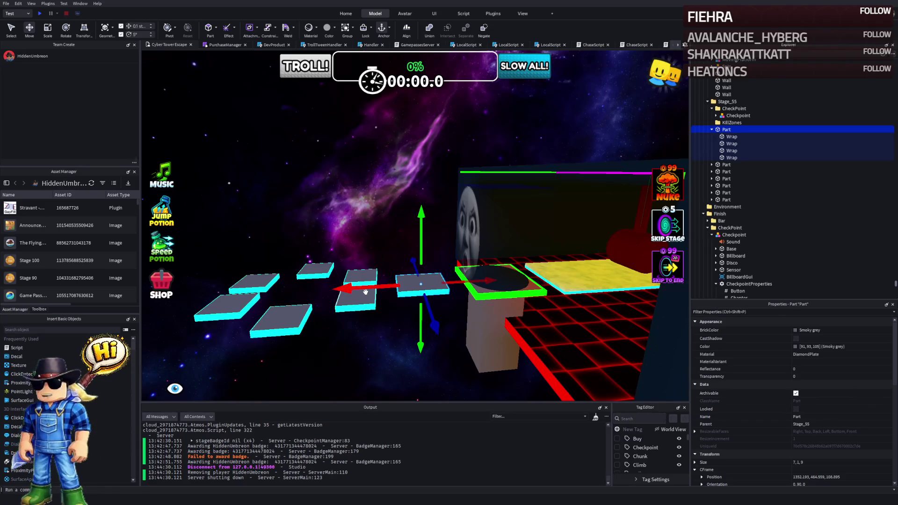
{"action": "left_click_drag", "start_coordinate": [315, 246], "coordinate": [359, 222]}
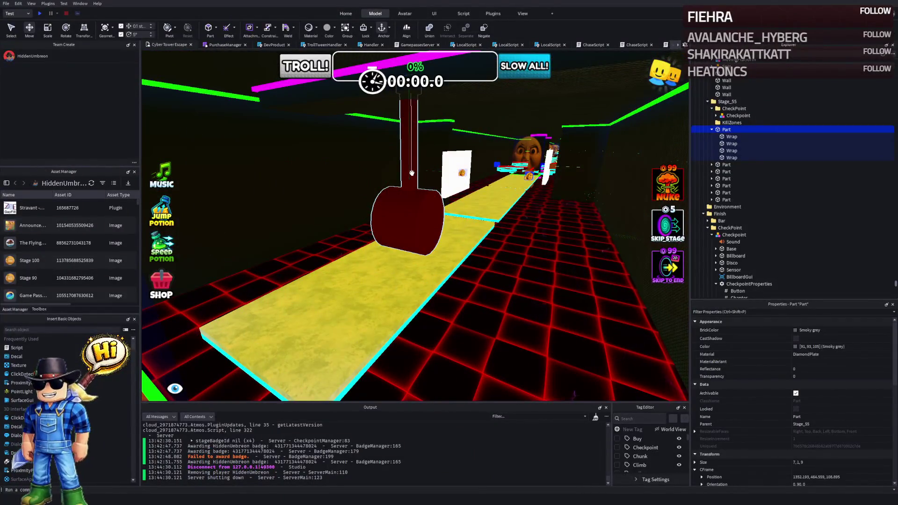
Step: Duplicate the spinning obstacle's Floor and Spin model and place the copy among Stage_55's tiles
{"action": "key", "text": "w"}
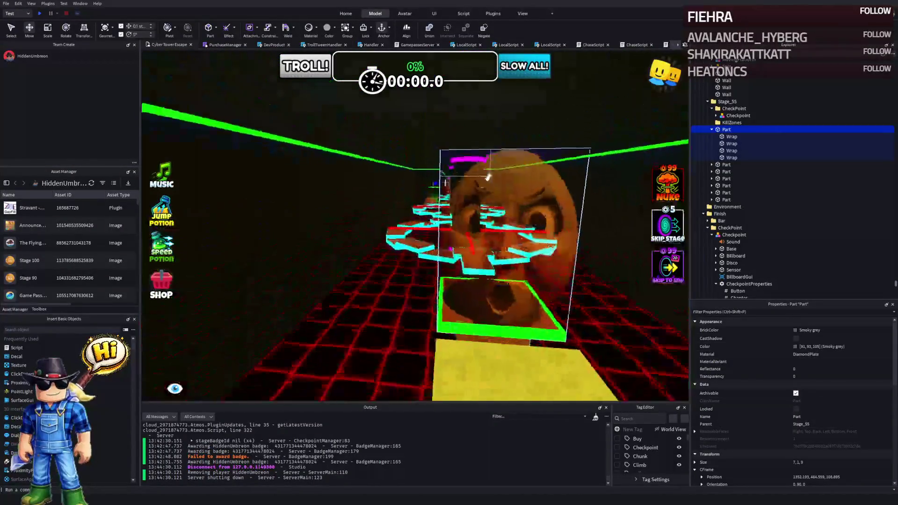
{"action": "key", "text": "s"}
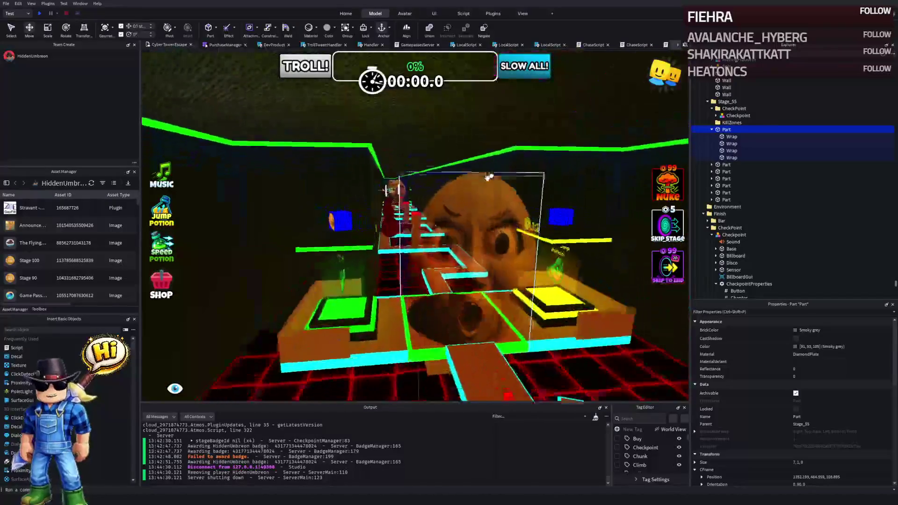
{"action": "key", "text": "s"}
{"action": "left_click", "coordinate": [392, 272]}
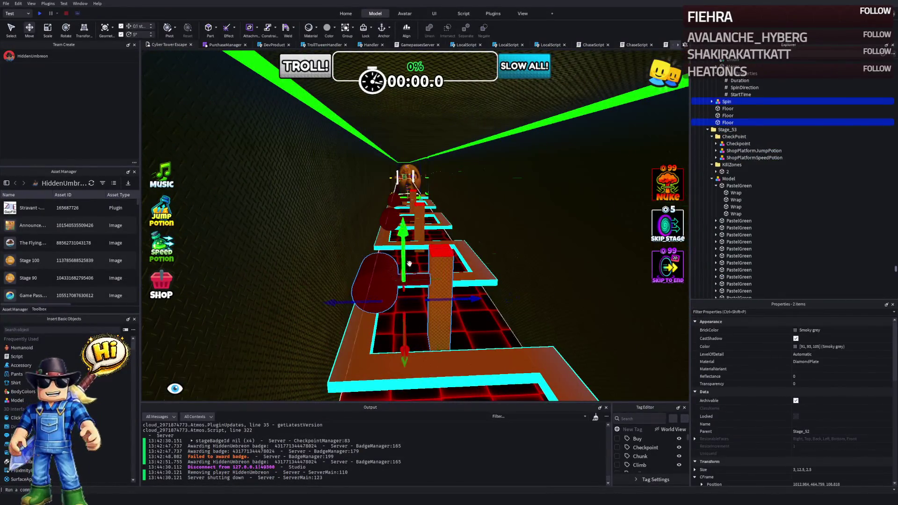
{"action": "left_click", "coordinate": [444, 255], "text": "ctrl"}
{"action": "key", "text": "w"}
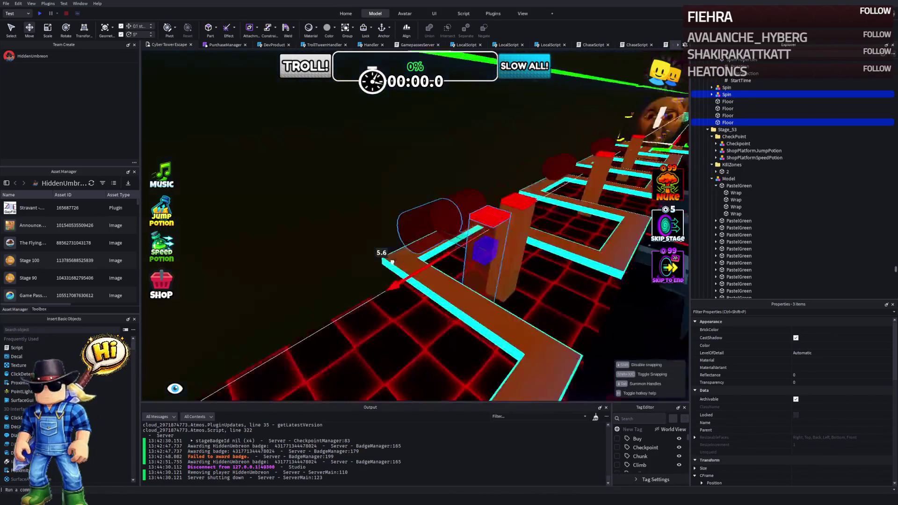
{"action": "mouse_move", "coordinate": [392, 262]}
{"action": "left_mouse_down"}
{"action": "mouse_move", "coordinate": [381, 220]}
{"action": "mouse_move", "coordinate": [374, 256]}
{"action": "mouse_move", "coordinate": [355, 248]}
{"action": "mouse_move", "coordinate": [371, 253]}
{"action": "mouse_move", "coordinate": [372, 238]}
{"action": "mouse_move", "coordinate": [354, 267]}
{"action": "mouse_move", "coordinate": [360, 258]}
{"action": "mouse_move", "coordinate": [494, 243]}
{"action": "left_mouse_up"}
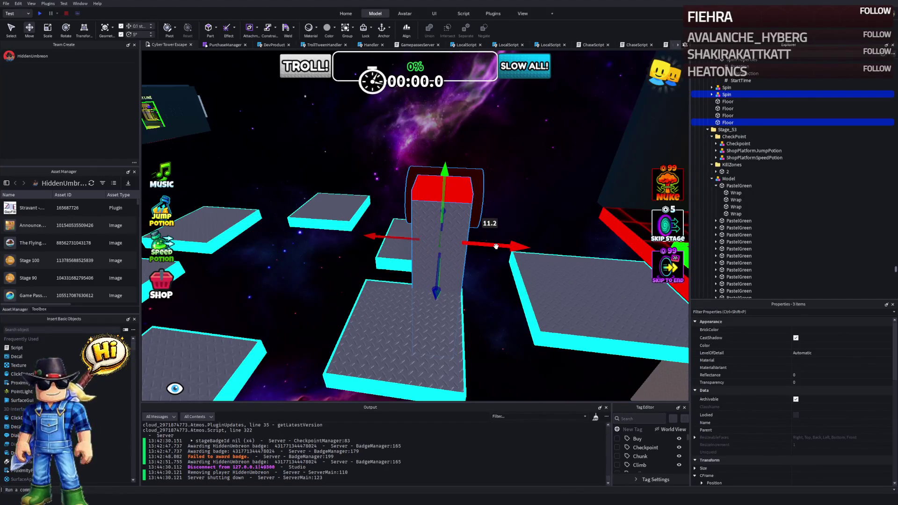
{"action": "mouse_move", "coordinate": [495, 246]}
{"action": "left_mouse_down"}
{"action": "mouse_move", "coordinate": [358, 260]}
{"action": "mouse_move", "coordinate": [461, 260]}
{"action": "mouse_move", "coordinate": [463, 226]}
{"action": "mouse_move", "coordinate": [417, 235]}
{"action": "mouse_move", "coordinate": [460, 220]}
{"action": "mouse_move", "coordinate": [451, 227]}
{"action": "mouse_move", "coordinate": [458, 211]}
{"action": "mouse_move", "coordinate": [463, 232]}
{"action": "mouse_move", "coordinate": [443, 237]}
{"action": "mouse_move", "coordinate": [457, 225]}
{"action": "left_mouse_up"}
Step: Rotate the copied Spin hammer to 90 degrees, then select the pillar's four parts
{"action": "left_click", "coordinate": [387, 243]}
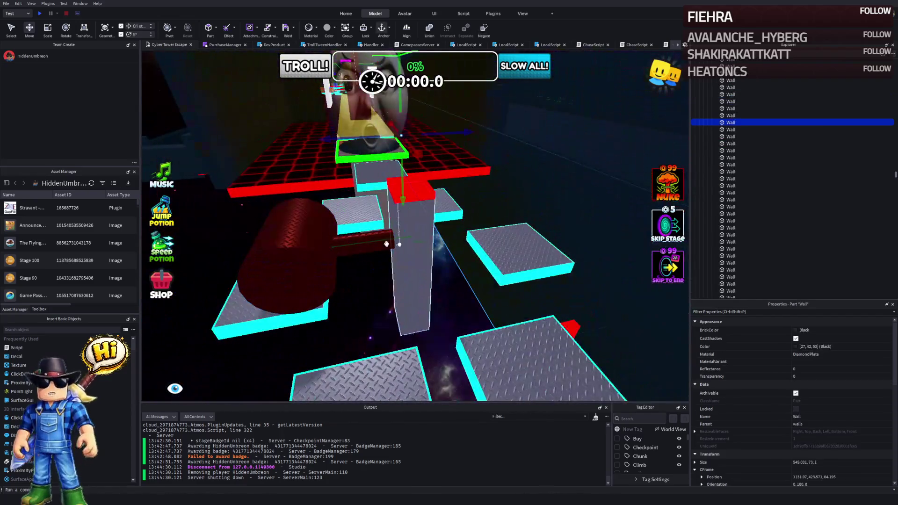
{"action": "left_click", "coordinate": [332, 244]}
{"action": "key", "text": "ctrl+4"}
{"action": "mouse_move", "coordinate": [383, 267]}
{"action": "left_mouse_down"}
{"action": "mouse_move", "coordinate": [449, 266]}
{"action": "mouse_move", "coordinate": [463, 234]}
{"action": "mouse_move", "coordinate": [426, 206]}
{"action": "left_mouse_up"}
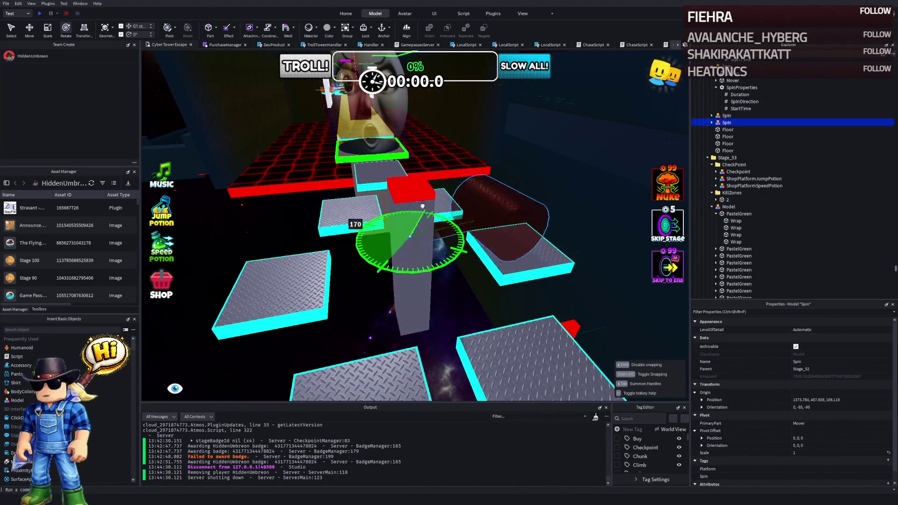
{"action": "left_click_drag", "start_coordinate": [363, 258], "coordinate": [360, 278]}
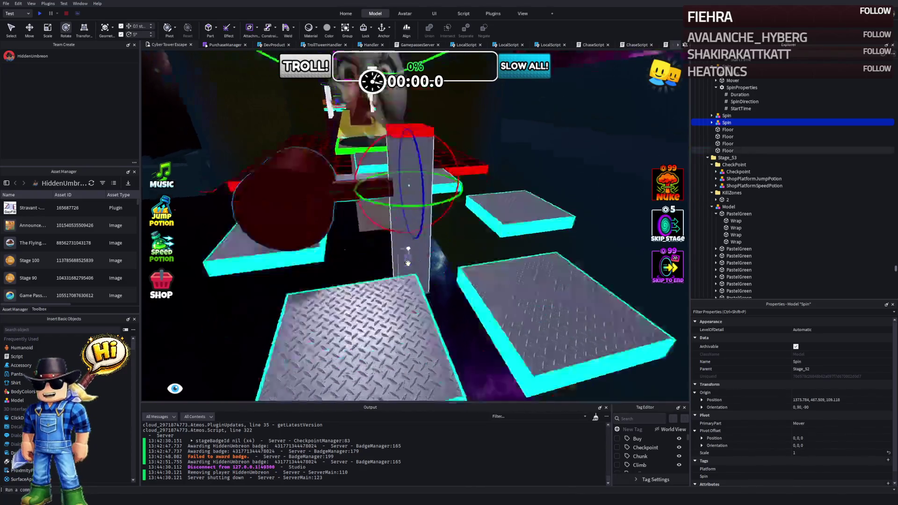
{"action": "key", "text": "ctrl+2"}
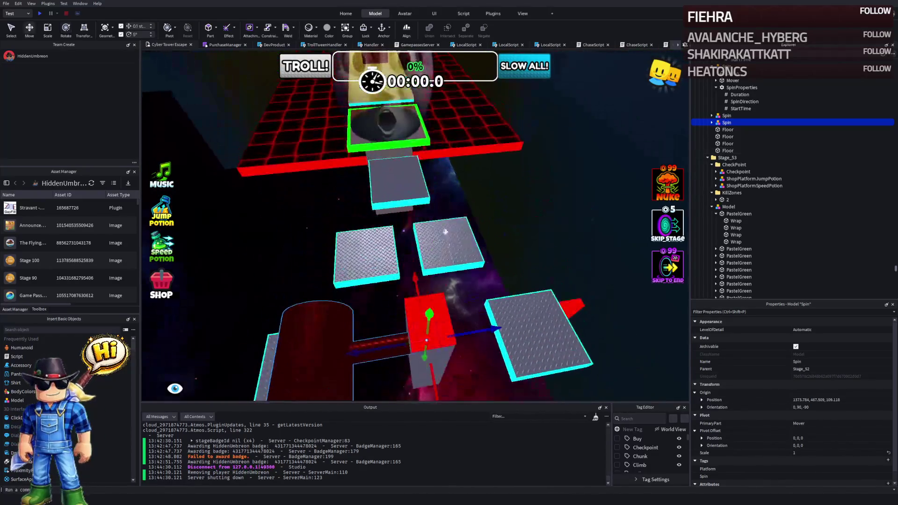
{"action": "key", "text": "f"}
{"action": "left_click_drag", "start_coordinate": [262, 261], "coordinate": [654, 144]}
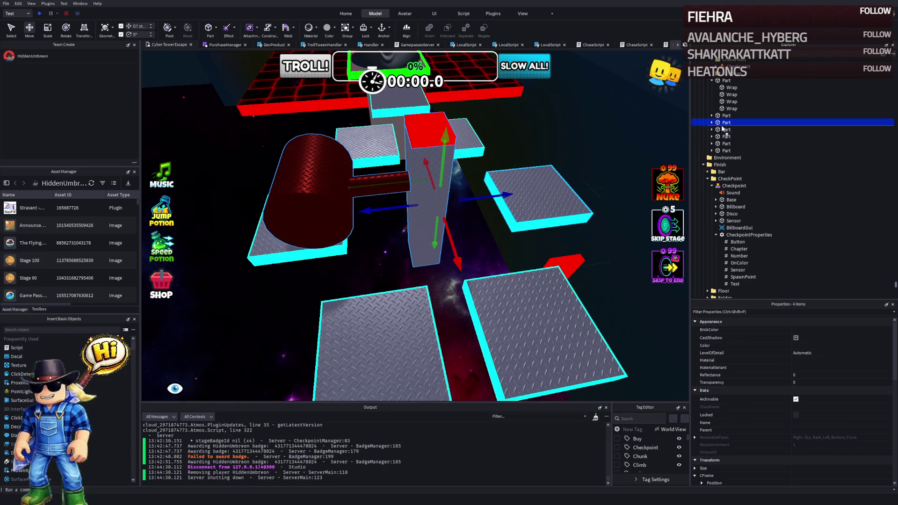
Step: Lower the Spin hammer model slightly
{"action": "left_click", "coordinate": [714, 81]}
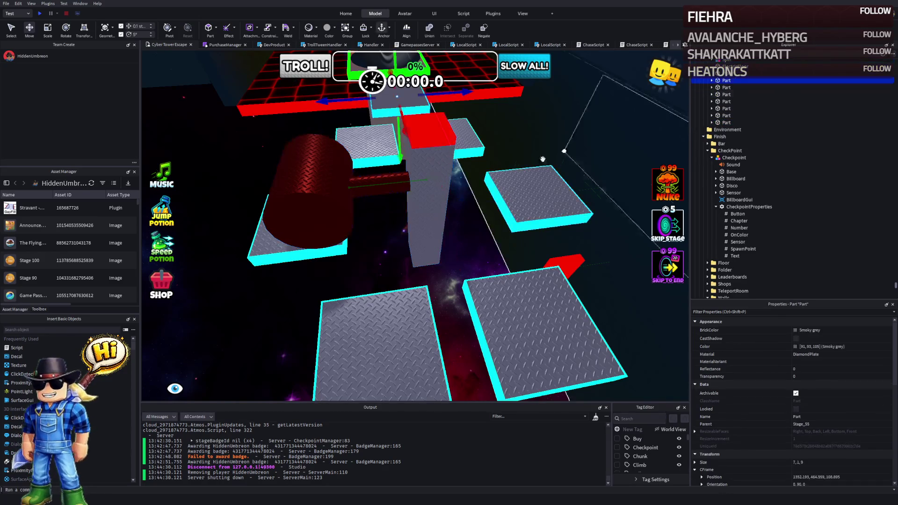
{"action": "key", "text": "f"}
{"action": "left_click", "coordinate": [462, 241]}
{"action": "left_click_drag", "start_coordinate": [480, 244], "coordinate": [482, 233]}
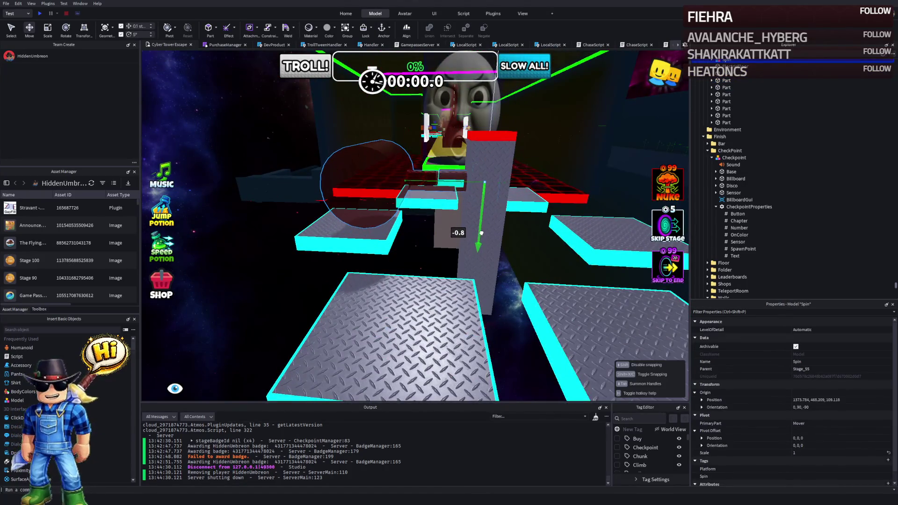
{"action": "scroll", "coordinate": [483, 231], "scroll_direction": "down", "scroll_amount": 5}
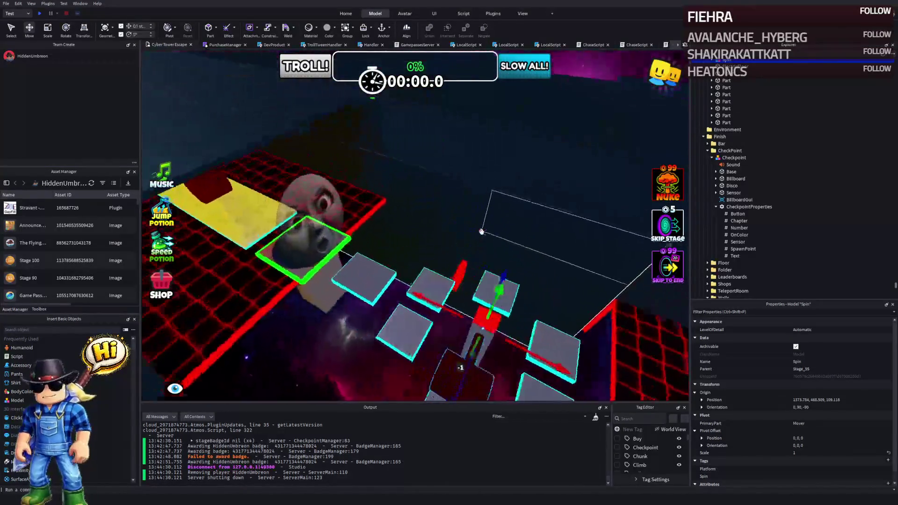
Step: Duplicate three stepping tiles with Ctrl+D and shift the copies off to the right
{"action": "left_click", "coordinate": [430, 275]}
{"action": "left_click", "coordinate": [412, 319], "text": "ctrl"}
{"action": "left_click", "coordinate": [553, 266], "text": "ctrl"}
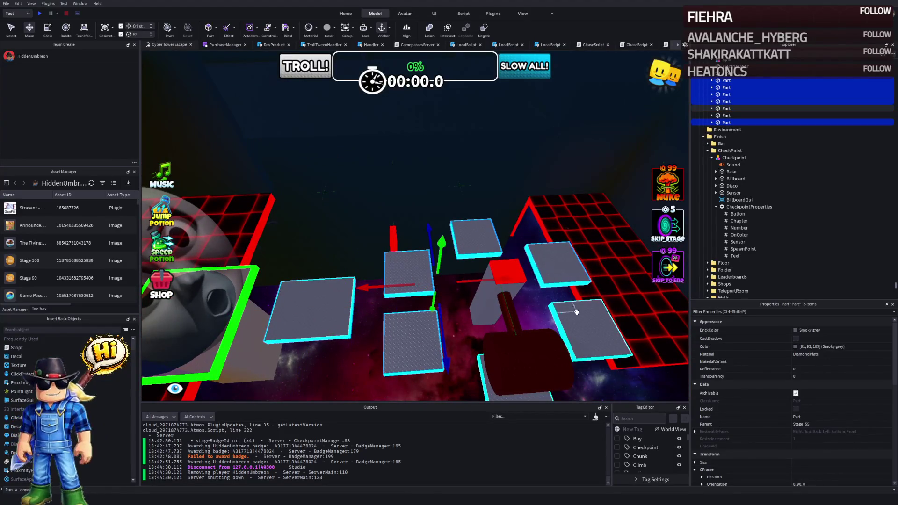
{"action": "key", "text": "ctrl+d"}
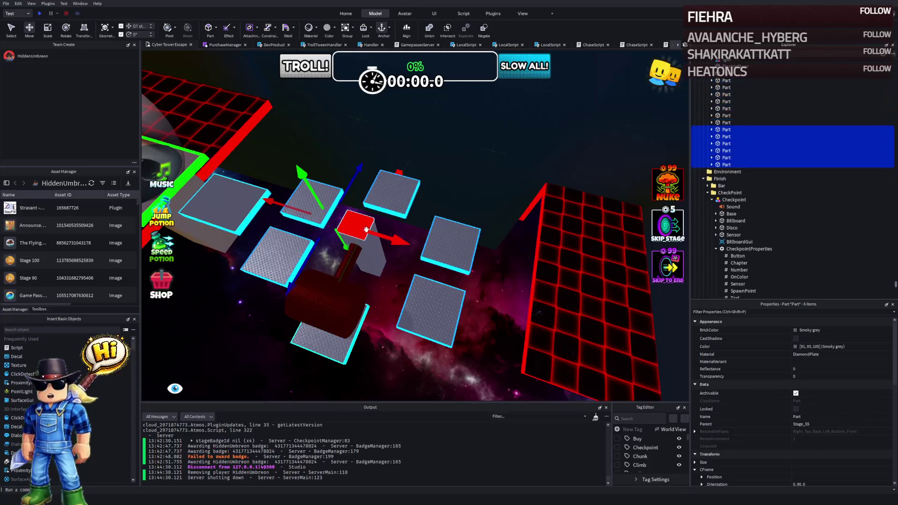
{"action": "mouse_move", "coordinate": [403, 255]}
{"action": "left_mouse_down"}
{"action": "mouse_move", "coordinate": [529, 281]}
{"action": "mouse_move", "coordinate": [633, 266]}
{"action": "mouse_move", "coordinate": [532, 223]}
{"action": "left_mouse_up"}
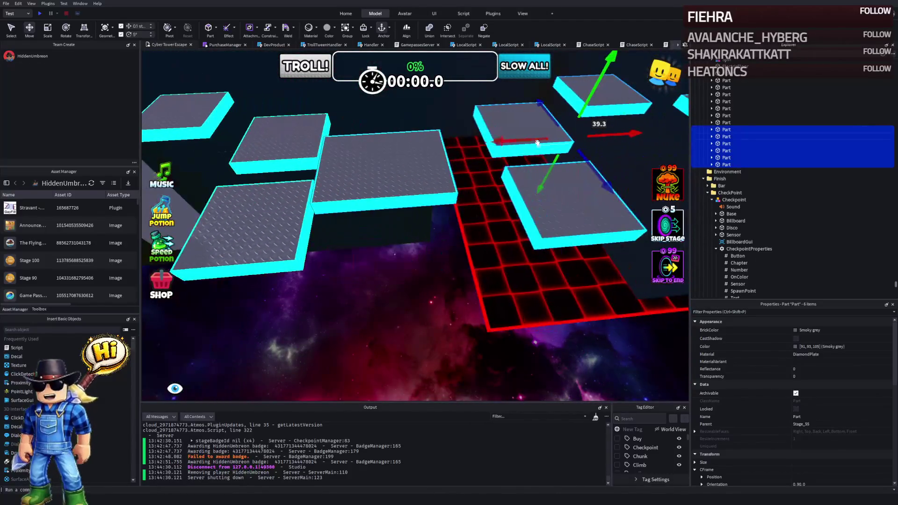
{"action": "key", "text": "d"}
{"action": "left_click_drag", "start_coordinate": [580, 142], "coordinate": [552, 150]}
{"action": "left_click_drag", "start_coordinate": [395, 174], "coordinate": [425, 169]}
Step: Slide five copied tiles left, rotate them as a group with Ctrl+R, then reselect several copies
{"action": "left_click", "coordinate": [557, 180], "text": "ctrl"}
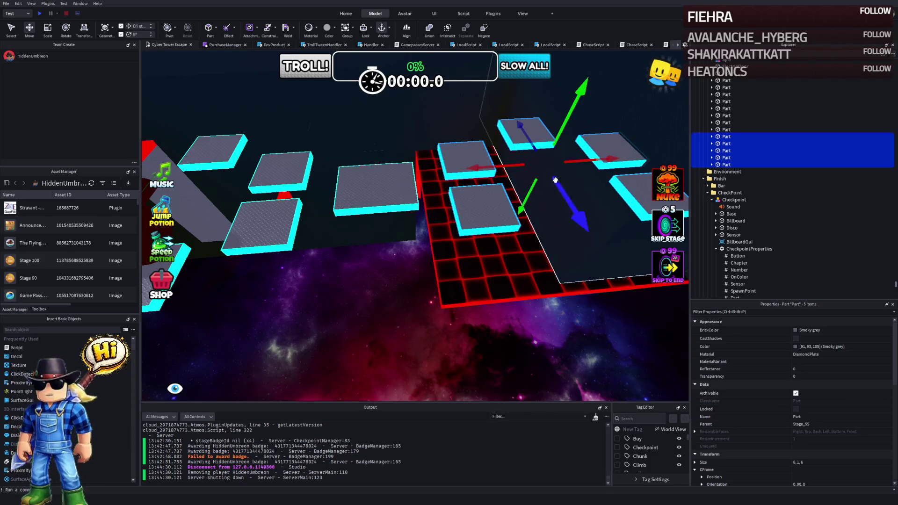
{"action": "mouse_move", "coordinate": [494, 169]}
{"action": "left_mouse_down"}
{"action": "mouse_move", "coordinate": [476, 172]}
{"action": "mouse_move", "coordinate": [528, 180]}
{"action": "mouse_move", "coordinate": [515, 211]}
{"action": "mouse_move", "coordinate": [474, 246]}
{"action": "left_mouse_up"}
{"action": "key", "text": "ctrl+r"}
{"action": "key", "text": "ctrl+r"}
{"action": "key", "text": "ctrl+r"}
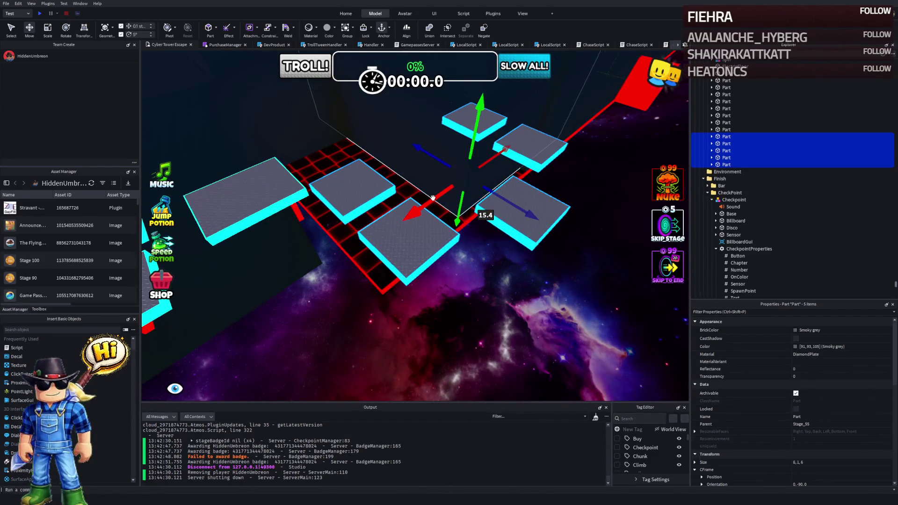
{"action": "key", "text": "ctrl+r"}
{"action": "key", "text": "ctrl+r"}
{"action": "key", "text": "ctrl+r"}
{"action": "left_click", "coordinate": [264, 194], "text": "ctrl"}
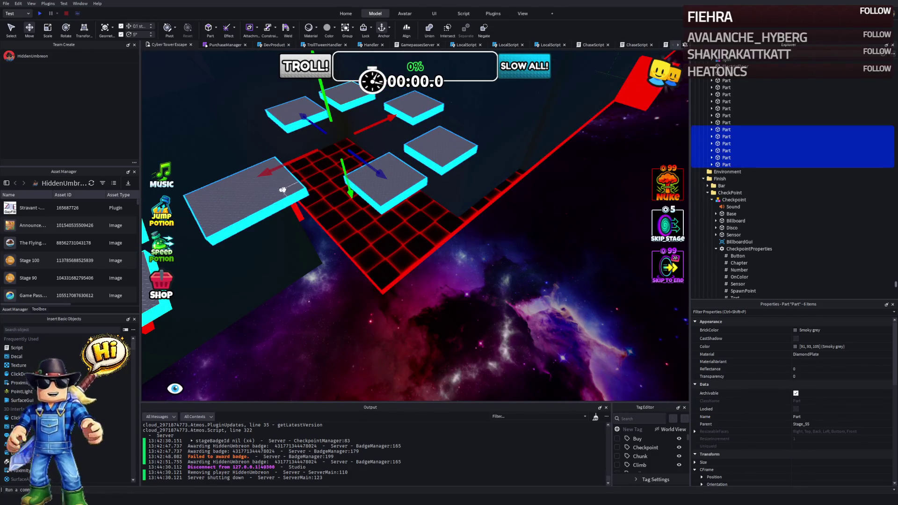
{"action": "left_click", "coordinate": [279, 191]}
{"action": "left_click", "coordinate": [358, 187]}
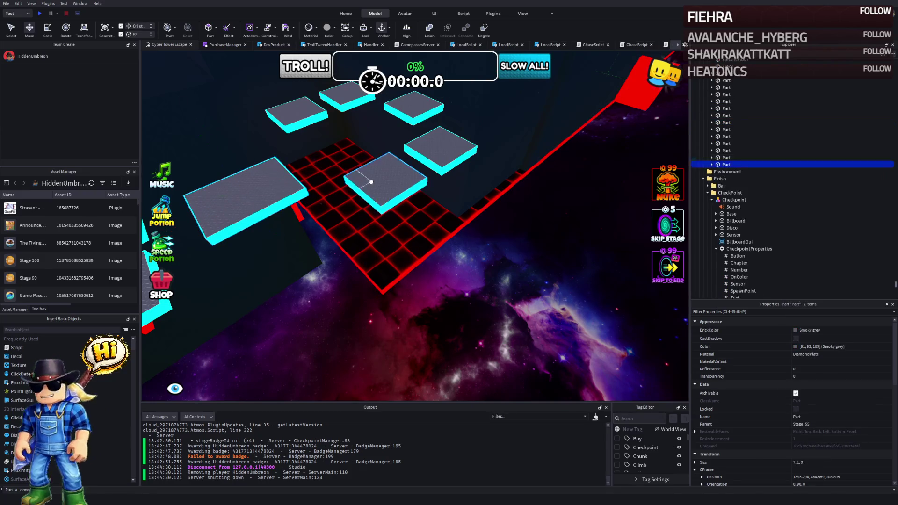
Step: Push the selected copied tiles along the blue axis out to about 15 studs
{"action": "left_click", "coordinate": [344, 101], "text": "ctrl"}
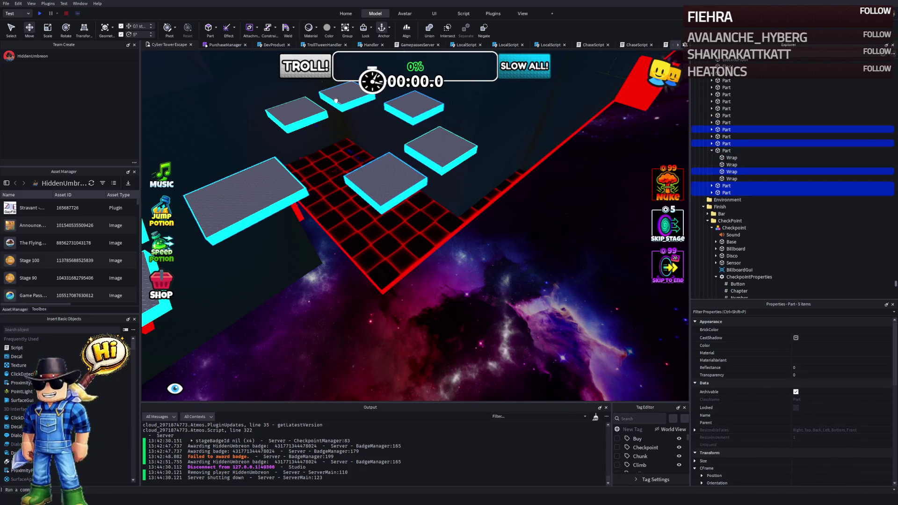
{"action": "mouse_move", "coordinate": [355, 163]}
{"action": "left_mouse_down"}
{"action": "mouse_move", "coordinate": [390, 166]}
{"action": "mouse_move", "coordinate": [411, 186]}
{"action": "left_mouse_up"}
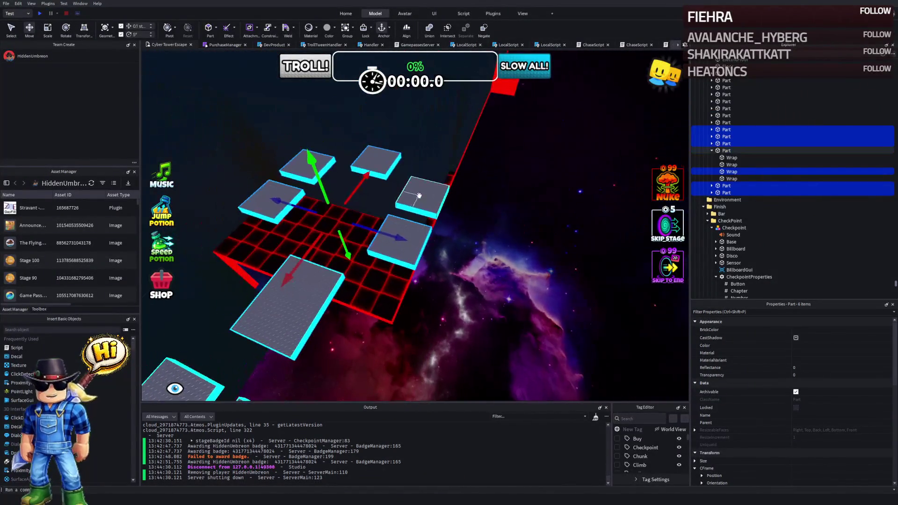
{"action": "mouse_move", "coordinate": [407, 227]}
{"action": "left_mouse_down"}
{"action": "mouse_move", "coordinate": [369, 236]}
{"action": "mouse_move", "coordinate": [465, 238]}
{"action": "mouse_move", "coordinate": [496, 262]}
{"action": "left_mouse_up"}
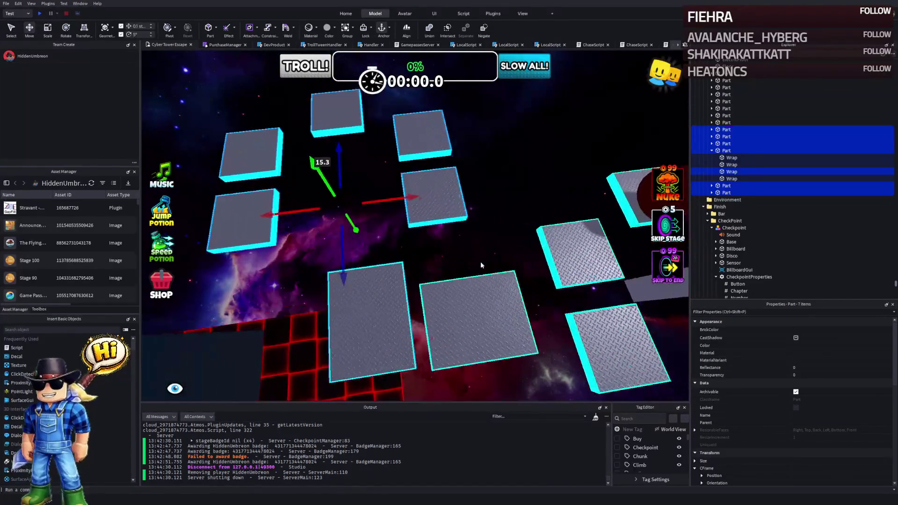
{"action": "scroll", "coordinate": [481, 262], "scroll_direction": "up", "scroll_amount": 3}
{"action": "left_click", "coordinate": [337, 187]}
{"action": "key", "text": "ctrl+z"}
{"action": "key", "text": "ctrl+z"}
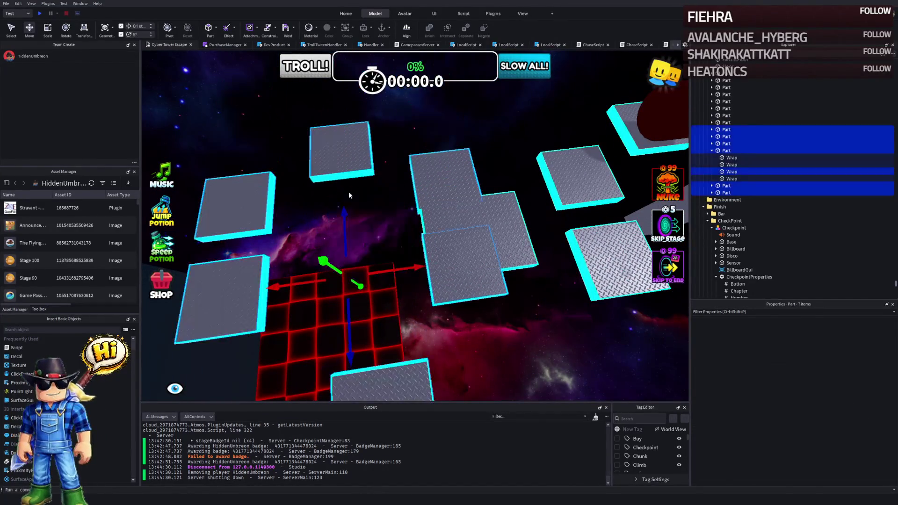
{"action": "key", "text": "ctrl+y"}
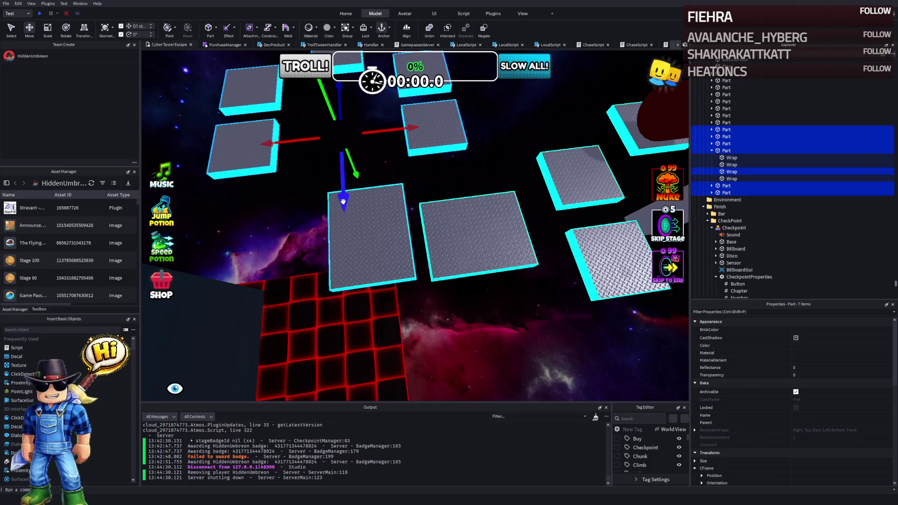
Step: Reposition the large plate along the red axis and about 7.6 studs along blue
{"action": "scroll", "coordinate": [343, 202], "scroll_direction": "up", "scroll_amount": 5}
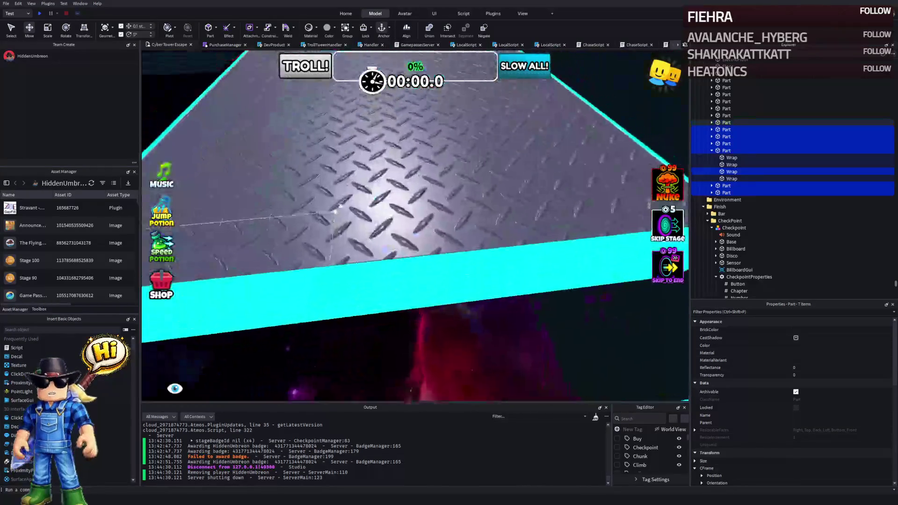
{"action": "scroll", "coordinate": [466, 258], "scroll_direction": "down", "scroll_amount": 5}
{"action": "mouse_move", "coordinate": [508, 279]}
{"action": "left_mouse_down"}
{"action": "mouse_move", "coordinate": [479, 230]}
{"action": "mouse_move", "coordinate": [487, 241]}
{"action": "left_mouse_up"}
{"action": "scroll", "coordinate": [468, 215], "scroll_direction": "down", "scroll_amount": 5}
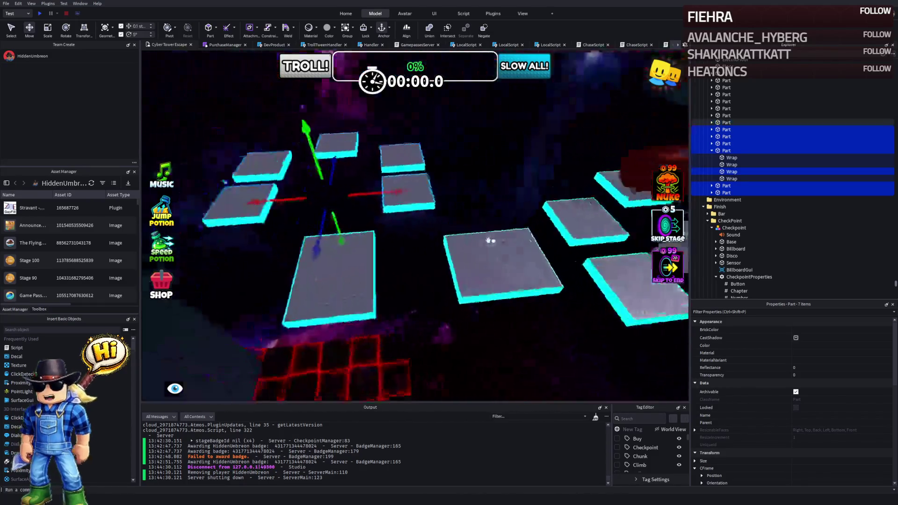
{"action": "left_click_drag", "start_coordinate": [423, 188], "coordinate": [461, 188]}
{"action": "scroll", "coordinate": [467, 197], "scroll_direction": "up", "scroll_amount": 5}
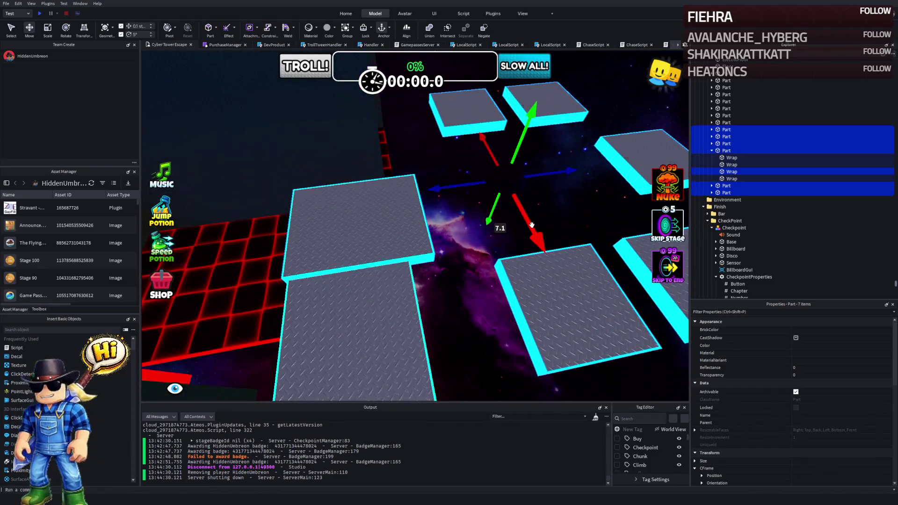
{"action": "left_click_drag", "start_coordinate": [532, 225], "coordinate": [532, 227]}
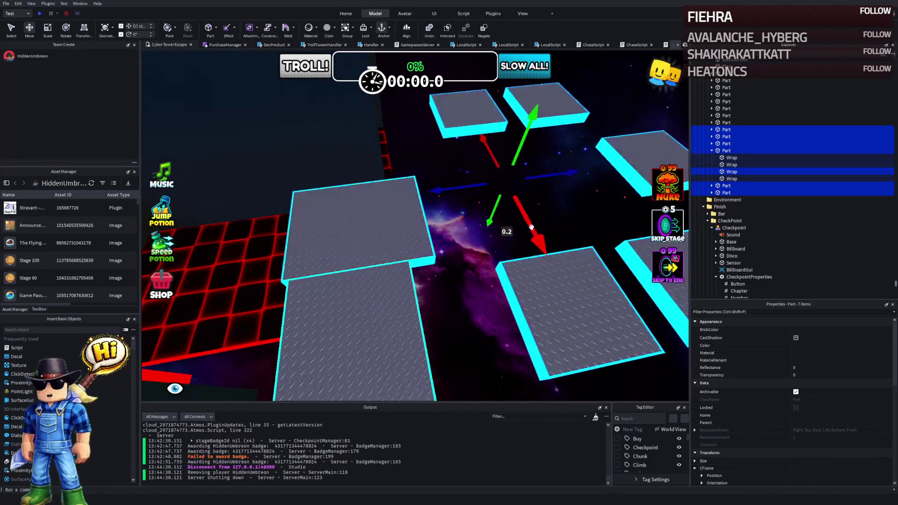
{"action": "mouse_move", "coordinate": [461, 189]}
{"action": "left_mouse_down"}
{"action": "mouse_move", "coordinate": [554, 189]}
{"action": "mouse_move", "coordinate": [435, 187]}
{"action": "mouse_move", "coordinate": [479, 186]}
{"action": "left_mouse_up"}
{"action": "scroll", "coordinate": [478, 184], "scroll_direction": "down", "scroll_amount": 2}
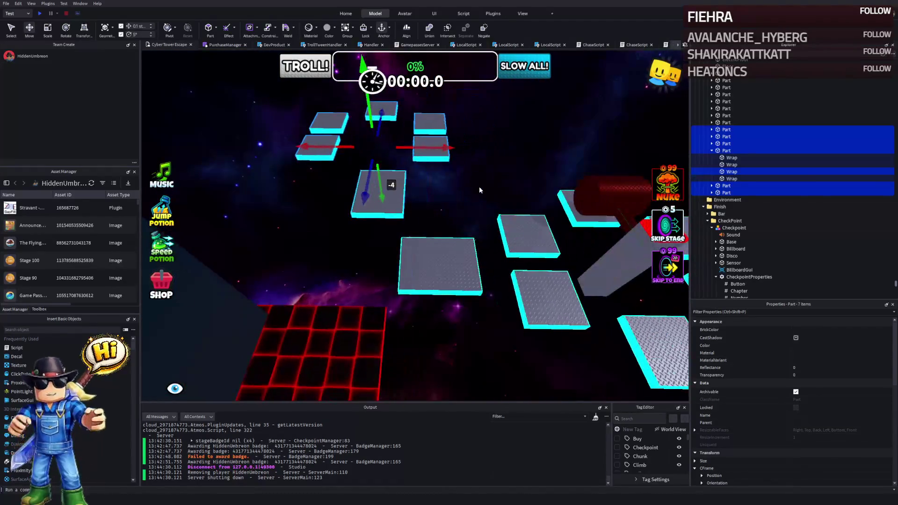
Step: Stretch a single plate toward the left to size 7, 1, 15
{"action": "key", "text": "q"}
{"action": "key", "text": "q"}
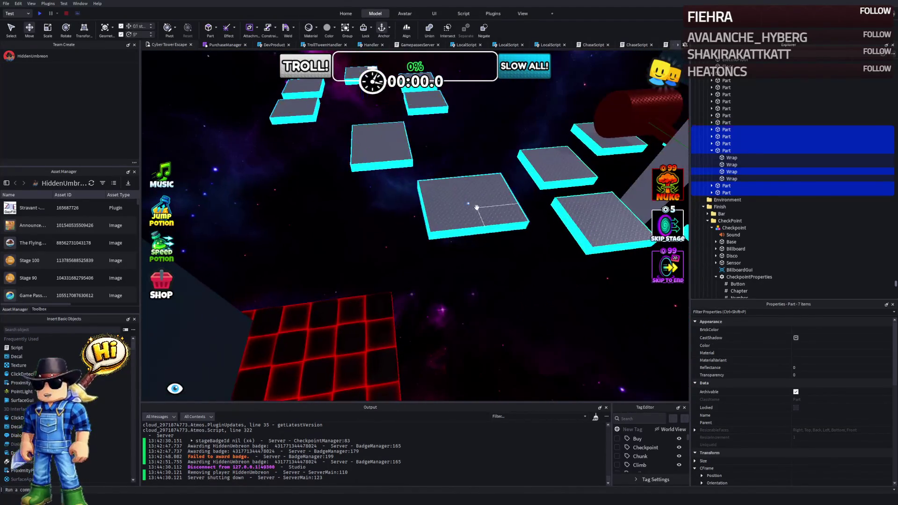
{"action": "left_click", "coordinate": [476, 207]}
{"action": "left_click", "coordinate": [711, 122]}
{"action": "left_click", "coordinate": [732, 150]}
{"action": "left_click", "coordinate": [720, 129], "text": "shift"}
{"action": "double_click", "coordinate": [722, 122]}
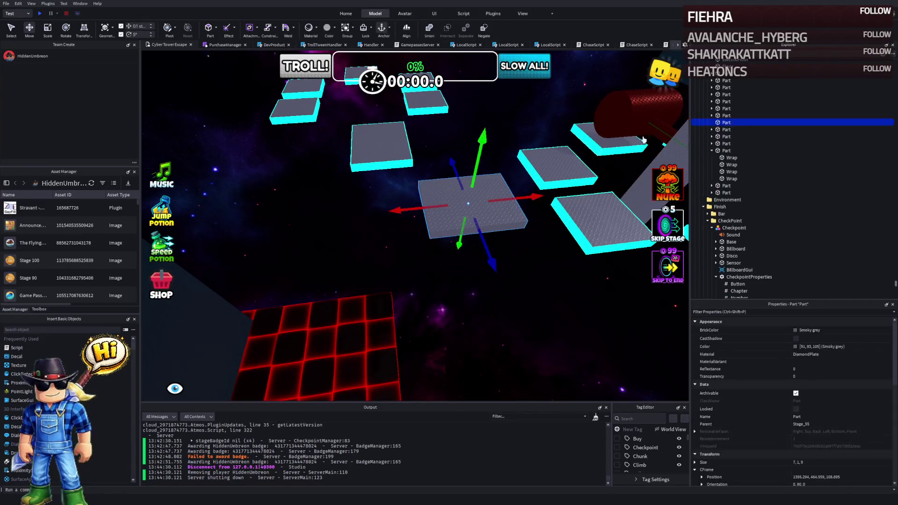
{"action": "left_click_drag", "start_coordinate": [408, 208], "coordinate": [345, 214]}
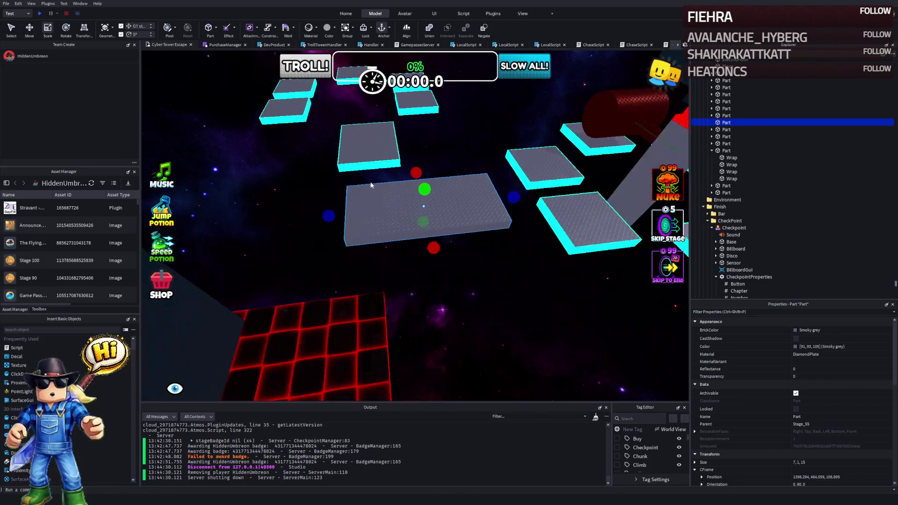
Step: Add cyan edge trim to the large diamond plate with the Wrap plugin, then select the group of plates
{"action": "left_click", "coordinate": [492, 13]}
{"action": "left_click", "coordinate": [584, 37]}
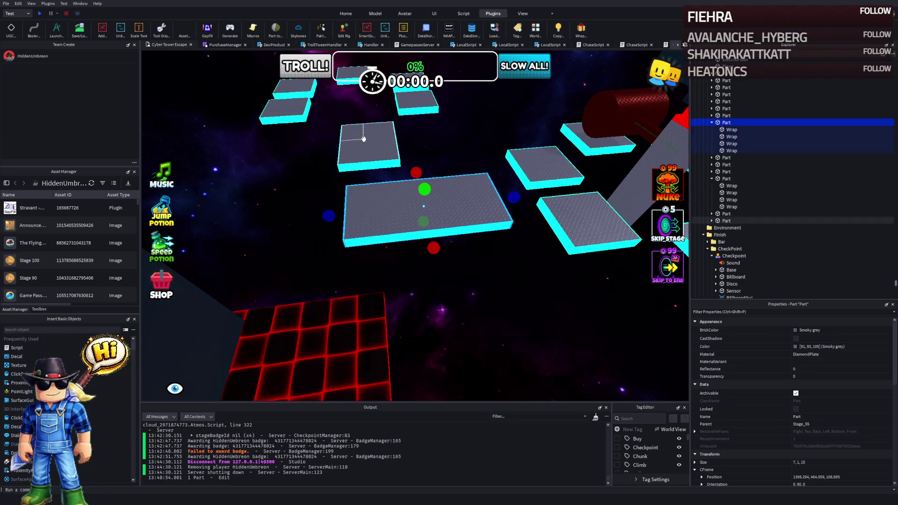
{"action": "left_click", "coordinate": [418, 201]}
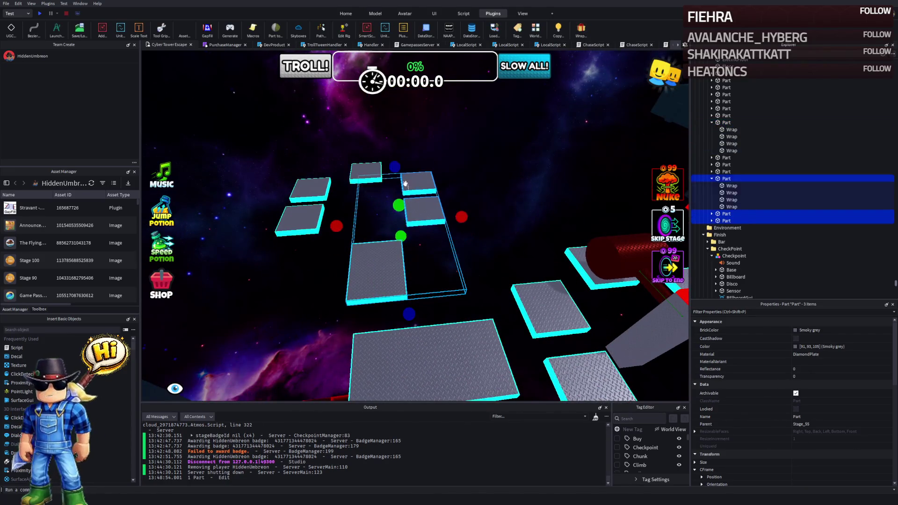
{"action": "left_click", "coordinate": [364, 165], "text": "ctrl"}
{"action": "left_click", "coordinate": [310, 190], "text": "ctrl"}
{"action": "left_click", "coordinate": [300, 217], "text": "ctrl"}
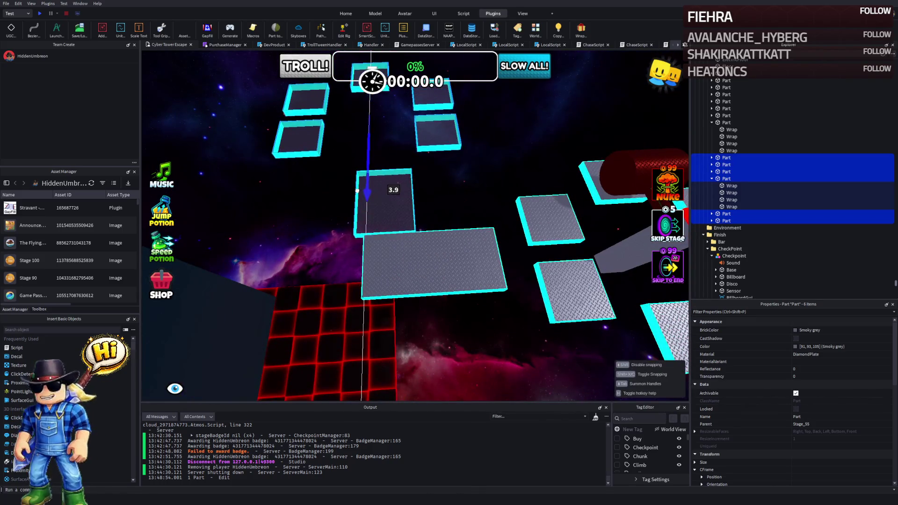
Step: Move the selected plates sideways and farther along the course
{"action": "scroll", "coordinate": [362, 180], "scroll_direction": "up", "scroll_amount": 5}
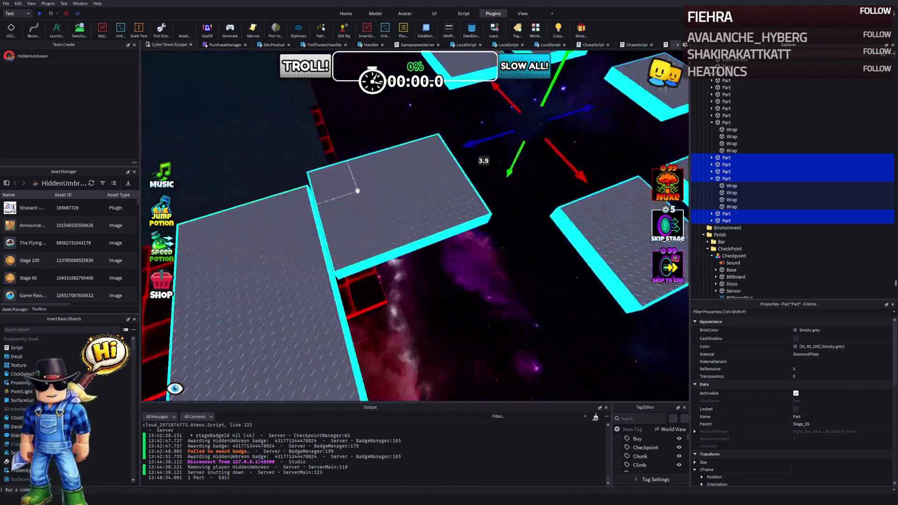
{"action": "scroll", "coordinate": [357, 190], "scroll_direction": "down", "scroll_amount": 4}
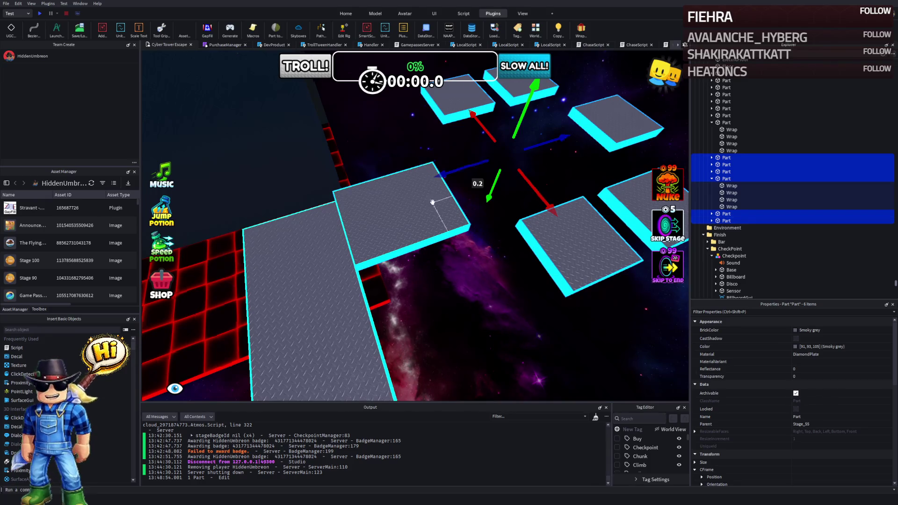
{"action": "scroll", "coordinate": [431, 202], "scroll_direction": "down", "scroll_amount": 5}
{"action": "left_click_drag", "start_coordinate": [432, 171], "coordinate": [442, 172]}
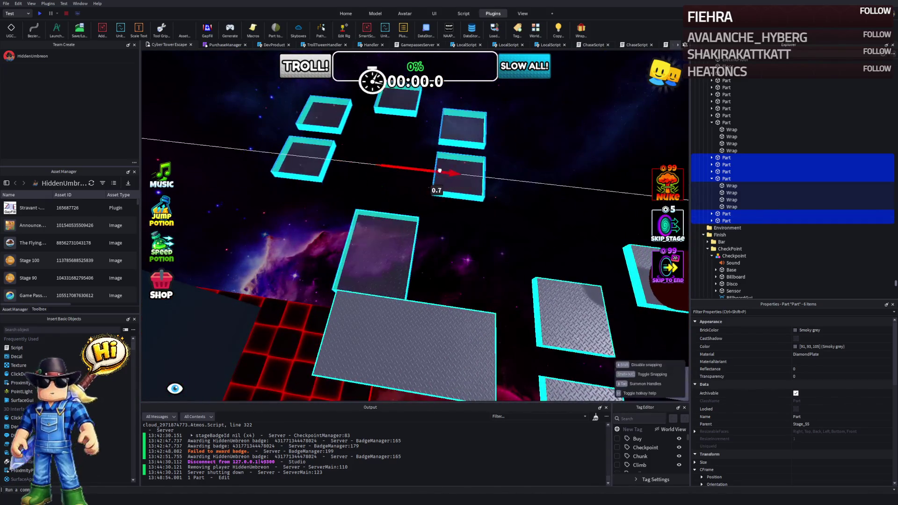
{"action": "scroll", "coordinate": [442, 173], "scroll_direction": "up", "scroll_amount": 5}
{"action": "scroll", "coordinate": [442, 173], "scroll_direction": "down", "scroll_amount": 6}
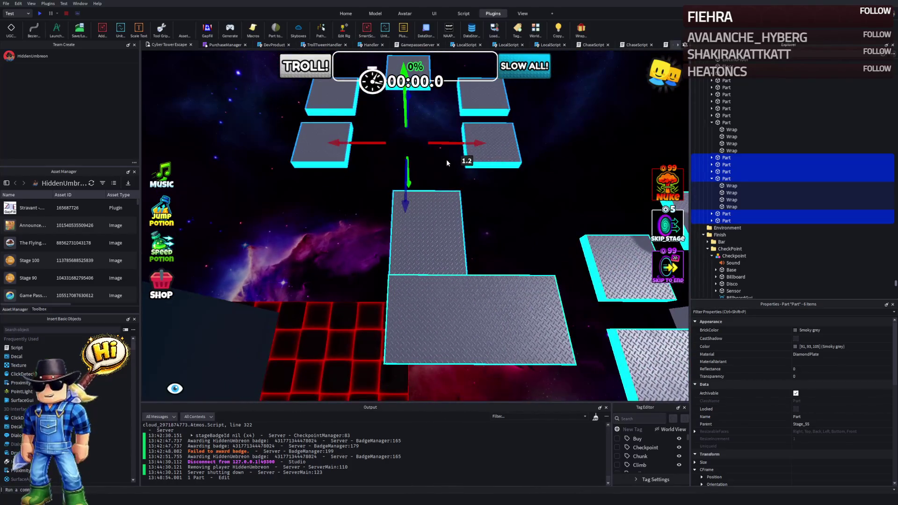
{"action": "left_click_drag", "start_coordinate": [451, 142], "coordinate": [450, 143]}
{"action": "mouse_move", "coordinate": [407, 176]}
{"action": "left_mouse_down"}
{"action": "mouse_move", "coordinate": [426, 150]}
{"action": "mouse_move", "coordinate": [467, 167]}
{"action": "mouse_move", "coordinate": [428, 223]}
{"action": "mouse_move", "coordinate": [453, 205]}
{"action": "left_mouse_up"}
Step: Reposition the long walkway plate along Z, undoing the last slide
{"action": "left_click", "coordinate": [434, 164]}
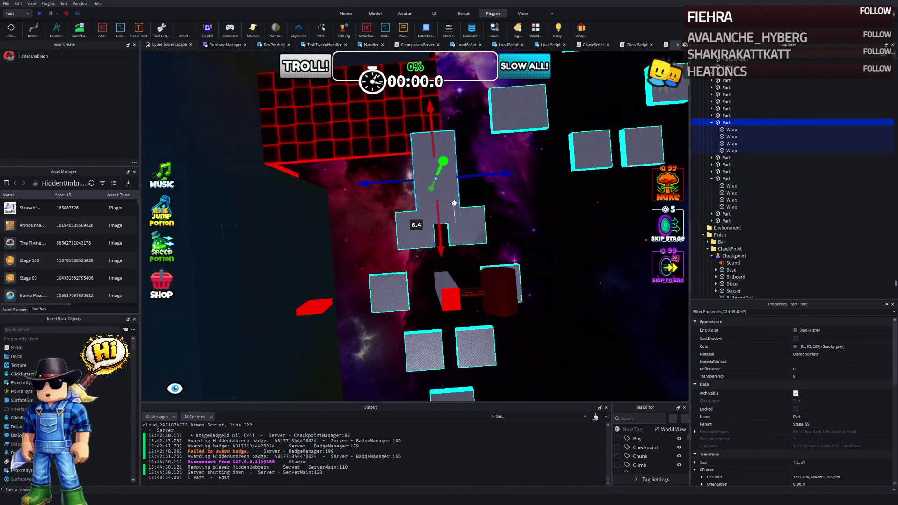
{"action": "mouse_move", "coordinate": [473, 172]}
{"action": "left_mouse_down"}
{"action": "mouse_move", "coordinate": [489, 185]}
{"action": "mouse_move", "coordinate": [481, 178]}
{"action": "mouse_move", "coordinate": [494, 171]}
{"action": "mouse_move", "coordinate": [457, 178]}
{"action": "mouse_move", "coordinate": [480, 174]}
{"action": "left_mouse_up"}
{"action": "key", "text": "d"}
{"action": "key", "text": "a"}
{"action": "key", "text": "a"}
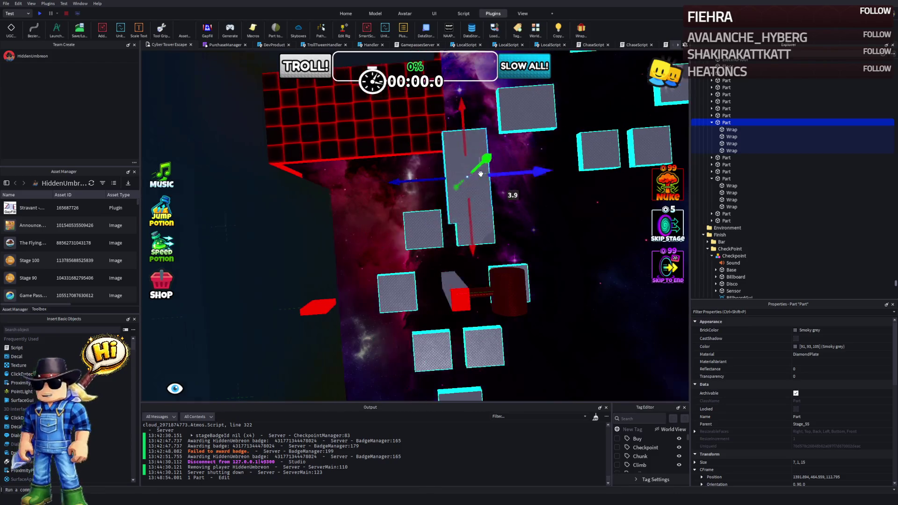
{"action": "mouse_move", "coordinate": [410, 180]}
{"action": "left_mouse_down"}
{"action": "mouse_move", "coordinate": [392, 187]}
{"action": "mouse_move", "coordinate": [409, 183]}
{"action": "mouse_move", "coordinate": [437, 264]}
{"action": "mouse_move", "coordinate": [419, 289]}
{"action": "mouse_move", "coordinate": [429, 284]}
{"action": "left_mouse_up"}
{"action": "key", "text": "ctrl+z"}
Step: Duplicate the long plate, turn the copy 180° and slide it into place beside it
{"action": "key", "text": "ctrl+d"}
{"action": "key", "text": "ctrl+r"}
{"action": "key", "text": "w"}
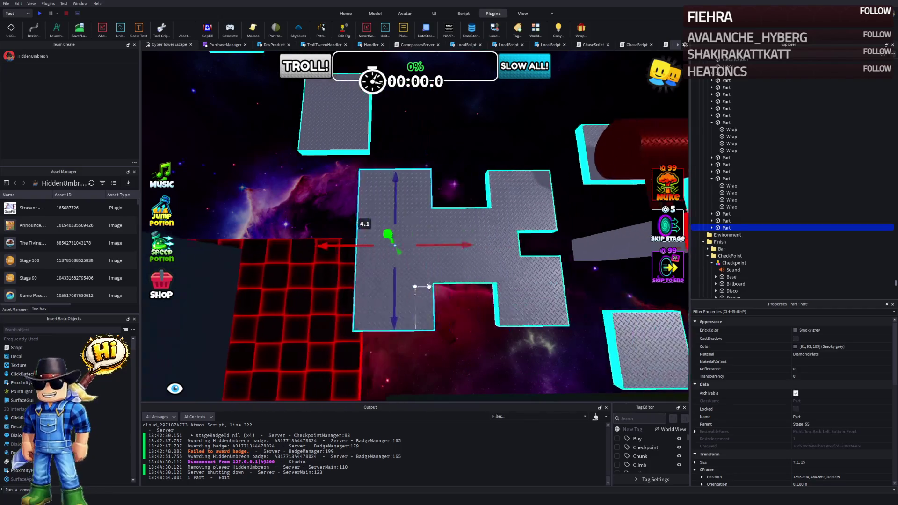
{"action": "mouse_move", "coordinate": [497, 312]}
{"action": "left_mouse_down"}
{"action": "mouse_move", "coordinate": [478, 303]}
{"action": "mouse_move", "coordinate": [475, 280]}
{"action": "mouse_move", "coordinate": [475, 296]}
{"action": "left_mouse_up"}
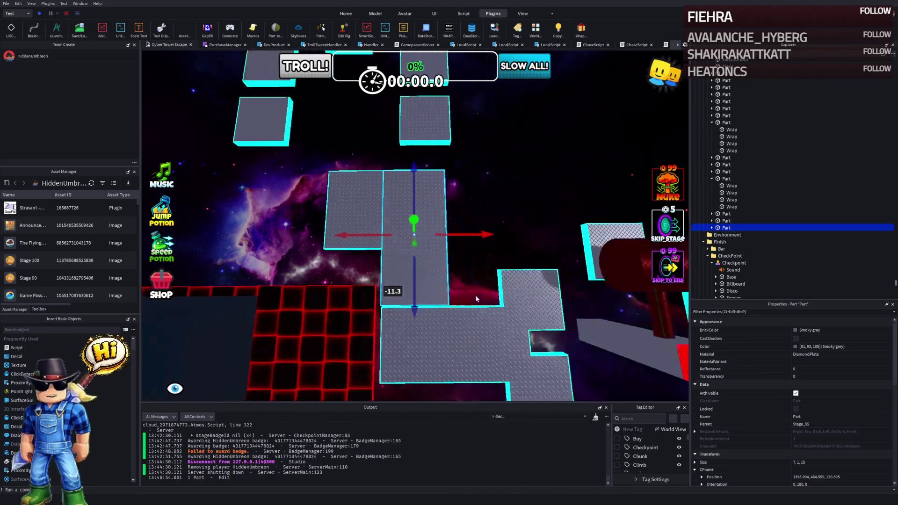
{"action": "left_click_drag", "start_coordinate": [417, 305], "coordinate": [415, 307]}
{"action": "left_click_drag", "start_coordinate": [473, 241], "coordinate": [475, 240]}
{"action": "left_click", "coordinate": [457, 327], "text": "ctrl"}
{"action": "left_click_drag", "start_coordinate": [491, 270], "coordinate": [451, 273]}
{"action": "left_click", "coordinate": [462, 220]}
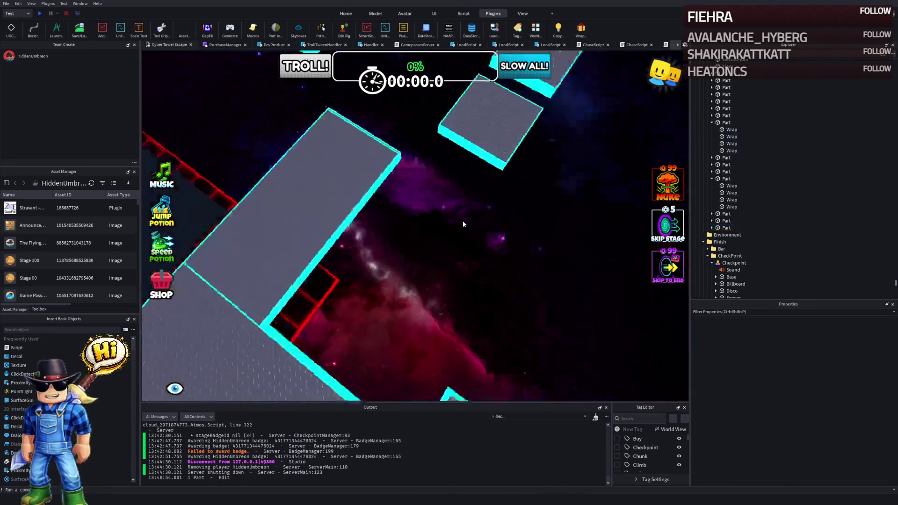
Step: Delete the stray plate
{"action": "left_click", "coordinate": [311, 124]}
{"action": "key", "text": "Delete"}
{"action": "left_click", "coordinate": [461, 251]}
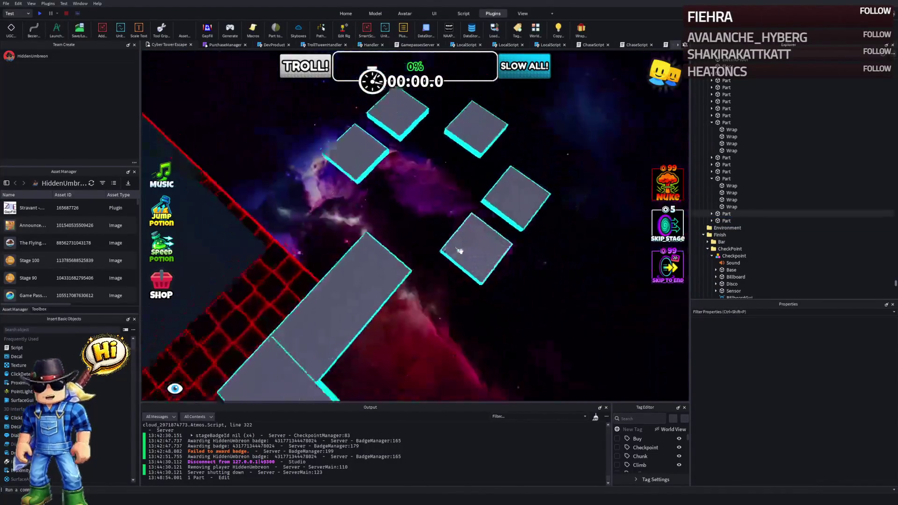
Step: Move the small cyan-edged platforms to a new spot along the course
{"action": "left_click", "coordinate": [474, 239]}
{"action": "left_click", "coordinate": [464, 197], "text": "ctrl"}
{"action": "left_click", "coordinate": [409, 180], "text": "ctrl"}
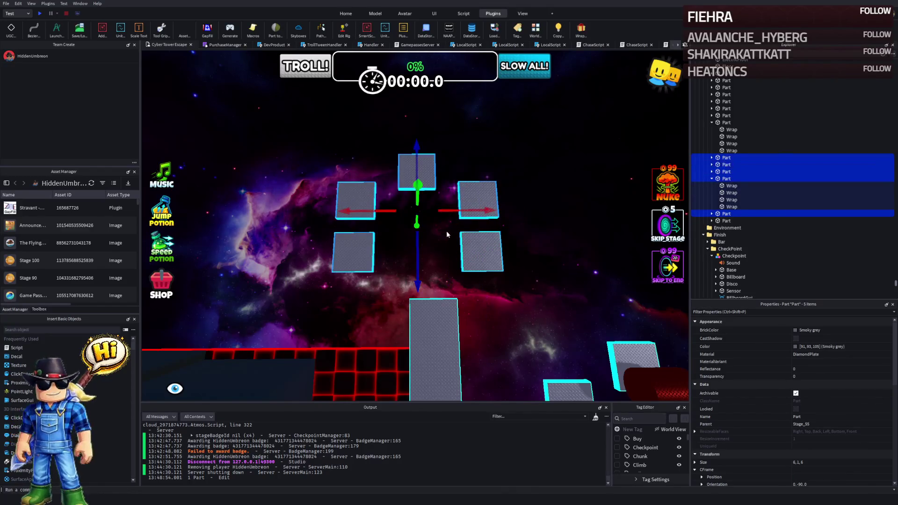
{"action": "left_click_drag", "start_coordinate": [416, 241], "coordinate": [405, 267]}
{"action": "mouse_move", "coordinate": [456, 236]}
{"action": "left_mouse_down"}
{"action": "mouse_move", "coordinate": [448, 238]}
{"action": "mouse_move", "coordinate": [491, 234]}
{"action": "mouse_move", "coordinate": [484, 235]}
{"action": "left_mouse_up"}
{"action": "left_click_drag", "start_coordinate": [442, 258], "coordinate": [423, 251]}
{"action": "left_click", "coordinate": [426, 184]}
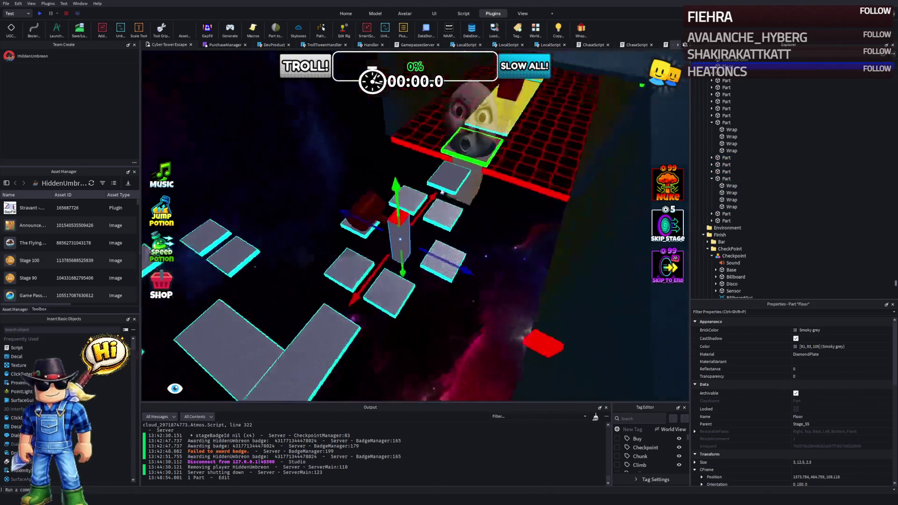
Step: Select the Floor column, ElectricFloor and Spin obstacle together
{"action": "key", "text": "f"}
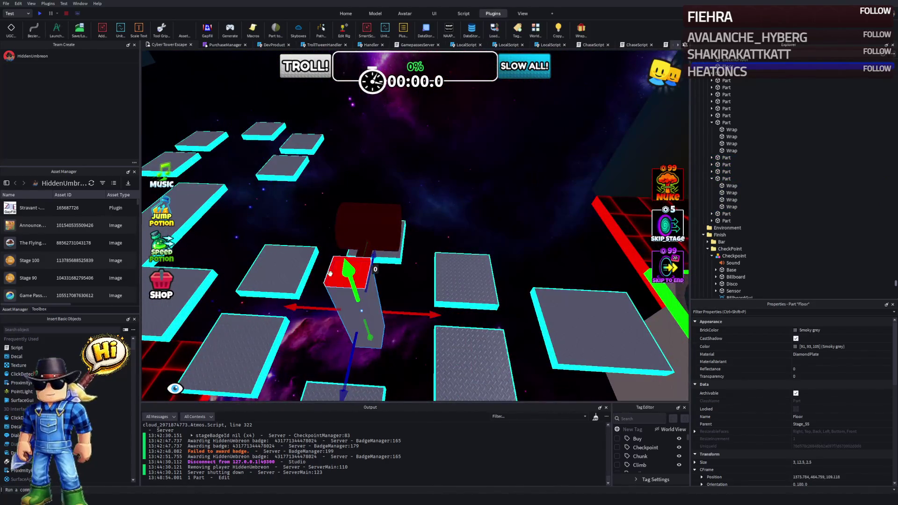
{"action": "key", "text": "a"}
{"action": "left_click", "coordinate": [445, 287], "text": "ctrl"}
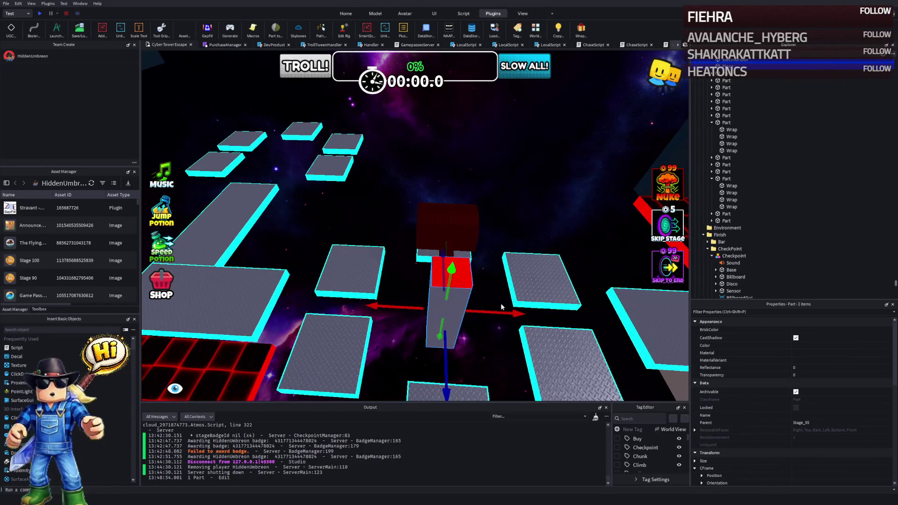
{"action": "left_click", "coordinate": [444, 317]}
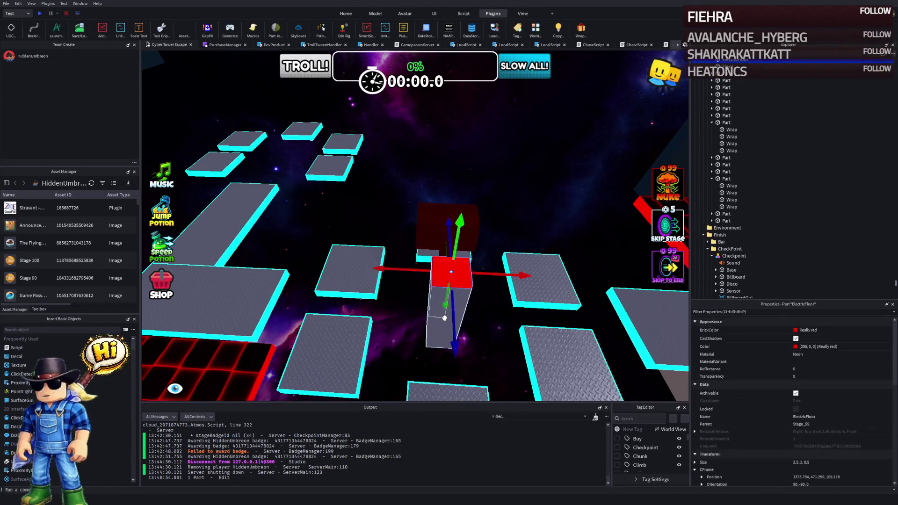
{"action": "left_click", "coordinate": [432, 332], "text": "ctrl"}
{"action": "left_click", "coordinate": [447, 224], "text": "ctrl"}
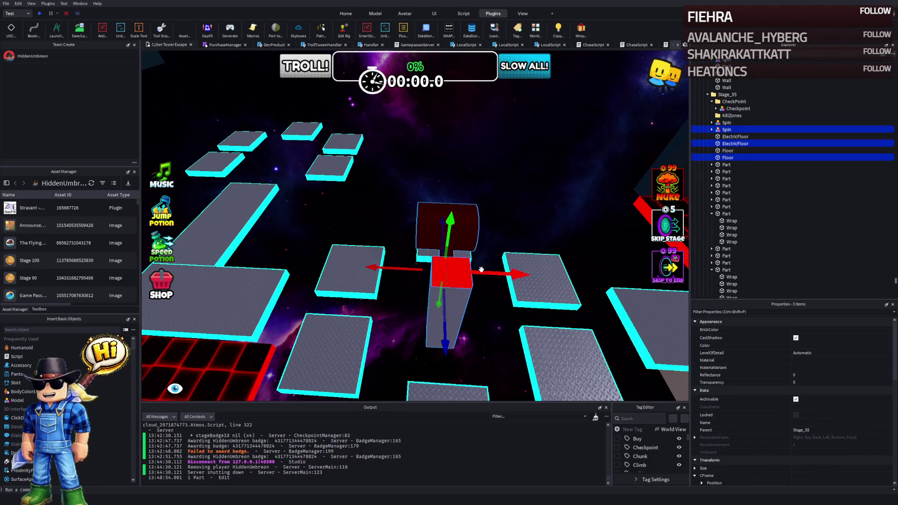
Step: Move the obstacle group onto the platform course, undoing one sideways nudge
{"action": "left_click_drag", "start_coordinate": [481, 272], "coordinate": [441, 276]}
{"action": "mouse_move", "coordinate": [396, 313]}
{"action": "left_mouse_down"}
{"action": "mouse_move", "coordinate": [419, 315]}
{"action": "mouse_move", "coordinate": [418, 237]}
{"action": "mouse_move", "coordinate": [419, 314]}
{"action": "mouse_move", "coordinate": [420, 289]}
{"action": "left_mouse_up"}
{"action": "mouse_move", "coordinate": [475, 245]}
{"action": "left_mouse_down"}
{"action": "mouse_move", "coordinate": [502, 244]}
{"action": "mouse_move", "coordinate": [435, 255]}
{"action": "left_mouse_up"}
{"action": "key", "text": "ctrl+z"}
{"action": "key", "text": "a"}
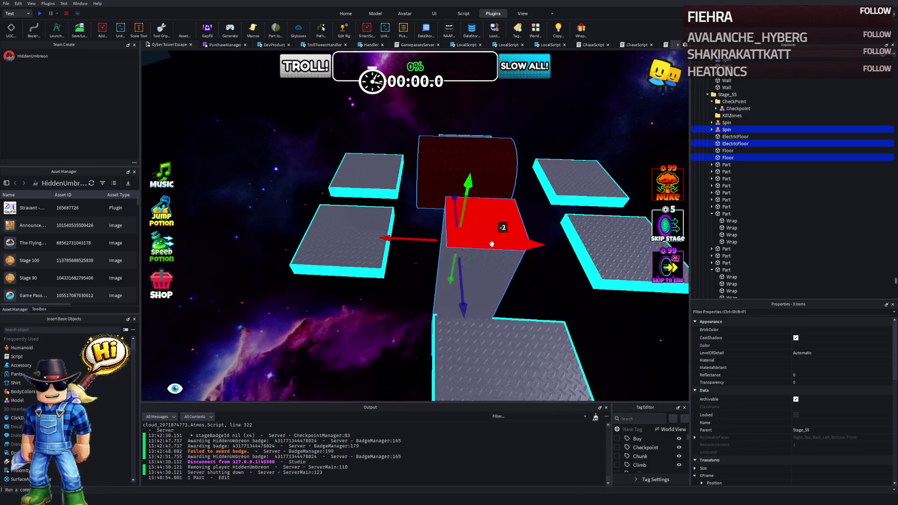
{"action": "key", "text": "a"}
{"action": "left_click_drag", "start_coordinate": [515, 243], "coordinate": [485, 262]}
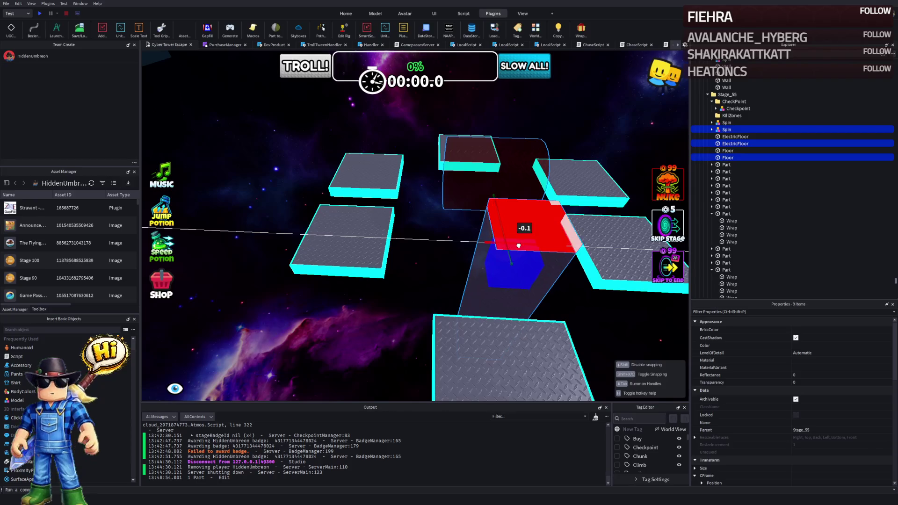
Step: Rotate the Spin obstacle to orientation 0, -90, -90
{"action": "left_click", "coordinate": [485, 262]}
{"action": "key", "text": "ctrl+2"}
{"action": "mouse_move", "coordinate": [394, 260]}
{"action": "left_mouse_down"}
{"action": "mouse_move", "coordinate": [435, 219]}
{"action": "mouse_move", "coordinate": [408, 185]}
{"action": "mouse_move", "coordinate": [381, 201]}
{"action": "left_mouse_up"}
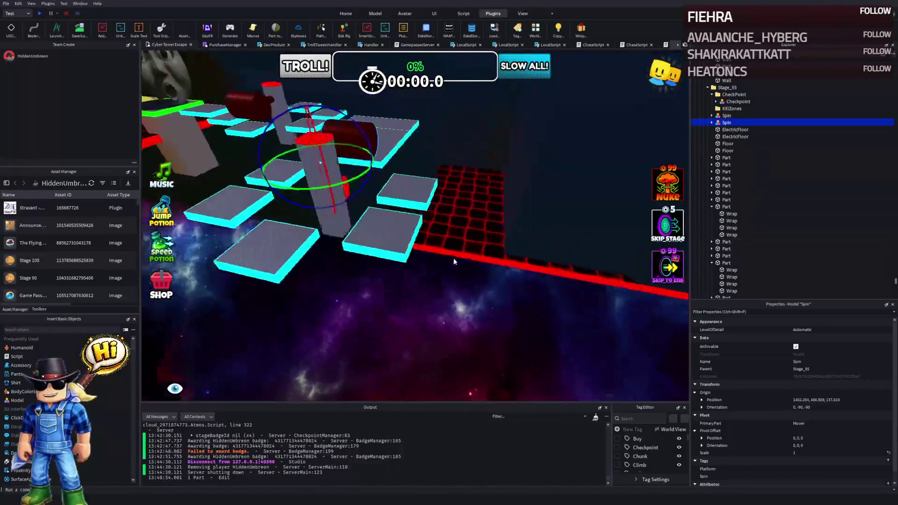
{"action": "right_click", "coordinate": [453, 258]}
{"action": "right_click", "coordinate": [453, 261]}
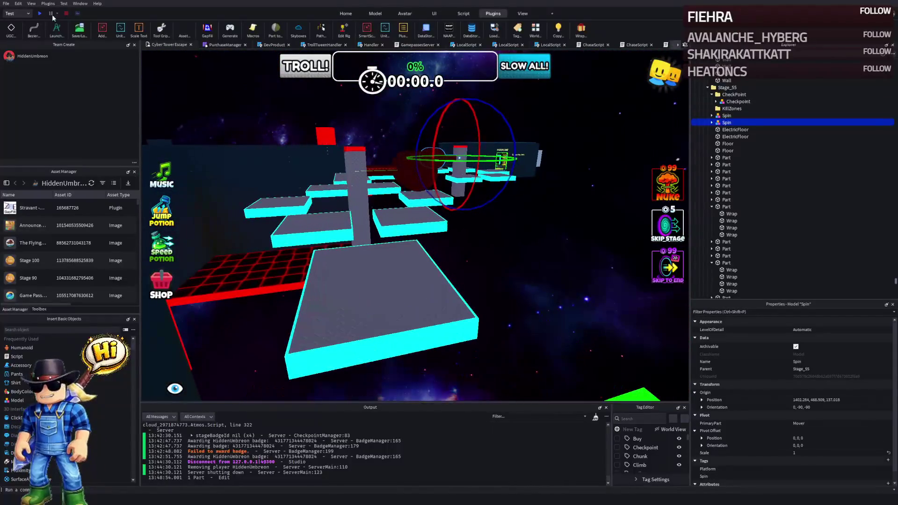
{"action": "key", "text": "F5"}
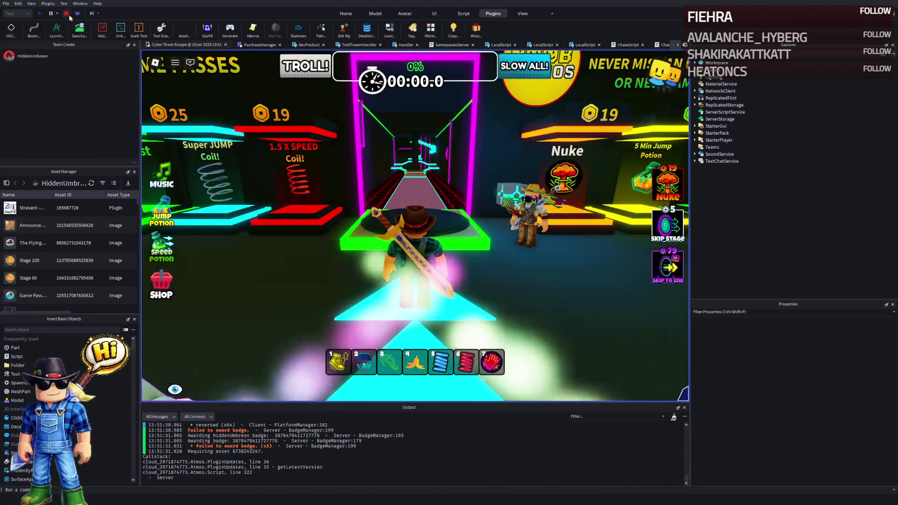
{"action": "left_click", "coordinate": [67, 14]}
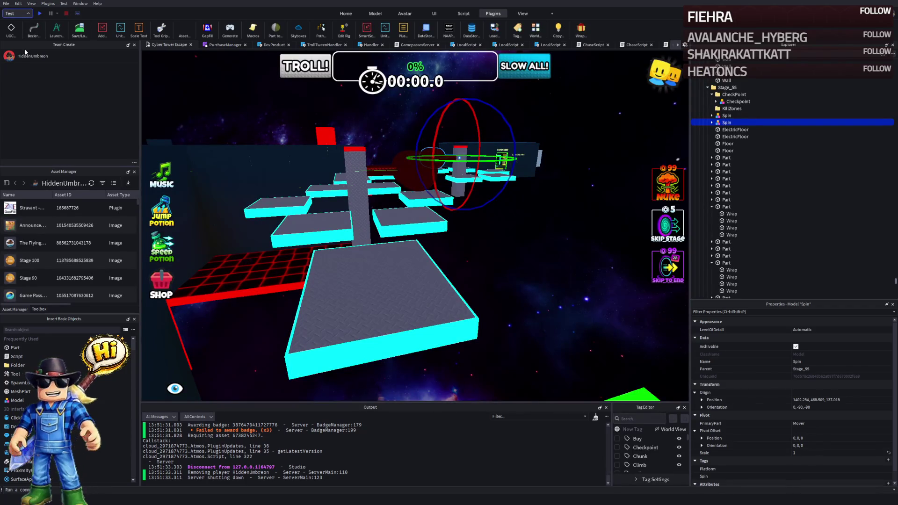
{"action": "key", "text": "F5"}
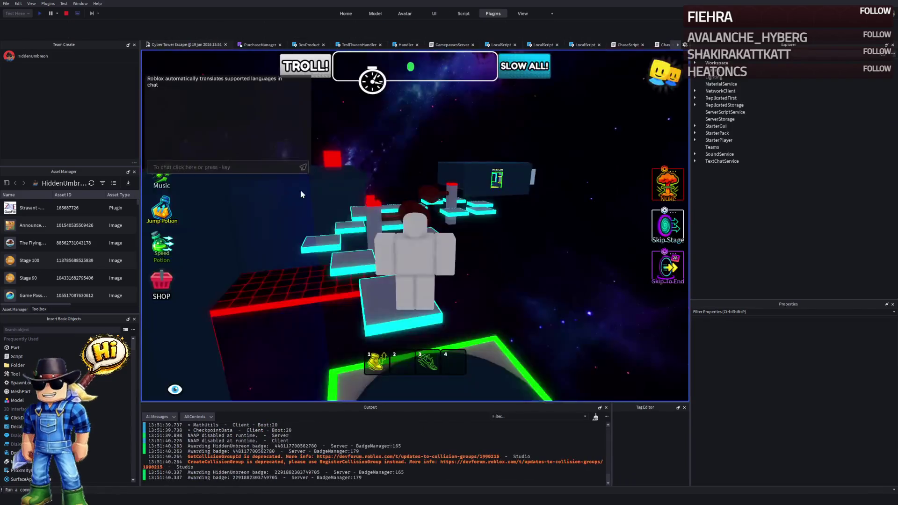
{"action": "key", "text": "w"}
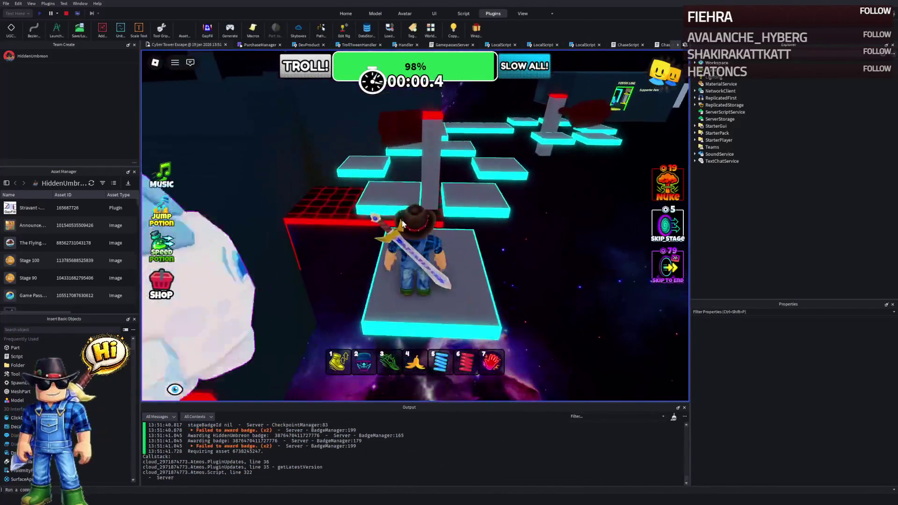
{"action": "key", "text": "w"}
{"action": "key", "text": "space"}
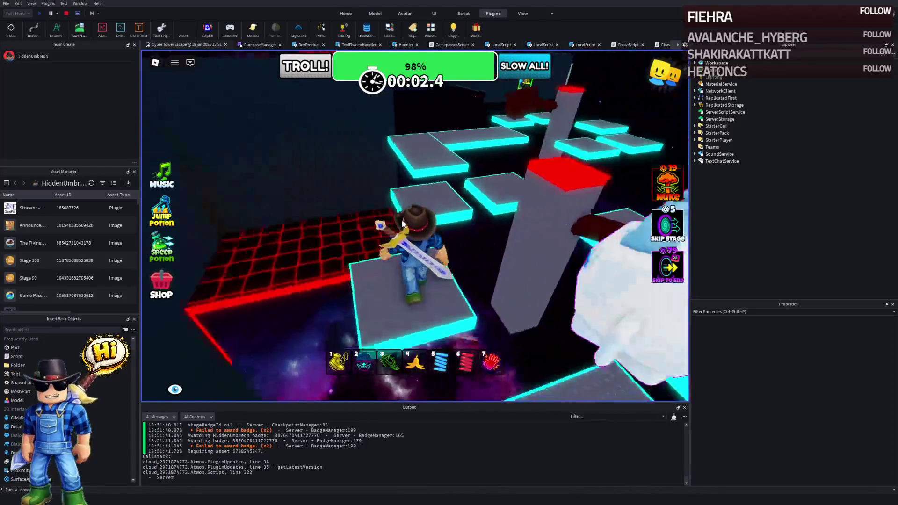
{"action": "key", "text": "w"}
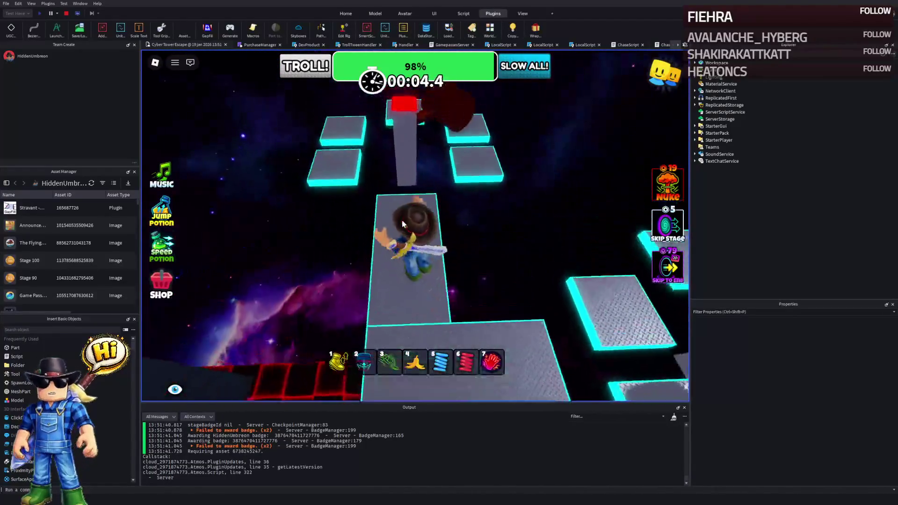
{"action": "key", "text": "w"}
{"action": "key", "text": "space"}
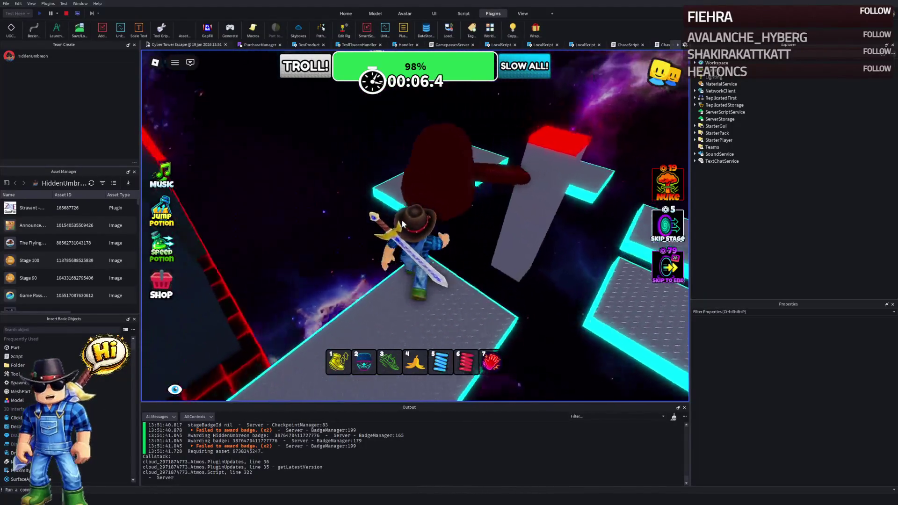
{"action": "key", "text": "w"}
{"action": "key", "text": "space"}
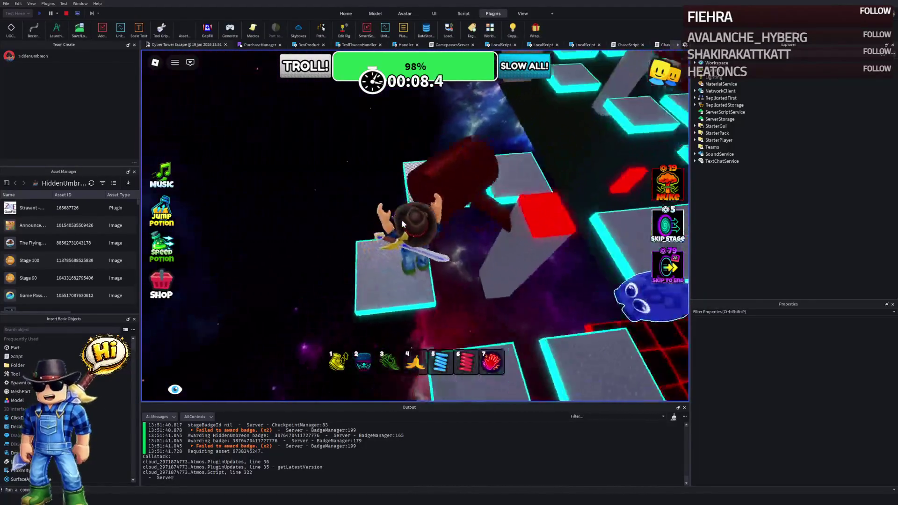
{"action": "key", "text": "w"}
{"action": "key", "text": "space"}
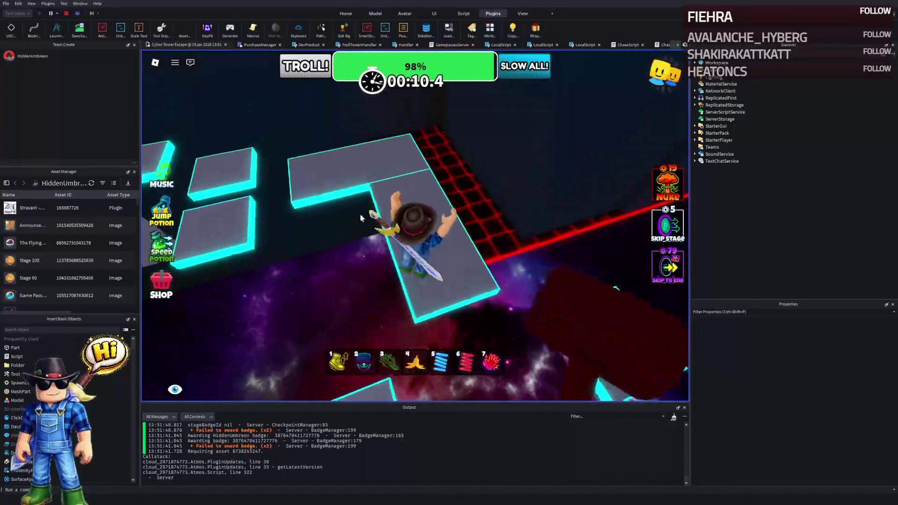
{"action": "key", "text": "shift+F5"}
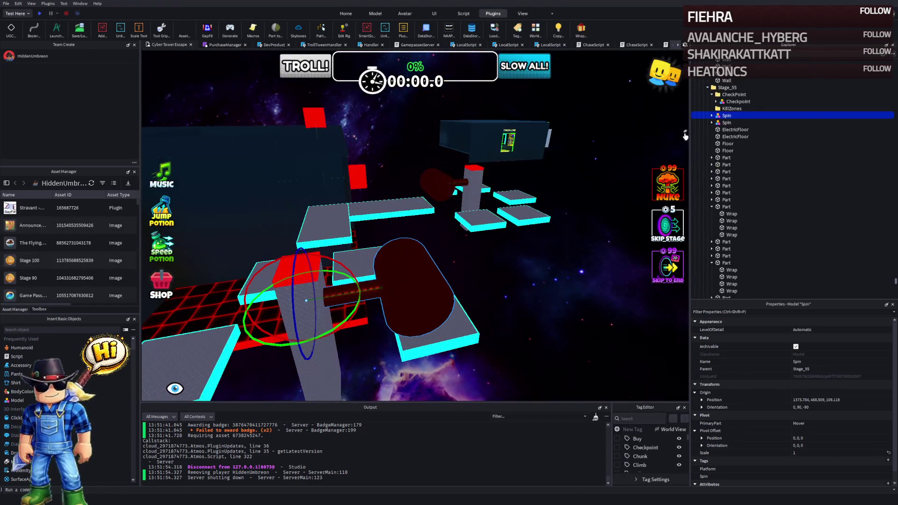
Step: Set the first spinner's SpinProperties Duration to 3
{"action": "left_click", "coordinate": [726, 122]}
{"action": "left_click", "coordinate": [711, 123]}
{"action": "left_click", "coordinate": [726, 115]}
{"action": "left_click", "coordinate": [712, 116]}
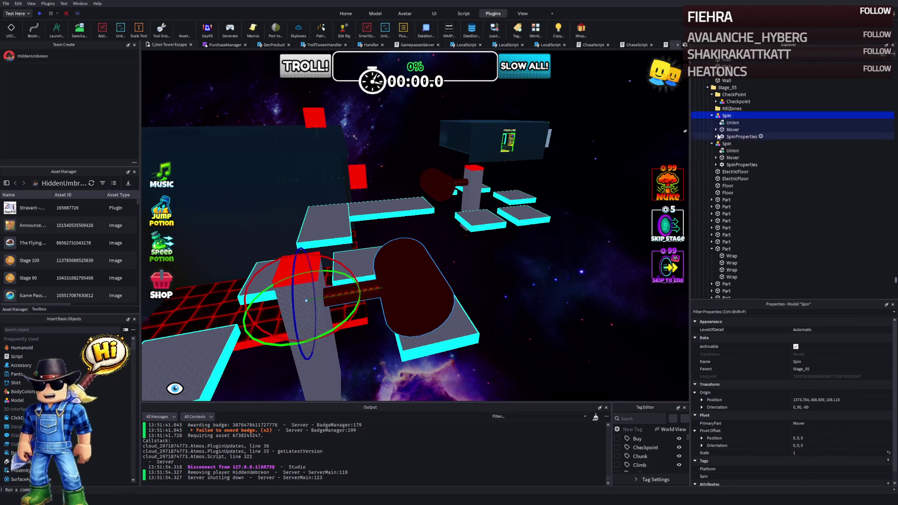
{"action": "left_click", "coordinate": [729, 136]}
{"action": "left_click", "coordinate": [716, 136]}
{"action": "left_click", "coordinate": [740, 143]}
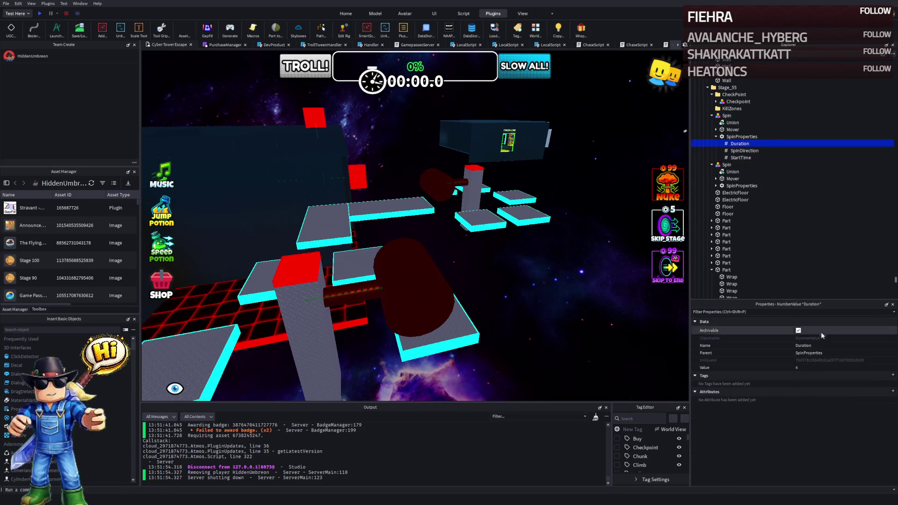
{"action": "left_click", "coordinate": [796, 367]}
{"action": "type", "text": "3"}
{"action": "key", "text": "Return"}
Step: Reverse the second spinner's SpinDirection to -20, 0, 0
{"action": "left_click", "coordinate": [732, 178]}
{"action": "left_click", "coordinate": [741, 185]}
{"action": "left_click", "coordinate": [715, 186]}
{"action": "left_click", "coordinate": [740, 193]}
{"action": "left_click", "coordinate": [828, 368]}
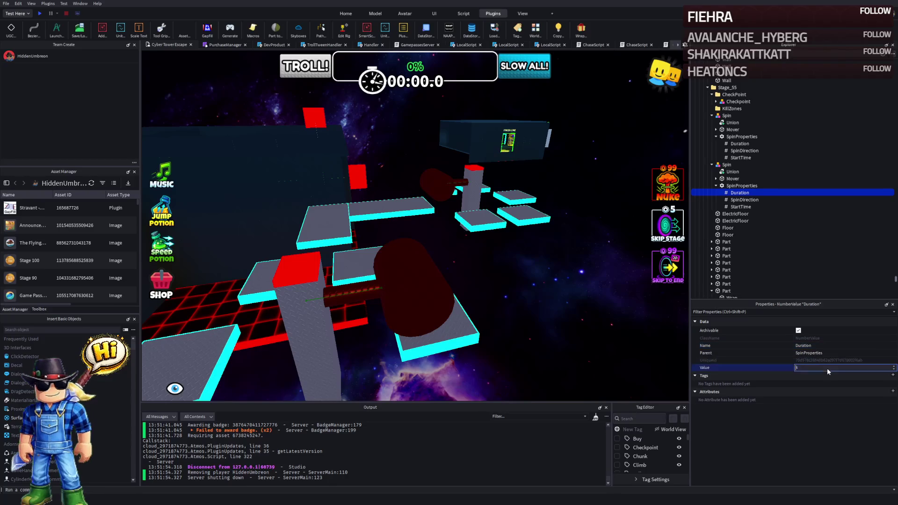
{"action": "left_click", "coordinate": [743, 199]}
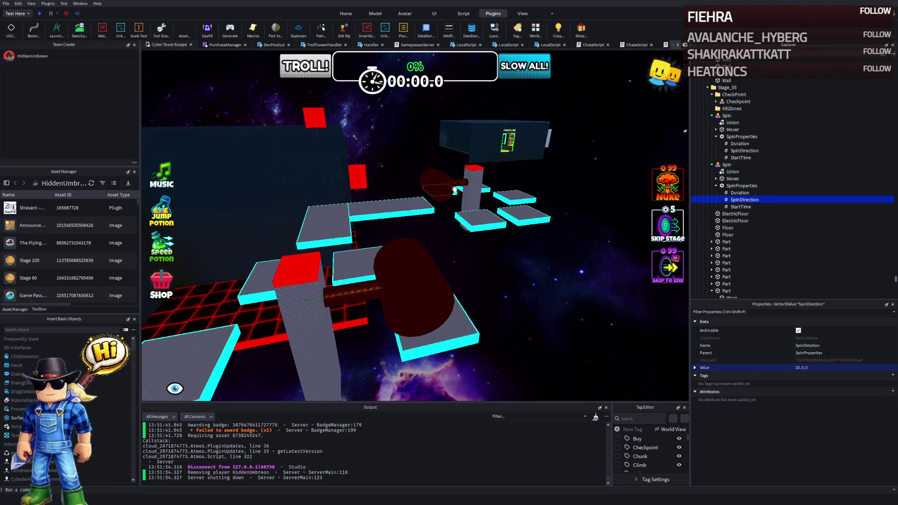
{"action": "left_click", "coordinate": [454, 190]}
{"action": "left_click", "coordinate": [736, 200]}
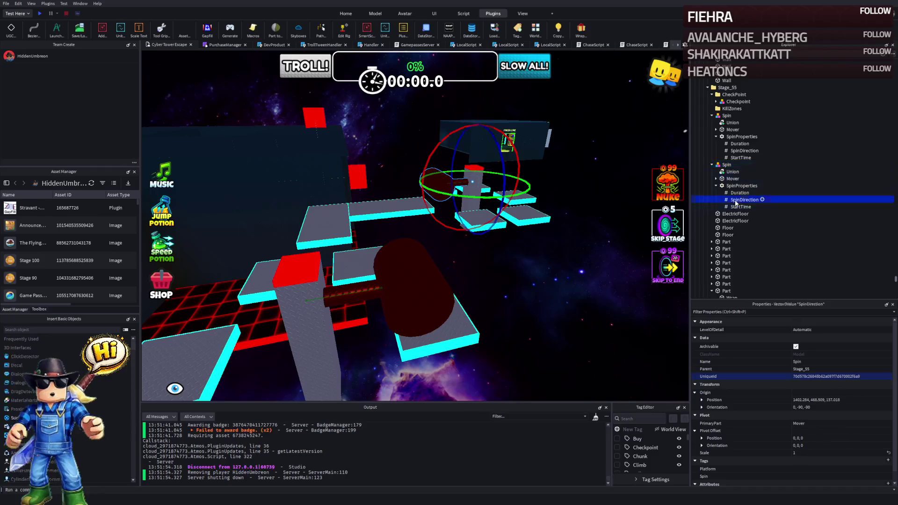
{"action": "left_click", "coordinate": [797, 367]}
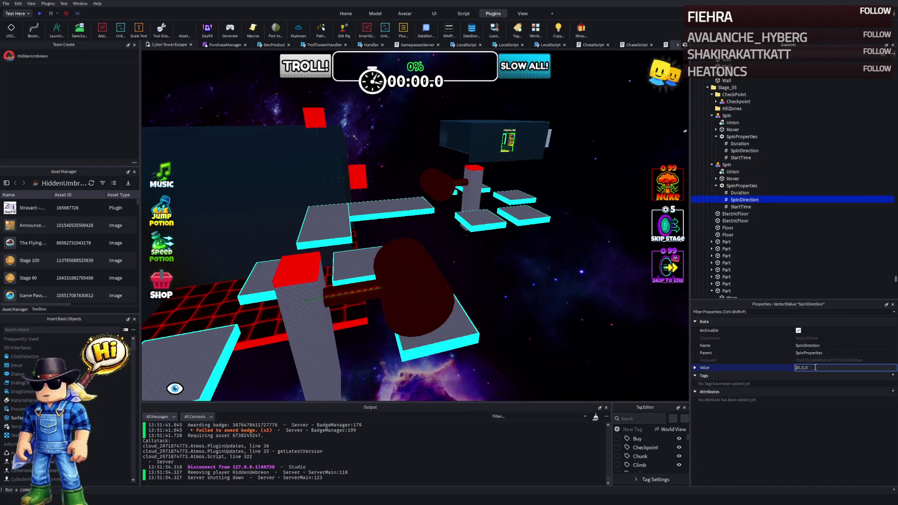
{"action": "key", "text": "Home"}
{"action": "type", "text": "-"}
{"action": "key", "text": "Return"}
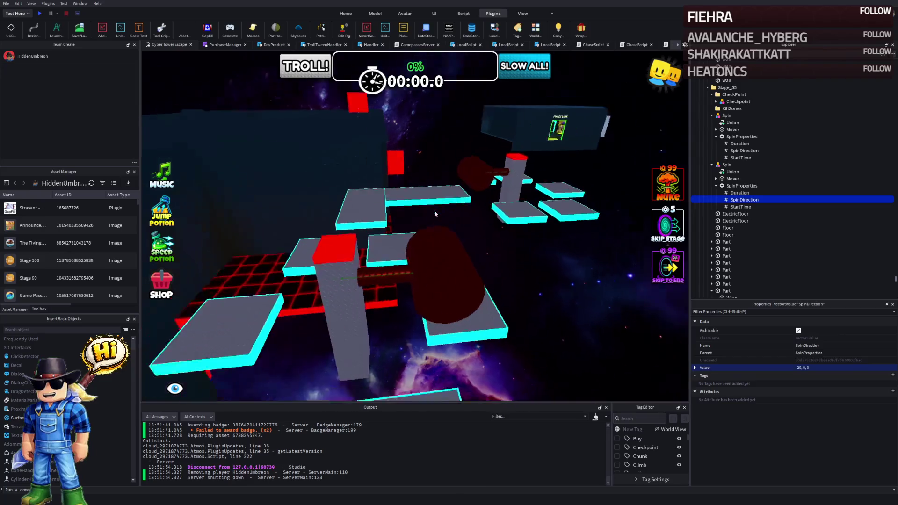
Step: Shift several platforms and floors 2.6 studs along the blue axis
{"action": "left_click", "coordinate": [425, 230]}
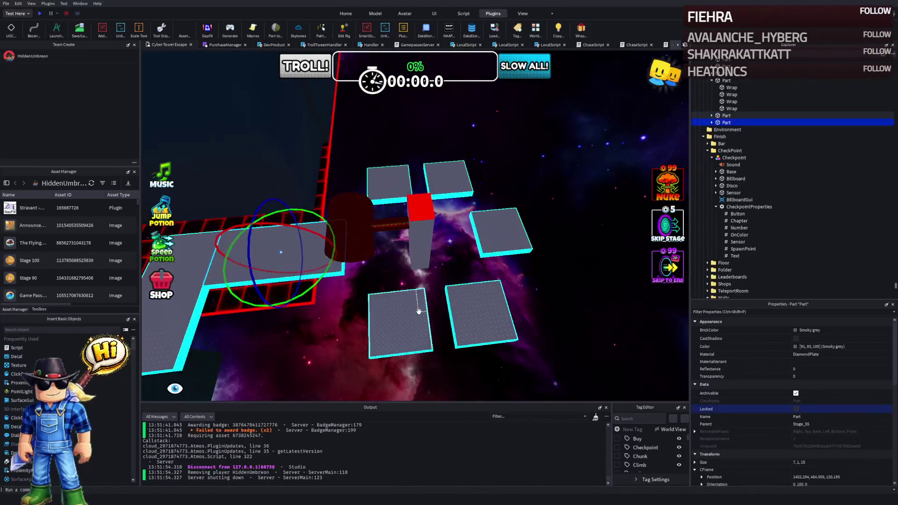
{"action": "left_click", "coordinate": [460, 310], "text": "ctrl"}
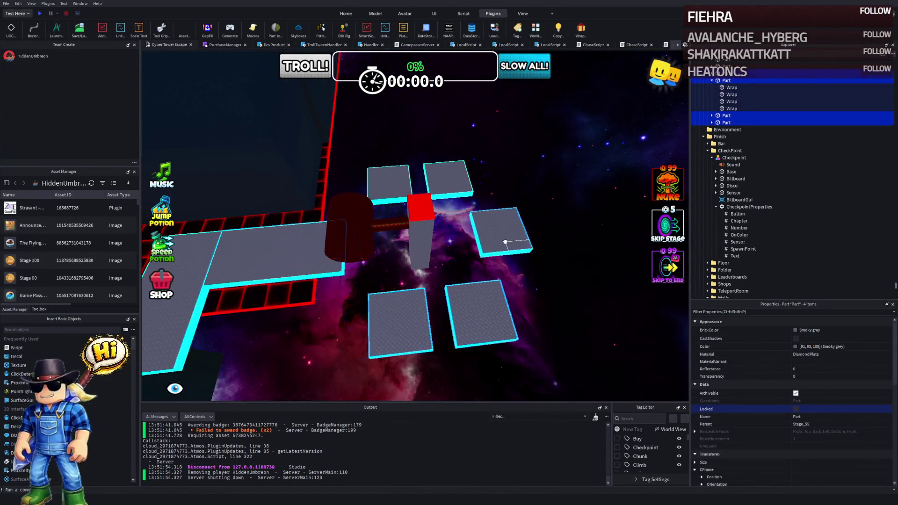
{"action": "key", "text": "ctrl+2"}
{"action": "left_click", "coordinate": [427, 208], "text": "ctrl"}
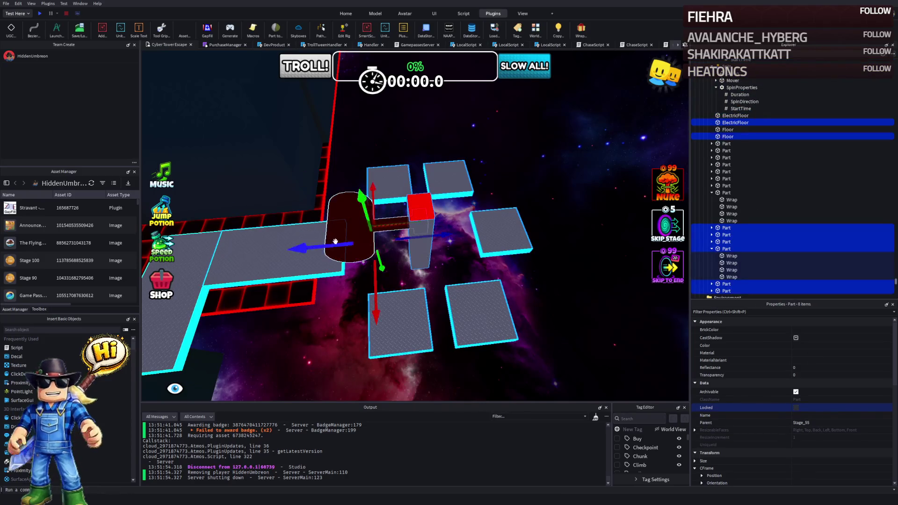
{"action": "key", "text": "f"}
{"action": "mouse_move", "coordinate": [398, 245]}
{"action": "left_mouse_down"}
{"action": "mouse_move", "coordinate": [412, 243]}
{"action": "mouse_move", "coordinate": [413, 281]}
{"action": "left_mouse_up"}
{"action": "left_click", "coordinate": [414, 328]}
{"action": "key", "text": "s"}
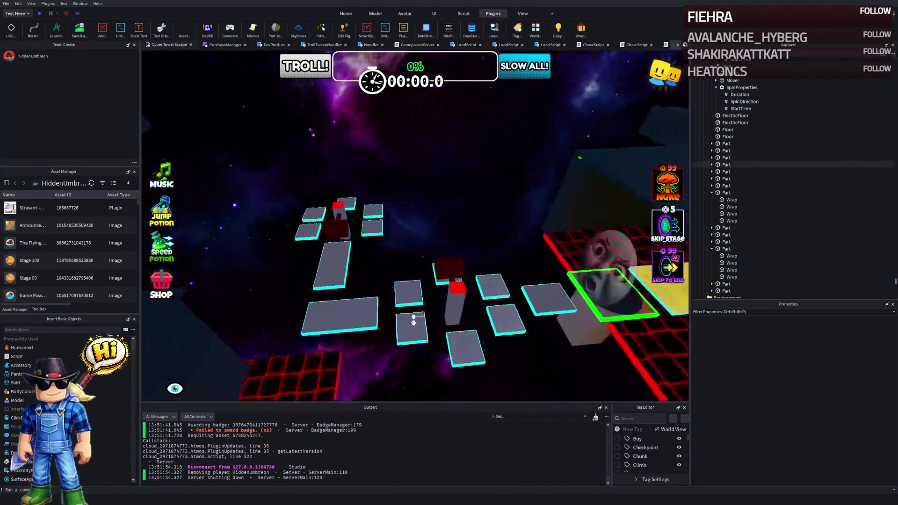
{"action": "key", "text": "a"}
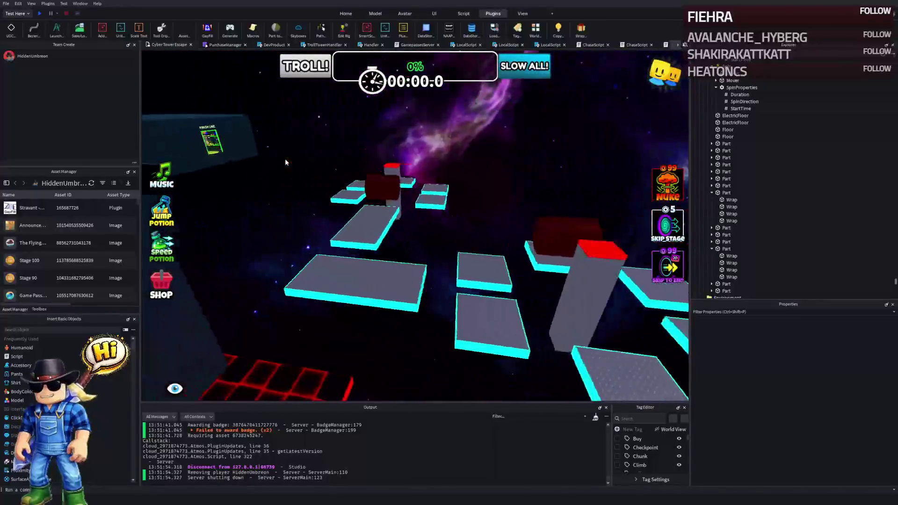
Step: Stretch one wall to 364.2 and shorten the thin wall from 368.2 to 326.2
{"action": "left_click", "coordinate": [338, 158]}
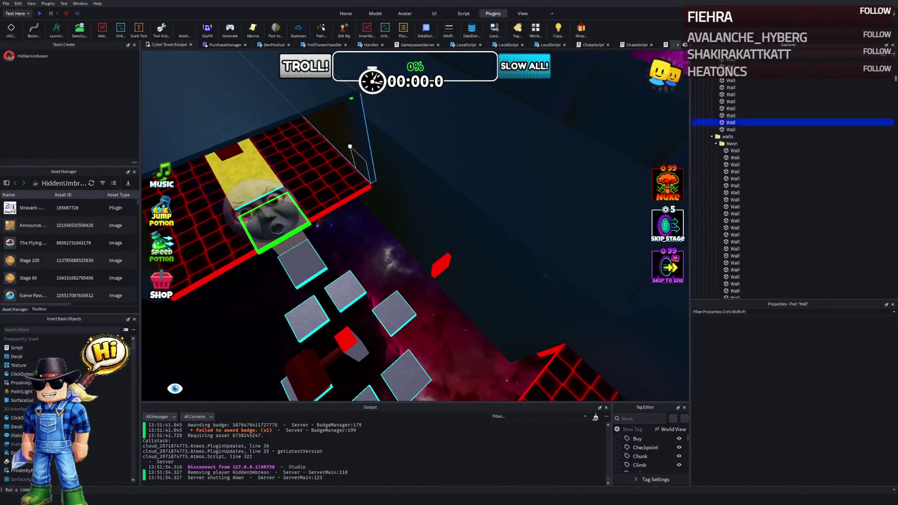
{"action": "left_click_drag", "start_coordinate": [337, 159], "coordinate": [401, 176]}
{"action": "scroll", "coordinate": [400, 177], "scroll_direction": "down", "scroll_amount": 5}
{"action": "left_click", "coordinate": [310, 283]}
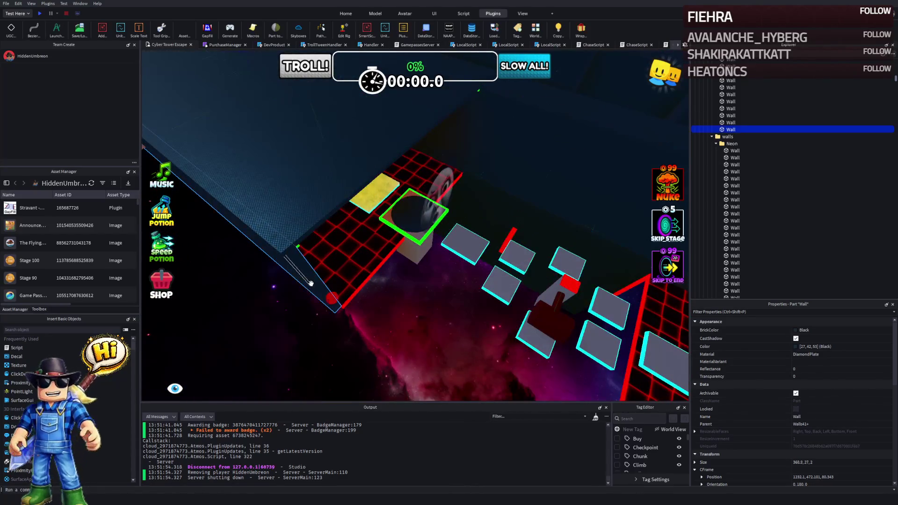
{"action": "left_click_drag", "start_coordinate": [332, 298], "coordinate": [375, 294]}
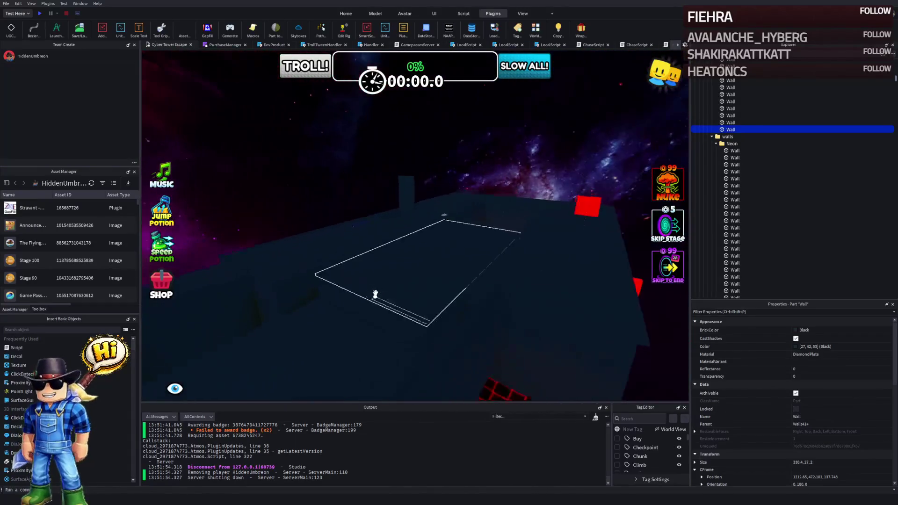
Step: Reposition the 10StudsWall and stretch the long Wall slightly to 331.3
{"action": "left_click", "coordinate": [401, 201]}
{"action": "left_click_drag", "start_coordinate": [412, 236], "coordinate": [408, 253]}
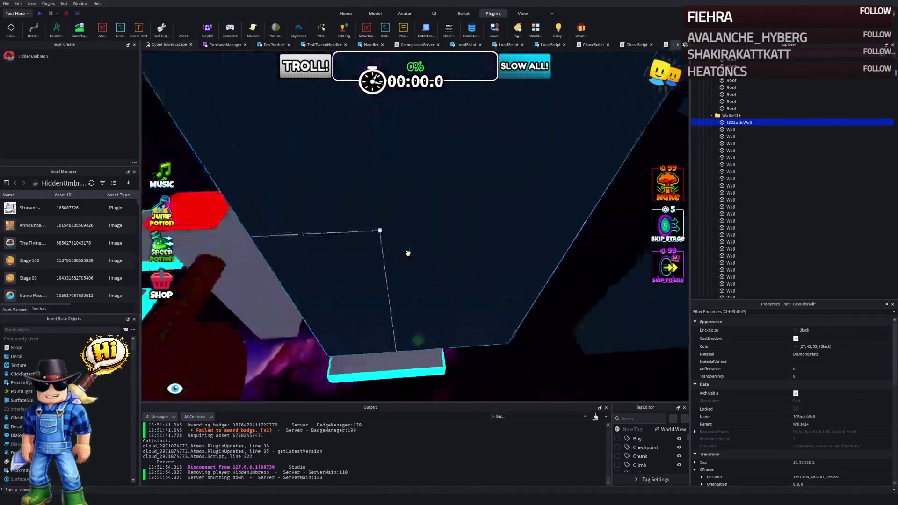
{"action": "key", "text": "s"}
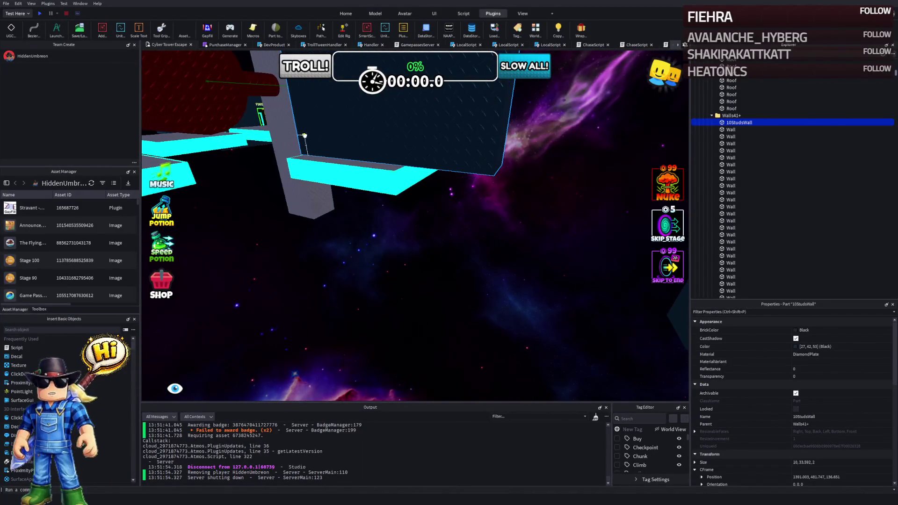
{"action": "key", "text": "s"}
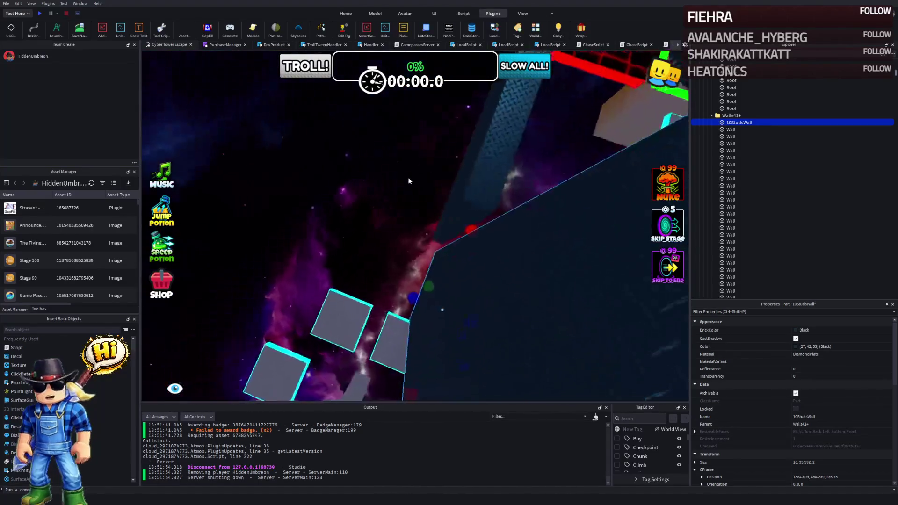
{"action": "left_click", "coordinate": [358, 162]}
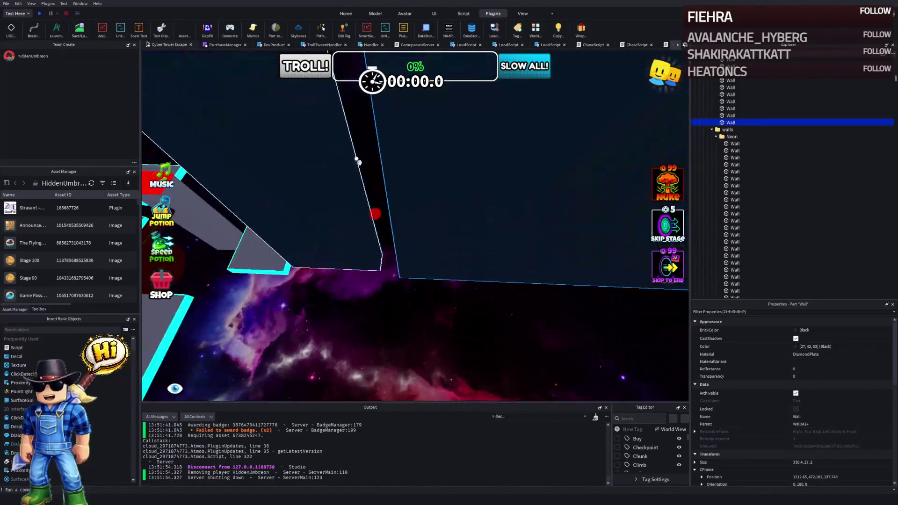
{"action": "left_click_drag", "start_coordinate": [375, 214], "coordinate": [362, 215]}
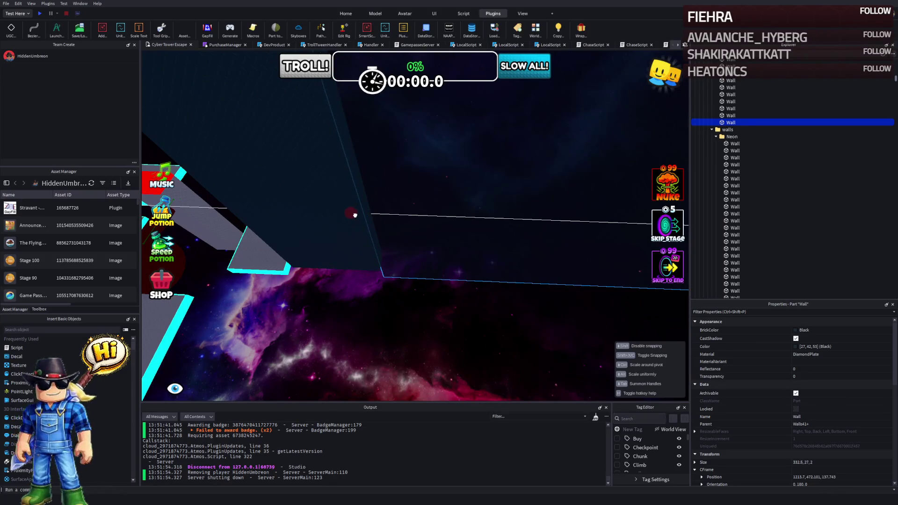
Step: Move the 10StudsWall to a new position beside the platforms
{"action": "key", "text": "w"}
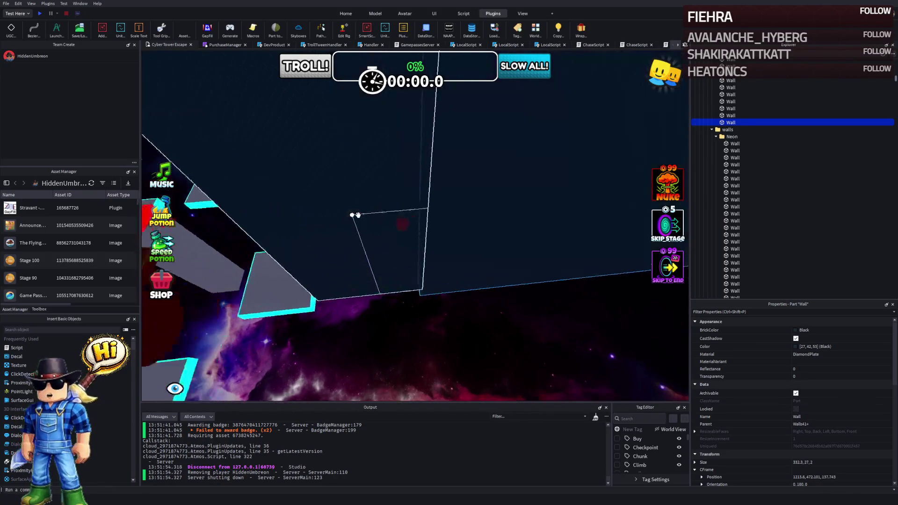
{"action": "key", "text": "w"}
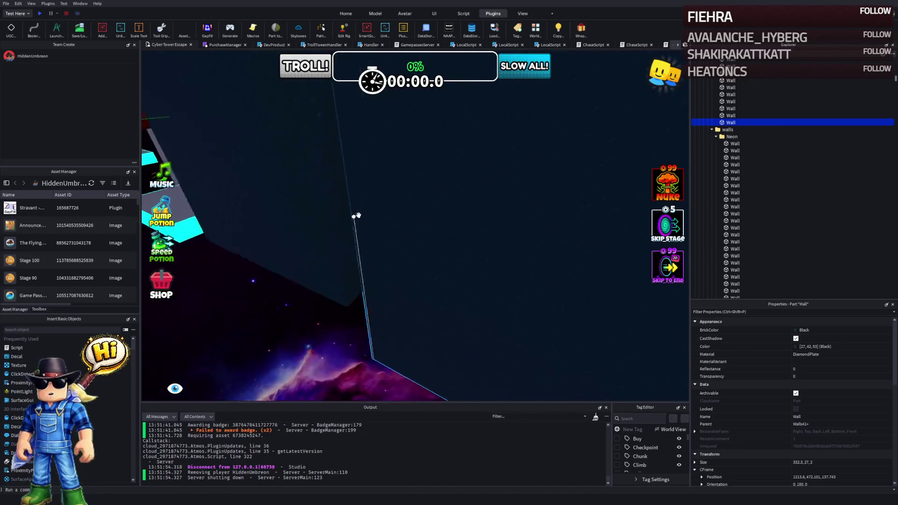
{"action": "key", "text": "w"}
{"action": "left_click", "coordinate": [343, 225]}
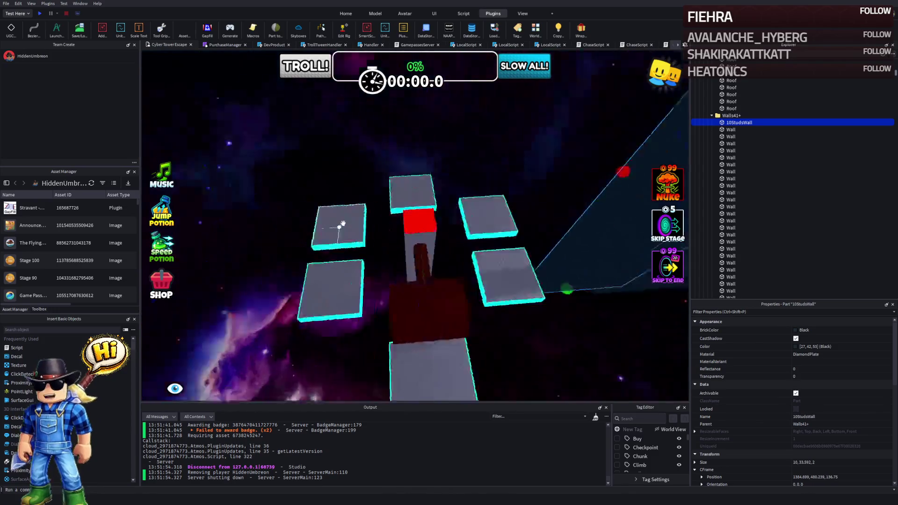
{"action": "key", "text": "s"}
{"action": "left_click_drag", "start_coordinate": [436, 213], "coordinate": [398, 206]}
Step: Rotate the next wall 90° and move it to X 1423.3
{"action": "left_click", "coordinate": [398, 206]}
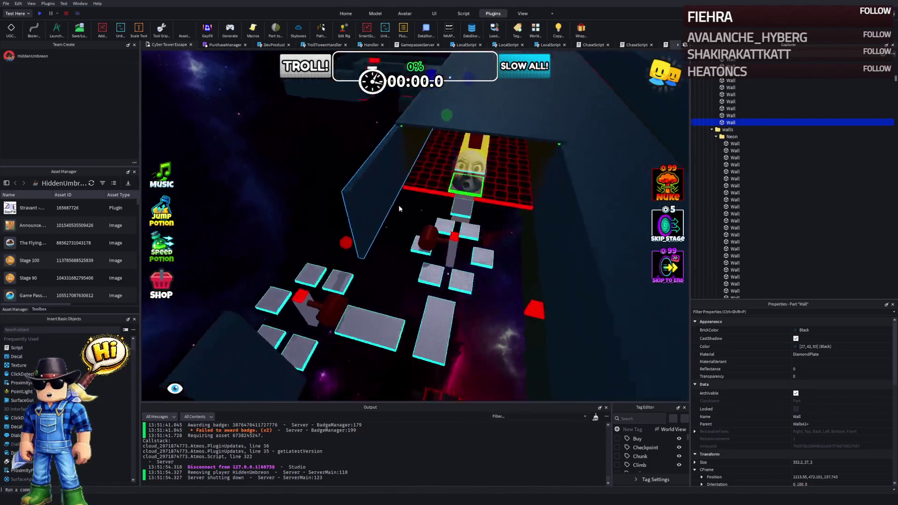
{"action": "left_click", "coordinate": [475, 310]}
{"action": "key", "text": "ctrl+r"}
{"action": "mouse_move", "coordinate": [535, 192]}
{"action": "left_mouse_down"}
{"action": "mouse_move", "coordinate": [491, 257]}
{"action": "mouse_move", "coordinate": [515, 202]}
{"action": "mouse_move", "coordinate": [517, 215]}
{"action": "left_mouse_up"}
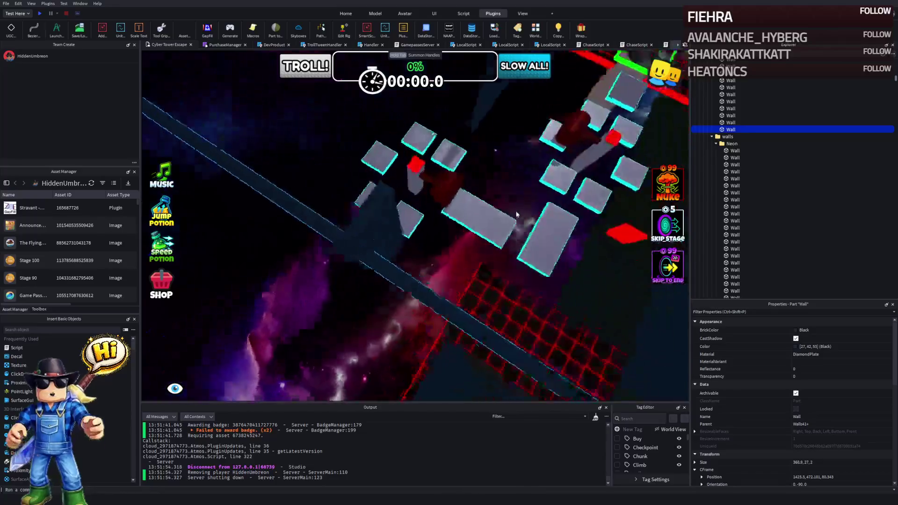
{"action": "key", "text": "f"}
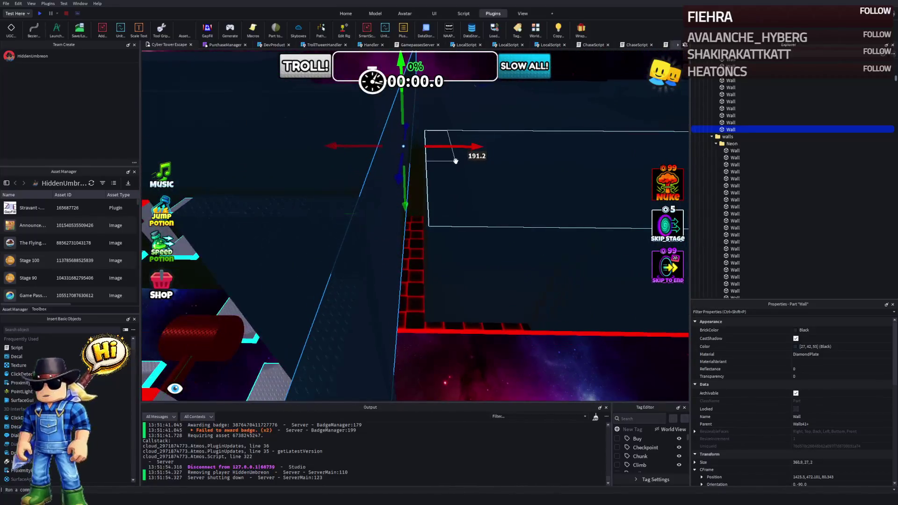
Step: Adjust several enclosure walls, including resizing the shorter 188.4 wall
{"action": "left_click_drag", "start_coordinate": [443, 146], "coordinate": [449, 143]}
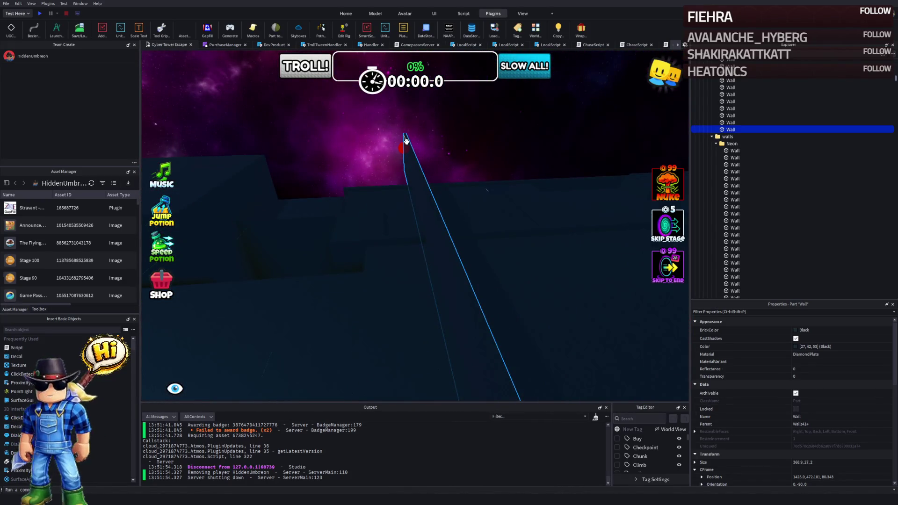
{"action": "left_click_drag", "start_coordinate": [404, 148], "coordinate": [389, 169]}
{"action": "left_click", "coordinate": [389, 169]}
{"action": "left_click_drag", "start_coordinate": [443, 227], "coordinate": [377, 239]}
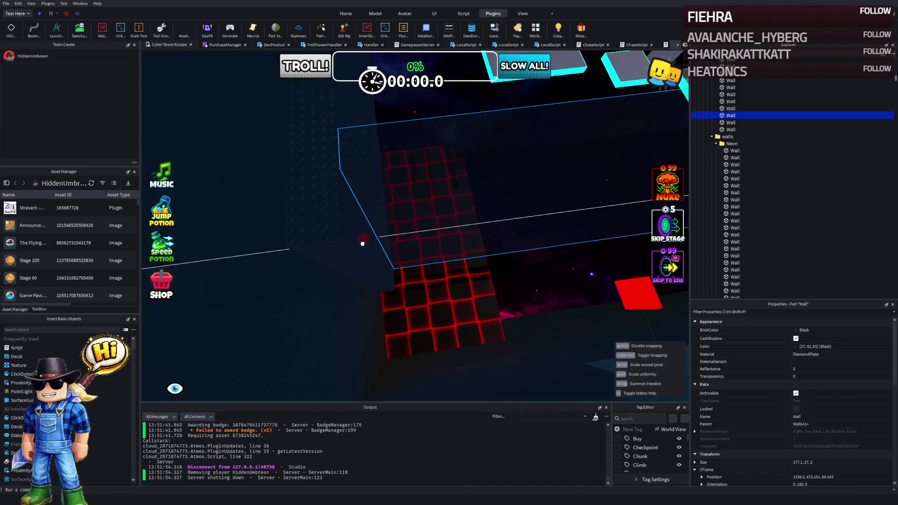
{"action": "left_click", "coordinate": [329, 238]}
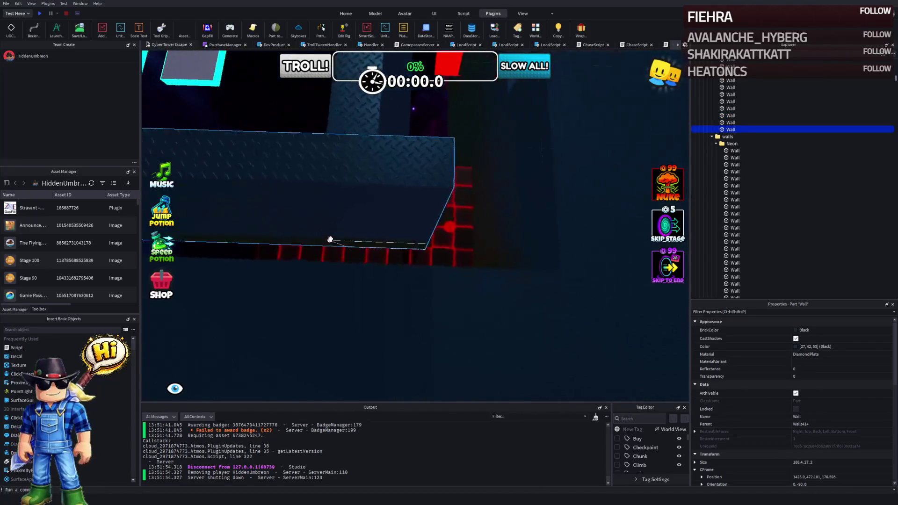
{"action": "mouse_move", "coordinate": [449, 280]}
{"action": "left_mouse_down"}
{"action": "mouse_move", "coordinate": [426, 287]}
{"action": "mouse_move", "coordinate": [451, 253]}
{"action": "mouse_move", "coordinate": [513, 252]}
{"action": "left_mouse_up"}
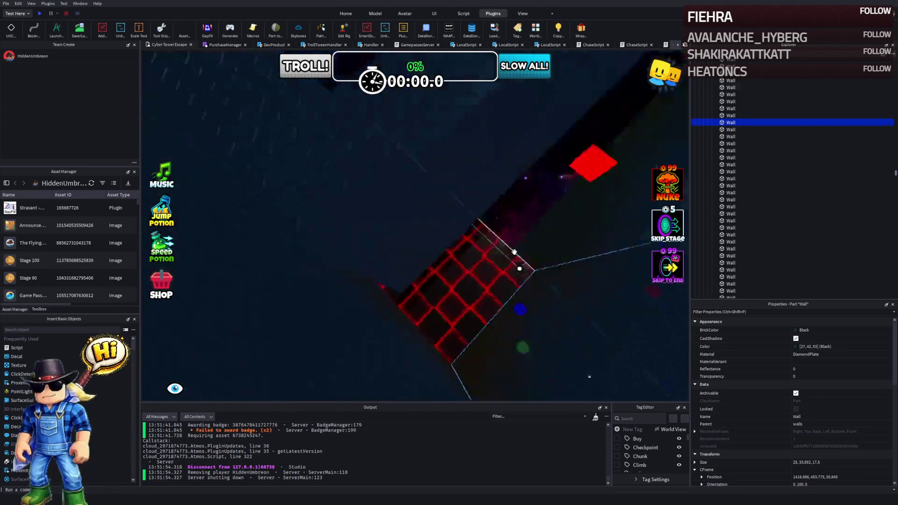
{"action": "left_click", "coordinate": [513, 255]}
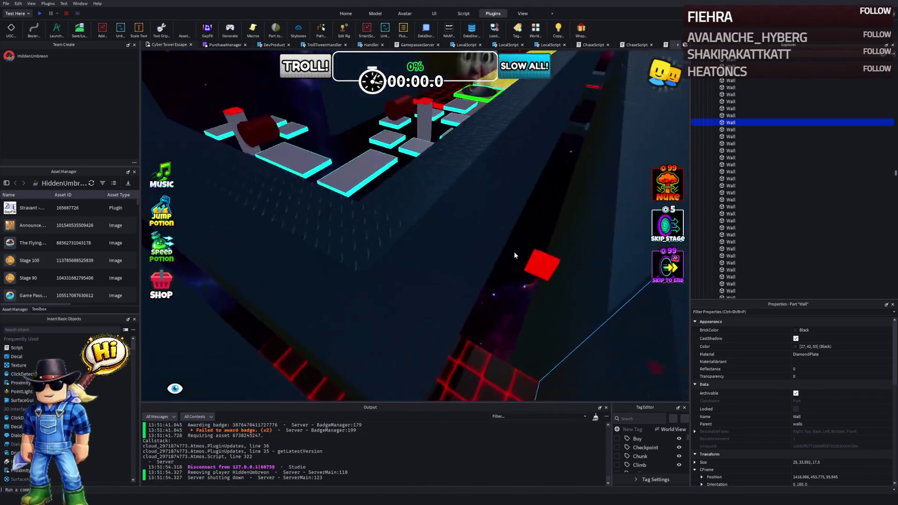
{"action": "mouse_move", "coordinate": [411, 231]}
{"action": "left_mouse_down"}
{"action": "mouse_move", "coordinate": [491, 262]}
{"action": "mouse_move", "coordinate": [509, 245]}
{"action": "left_mouse_up"}
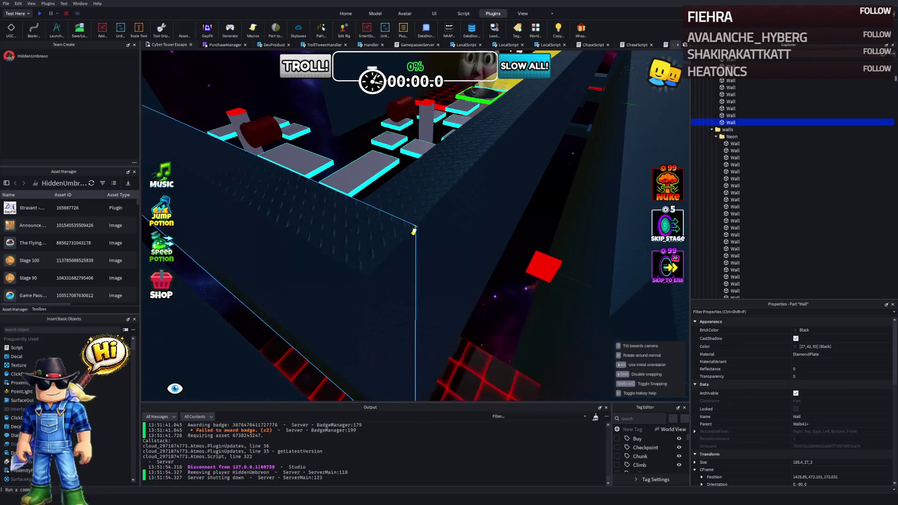
{"action": "left_click", "coordinate": [510, 245]}
Step: Slide the side wall about 49 studs along X, then nudge it slightly further
{"action": "scroll", "coordinate": [521, 252], "scroll_direction": "up", "scroll_amount": 5}
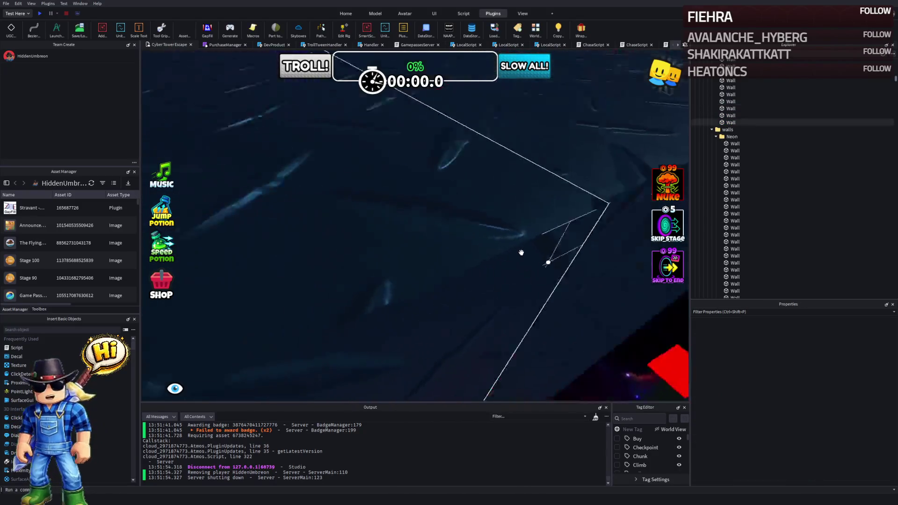
{"action": "scroll", "coordinate": [521, 253], "scroll_direction": "down", "scroll_amount": 10}
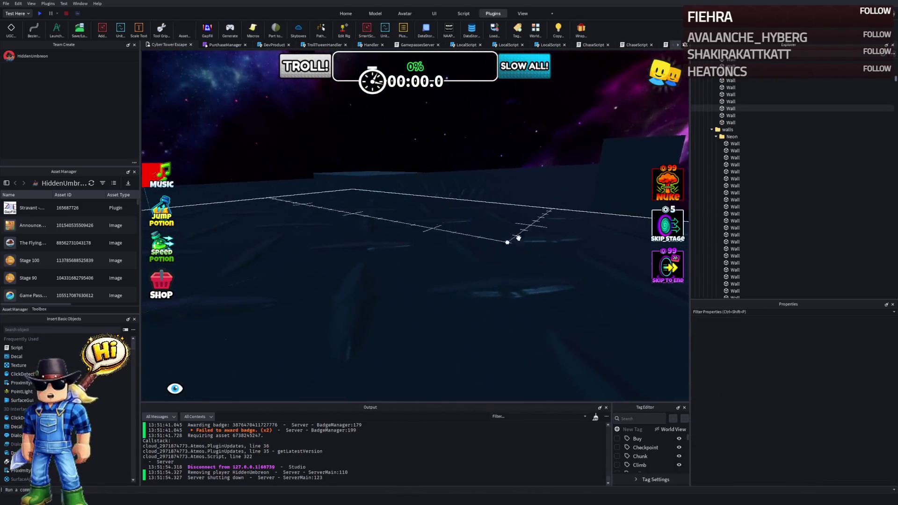
{"action": "scroll", "coordinate": [472, 126], "scroll_direction": "down", "scroll_amount": 10}
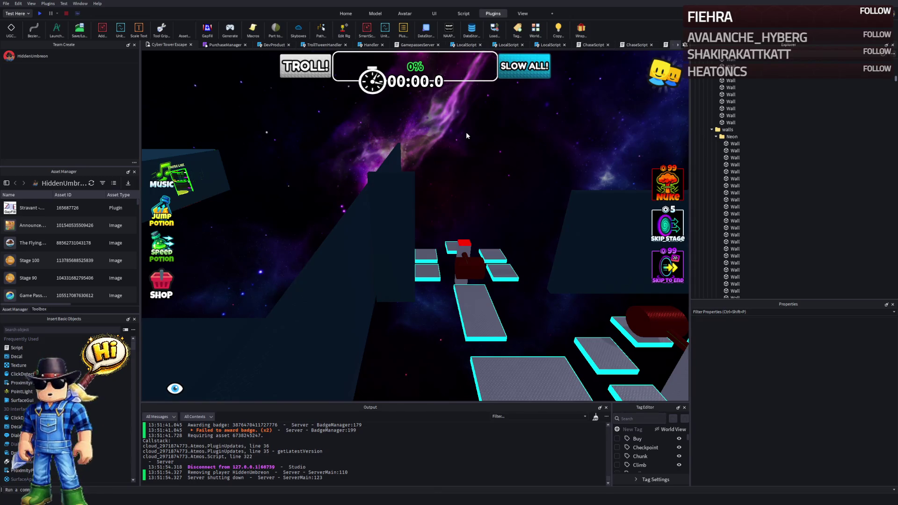
{"action": "left_click_drag", "start_coordinate": [448, 162], "coordinate": [450, 165]}
{"action": "left_click", "coordinate": [487, 205]}
{"action": "left_click_drag", "start_coordinate": [487, 205], "coordinate": [487, 205]}
{"action": "left_click", "coordinate": [521, 298]}
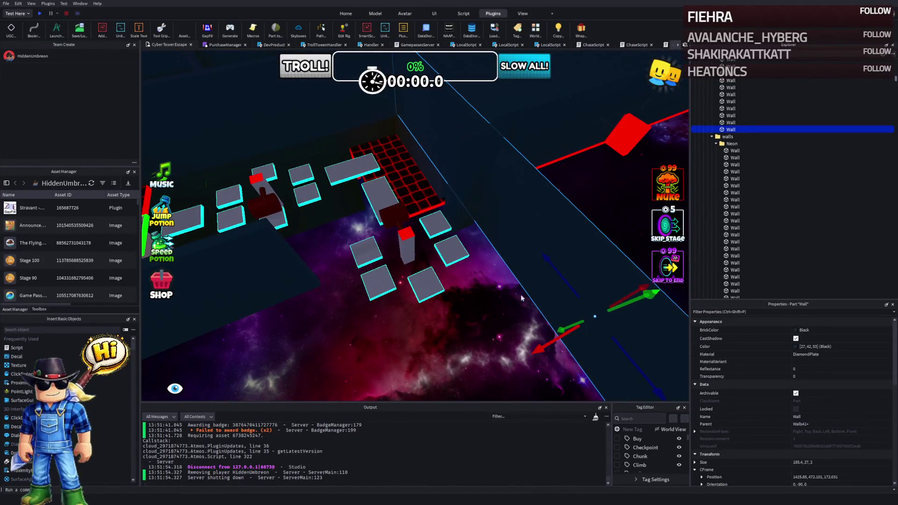
{"action": "left_click_drag", "start_coordinate": [551, 339], "coordinate": [381, 356]}
{"action": "key", "text": "f"}
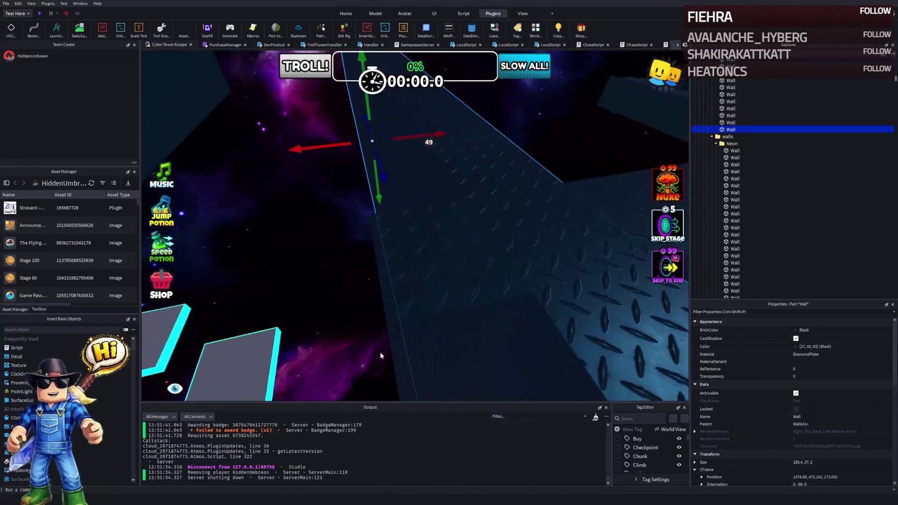
{"action": "mouse_move", "coordinate": [430, 137]}
{"action": "left_mouse_down"}
{"action": "mouse_move", "coordinate": [416, 156]}
{"action": "mouse_move", "coordinate": [478, 140]}
{"action": "left_mouse_up"}
{"action": "mouse_move", "coordinate": [404, 180]}
{"action": "left_mouse_down"}
{"action": "mouse_move", "coordinate": [411, 172]}
{"action": "mouse_move", "coordinate": [387, 172]}
{"action": "mouse_move", "coordinate": [412, 164]}
{"action": "left_mouse_up"}
Step: Shorten the wall's length from 126 to 40.5 studs
{"action": "mouse_move", "coordinate": [264, 155]}
{"action": "left_mouse_down"}
{"action": "mouse_move", "coordinate": [300, 176]}
{"action": "mouse_move", "coordinate": [333, 230]}
{"action": "mouse_move", "coordinate": [323, 173]}
{"action": "mouse_move", "coordinate": [344, 167]}
{"action": "left_mouse_up"}
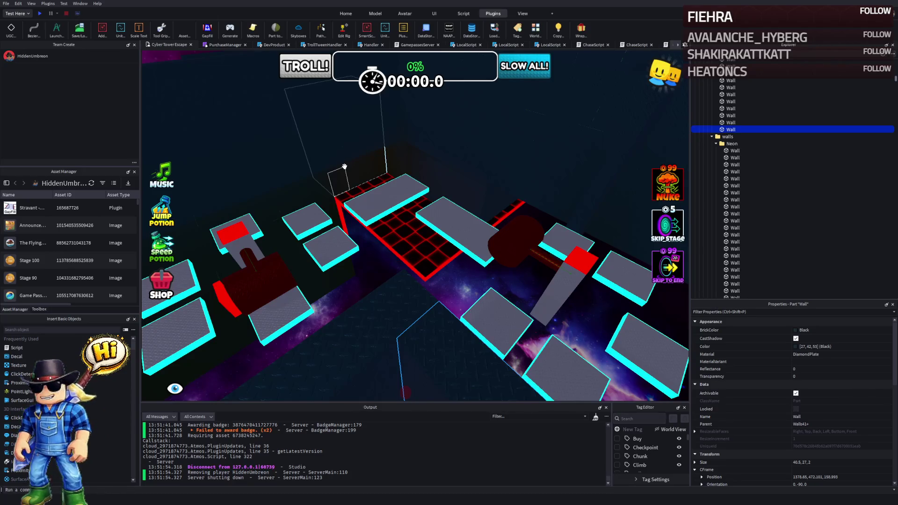
{"action": "key", "text": "w"}
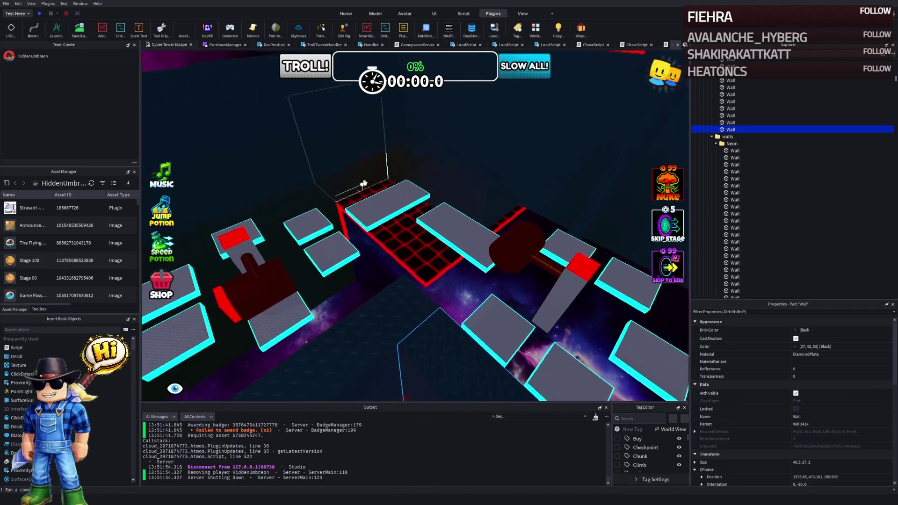
{"action": "key", "text": "w"}
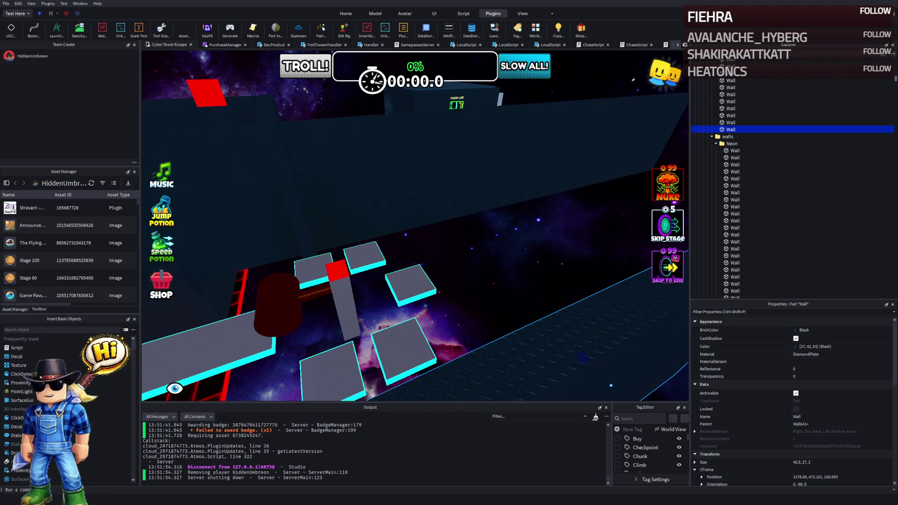
{"action": "key", "text": "s"}
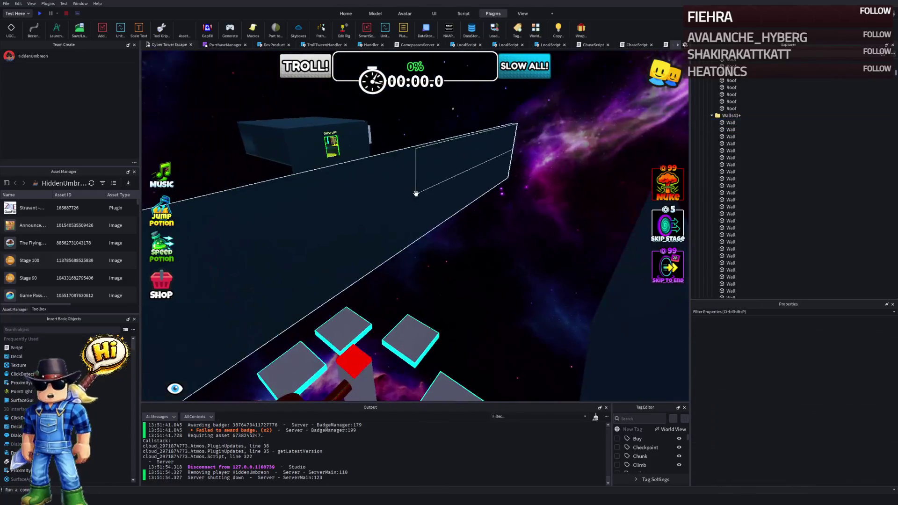
Step: Inspect the other enclosure walls, ending on the red neon kill-floor part 2
{"action": "left_click", "coordinate": [415, 196]}
{"action": "left_click", "coordinate": [421, 161]}
{"action": "key", "text": "f"}
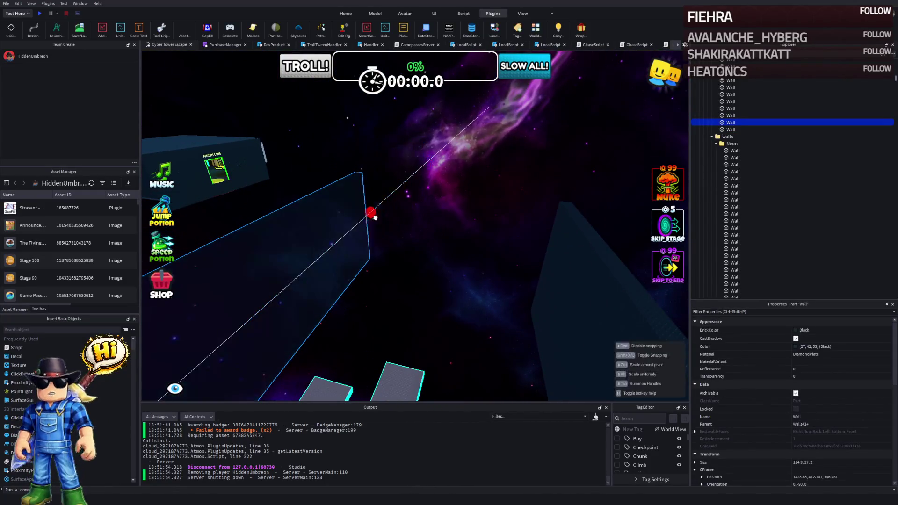
{"action": "key", "text": "s"}
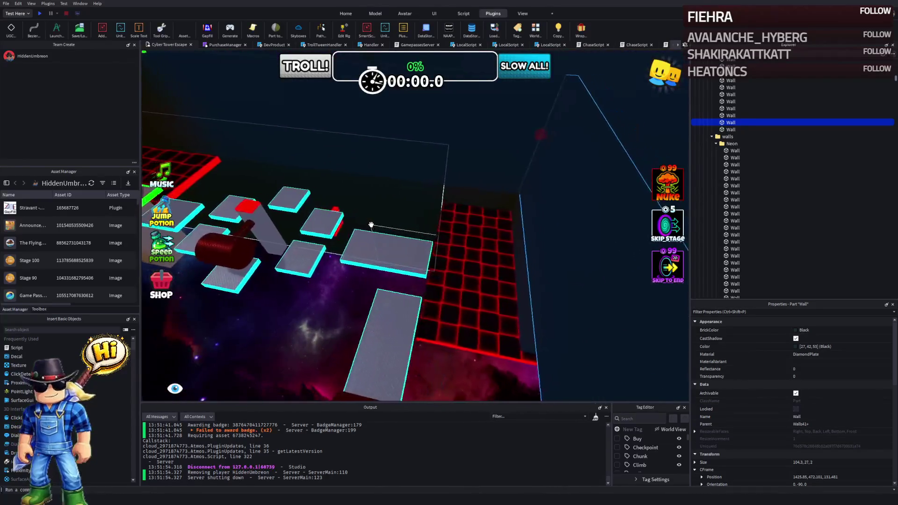
{"action": "left_click", "coordinate": [303, 179]}
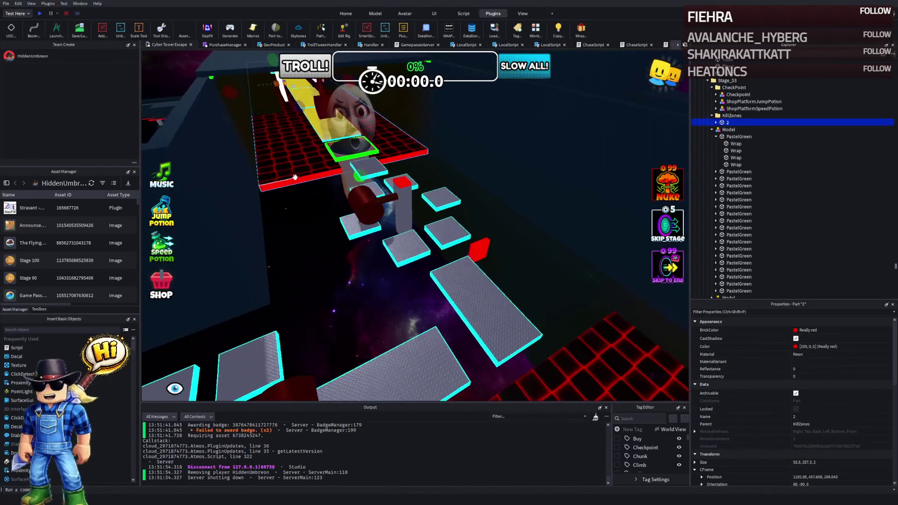
Step: Stretch the red neon kill floor and slide it about 66 studs along X
{"action": "left_click_drag", "start_coordinate": [296, 179], "coordinate": [359, 174]}
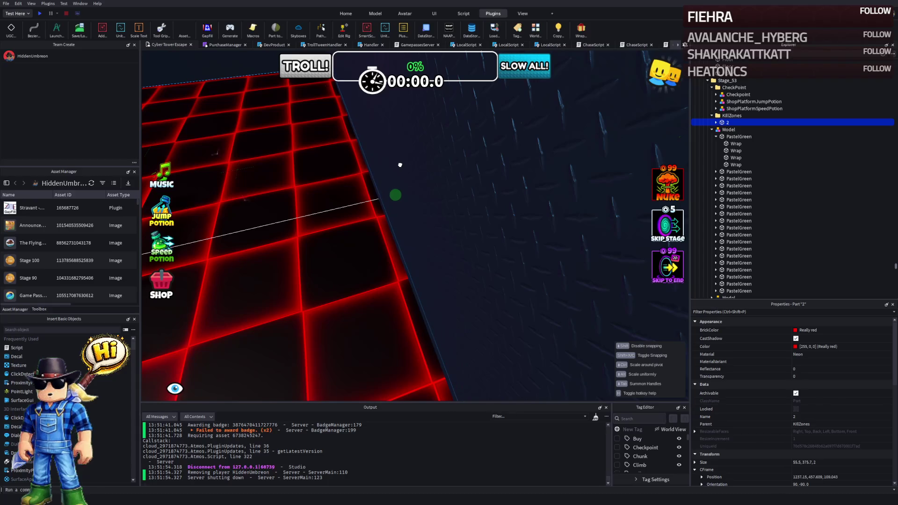
{"action": "key", "text": "w"}
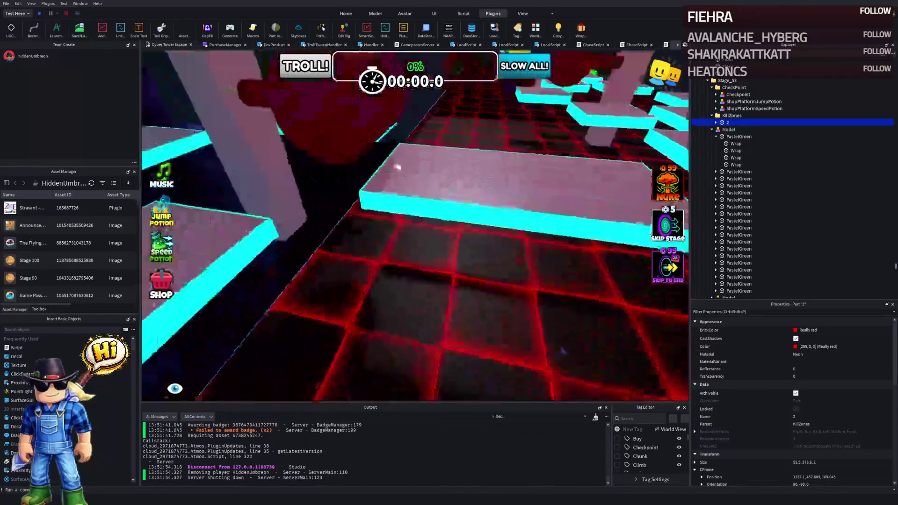
{"action": "key", "text": "s"}
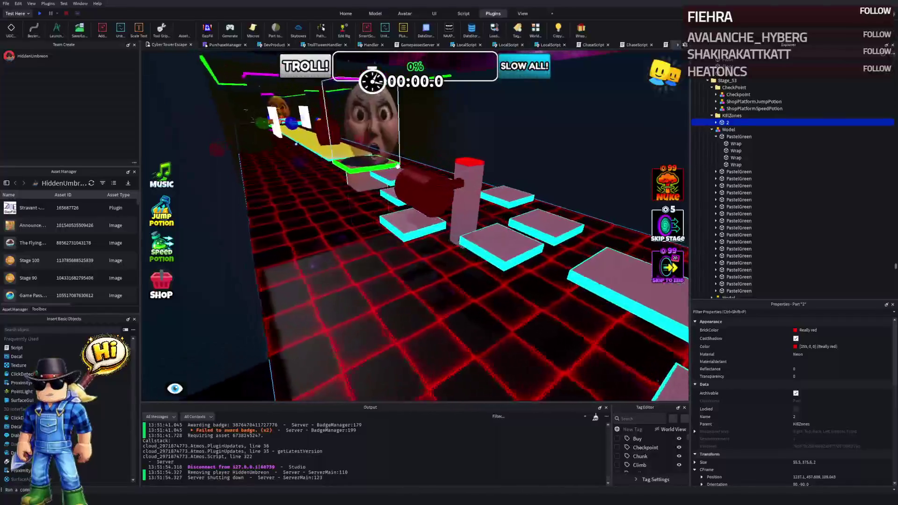
{"action": "key", "text": "s"}
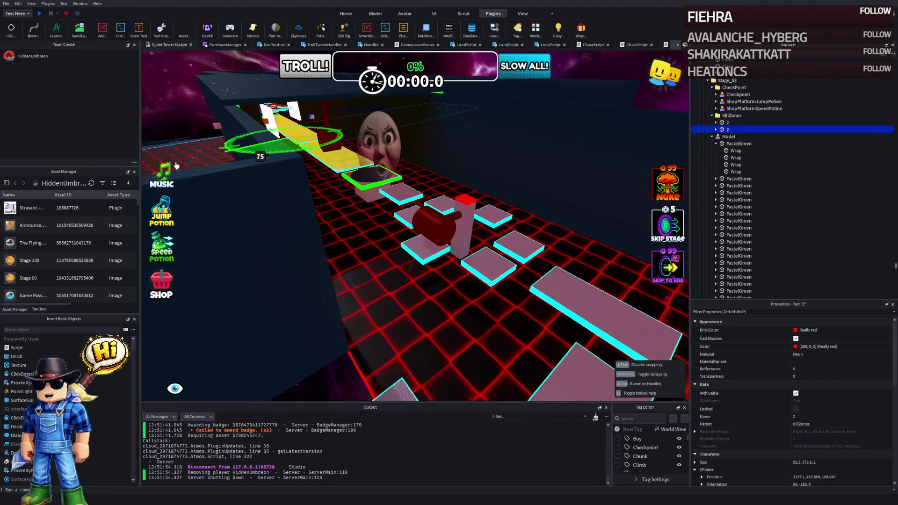
{"action": "key", "text": "d"}
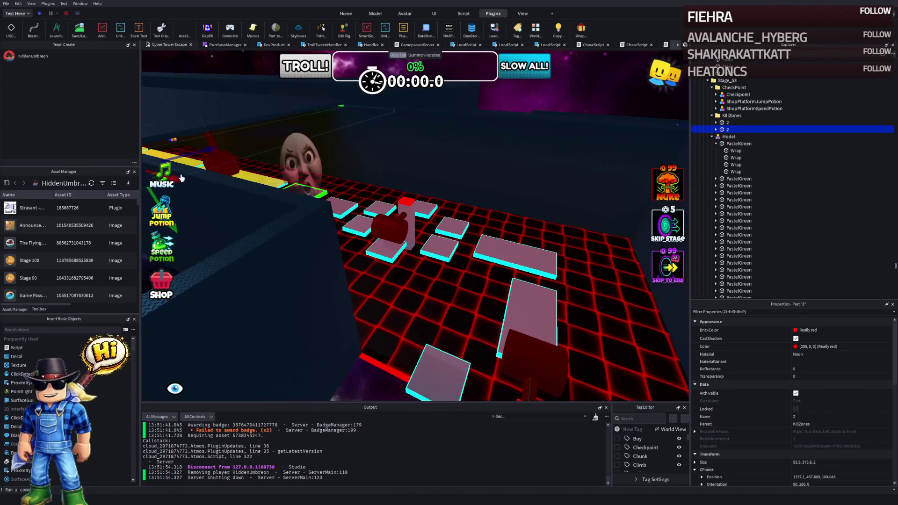
{"action": "key", "text": "a"}
{"action": "left_click_drag", "start_coordinate": [380, 227], "coordinate": [473, 248]}
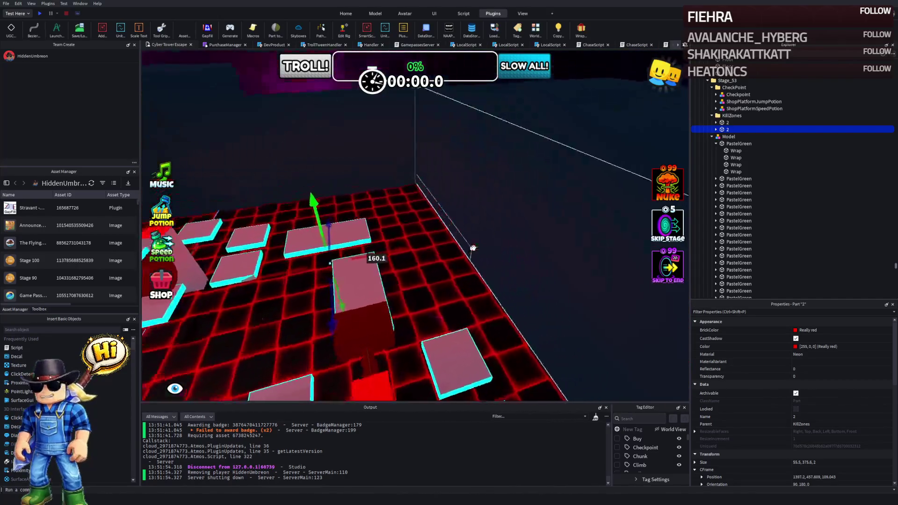
Step: Shorten the kill floor with the Scale tool from 55.5 to about 45.3 studs
{"action": "key", "text": "ctrl+3"}
{"action": "left_click_drag", "start_coordinate": [401, 206], "coordinate": [399, 233]}
{"action": "mouse_move", "coordinate": [383, 354]}
{"action": "left_mouse_down"}
{"action": "mouse_move", "coordinate": [449, 296]}
{"action": "mouse_move", "coordinate": [445, 367]}
{"action": "mouse_move", "coordinate": [385, 237]}
{"action": "mouse_move", "coordinate": [321, 295]}
{"action": "left_mouse_up"}
Step: Check the kill floor's edges and where it meets the wall, then deselect it
{"action": "key", "text": "f"}
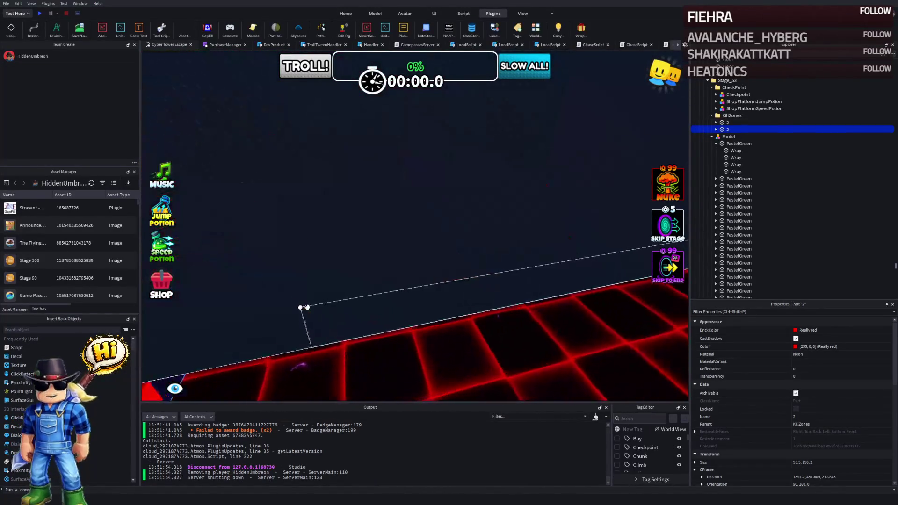
{"action": "key", "text": "e"}
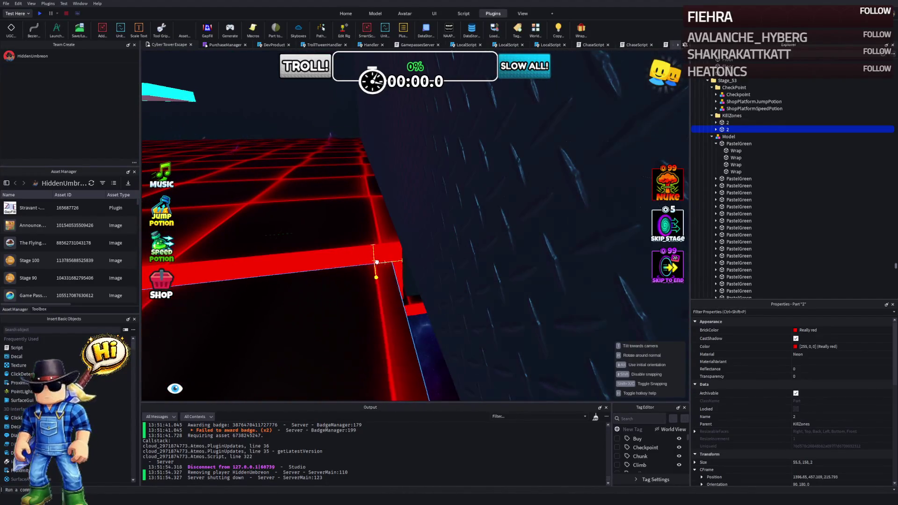
{"action": "key", "text": "q"}
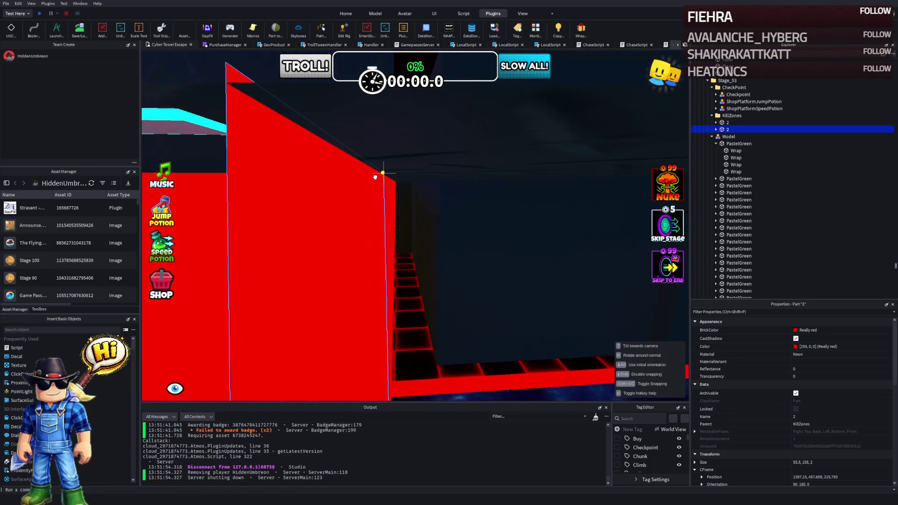
{"action": "key", "text": "e"}
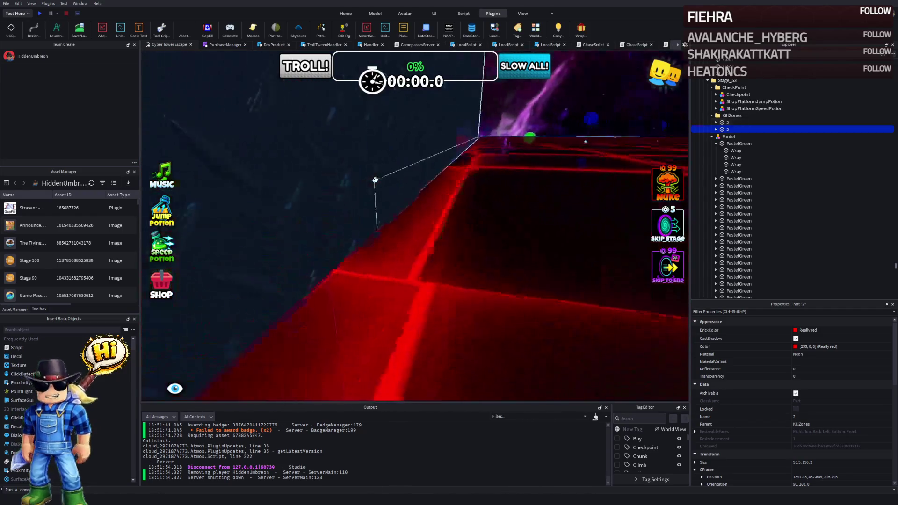
{"action": "key", "text": "q"}
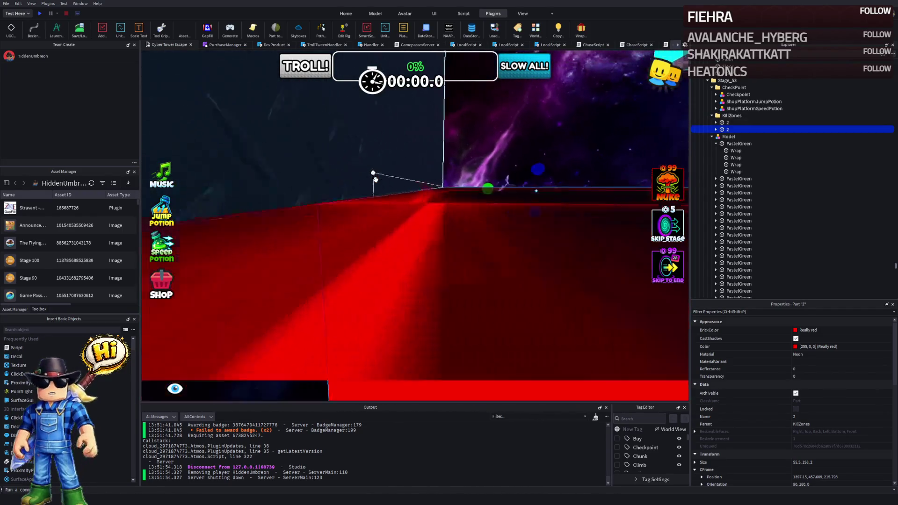
{"action": "key", "text": "s"}
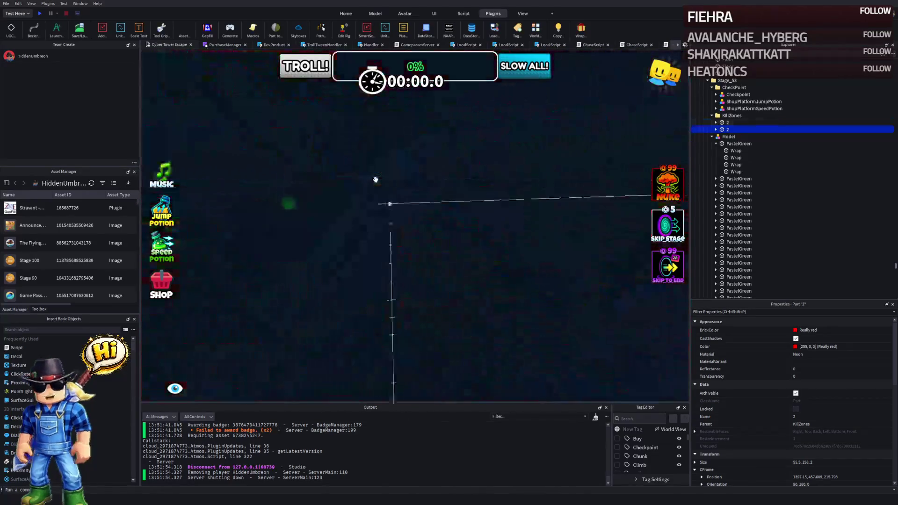
{"action": "key", "text": "w"}
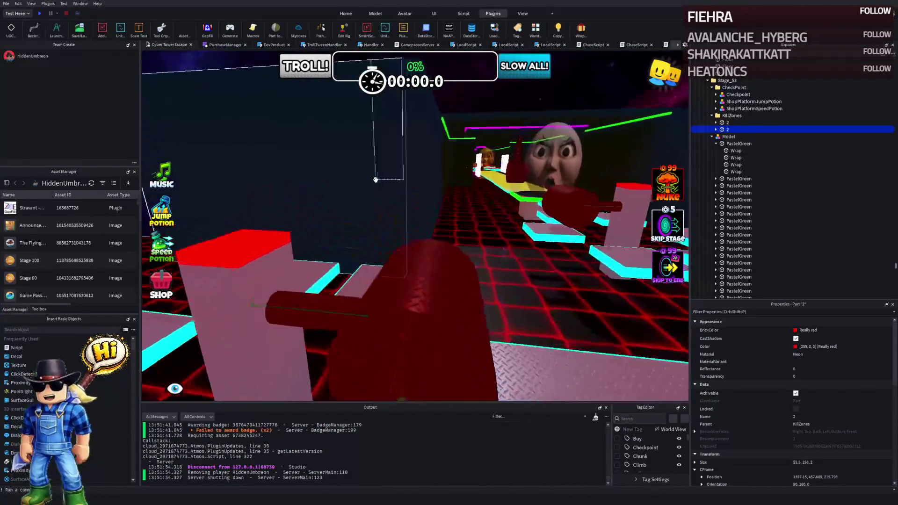
{"action": "key", "text": "w"}
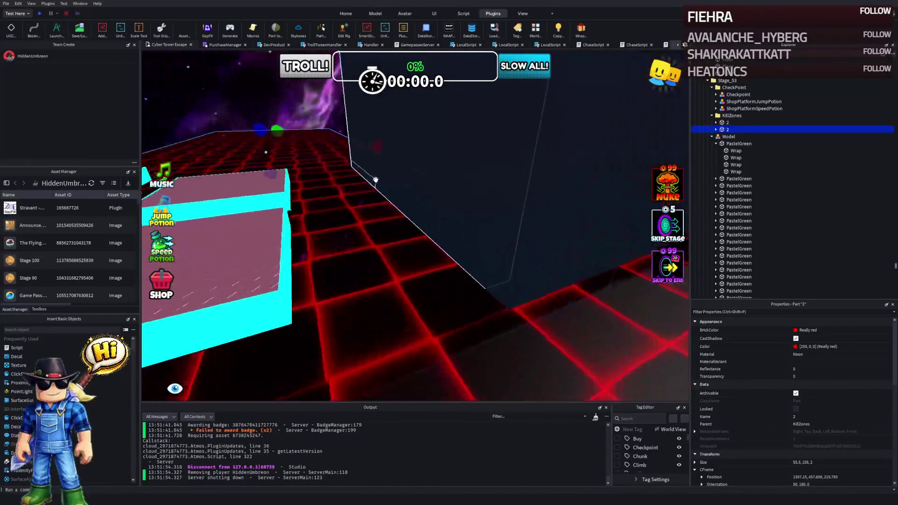
{"action": "key", "text": "w"}
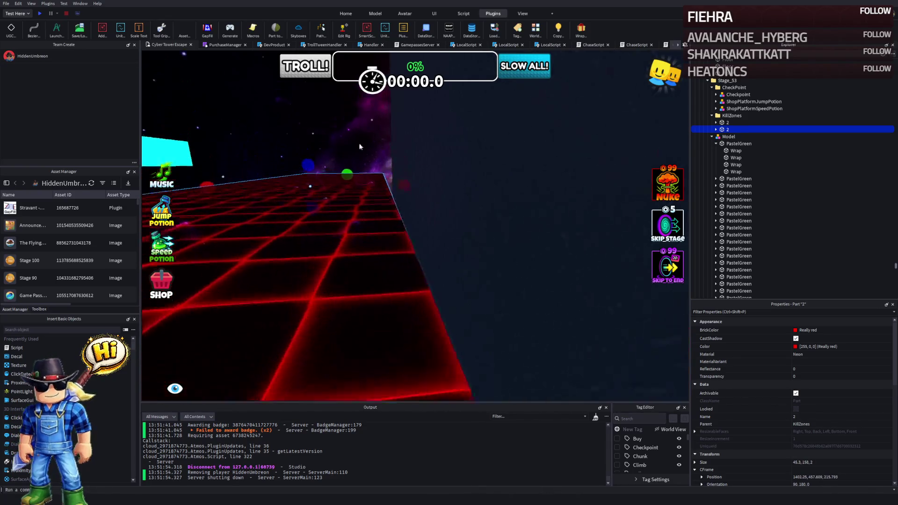
{"action": "left_click", "coordinate": [344, 128]}
Step: Frame the Checkpoint model and select the black diamond-plate Roof part above the platforms
{"action": "key", "text": "s"}
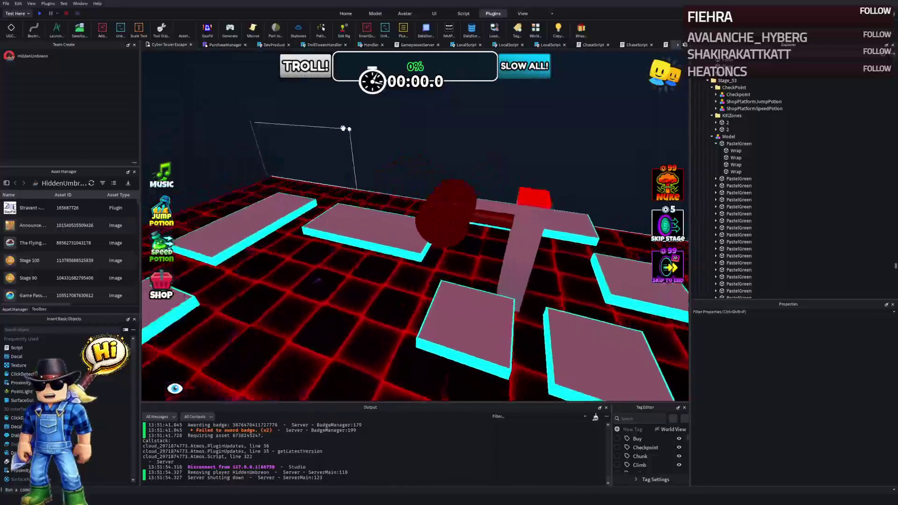
{"action": "key", "text": "f"}
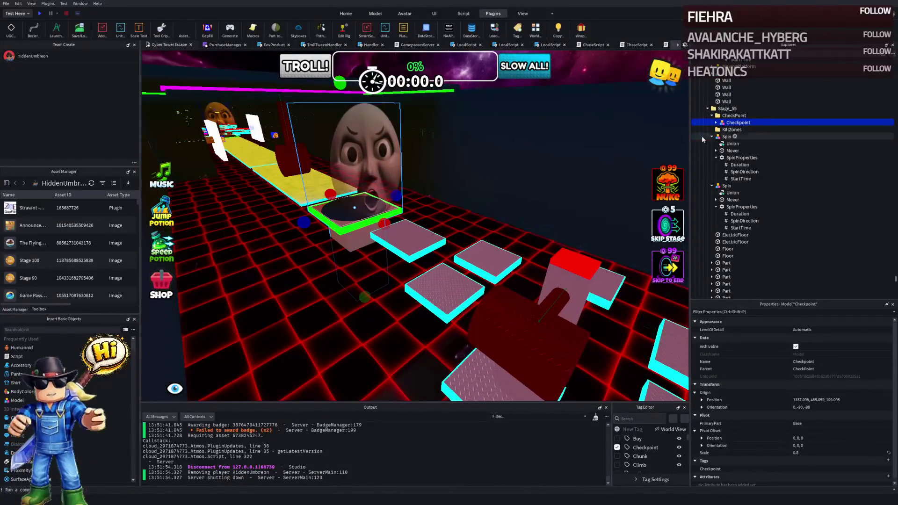
{"action": "key", "text": "d"}
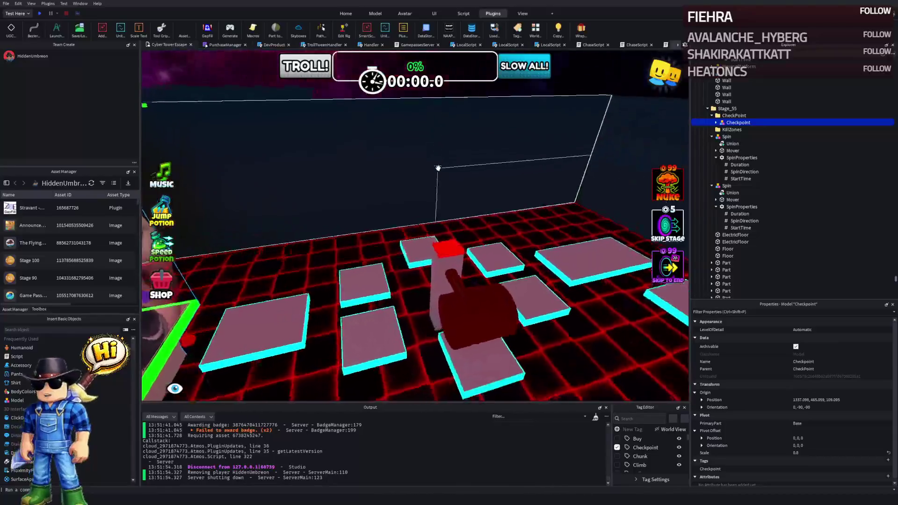
{"action": "key", "text": "d"}
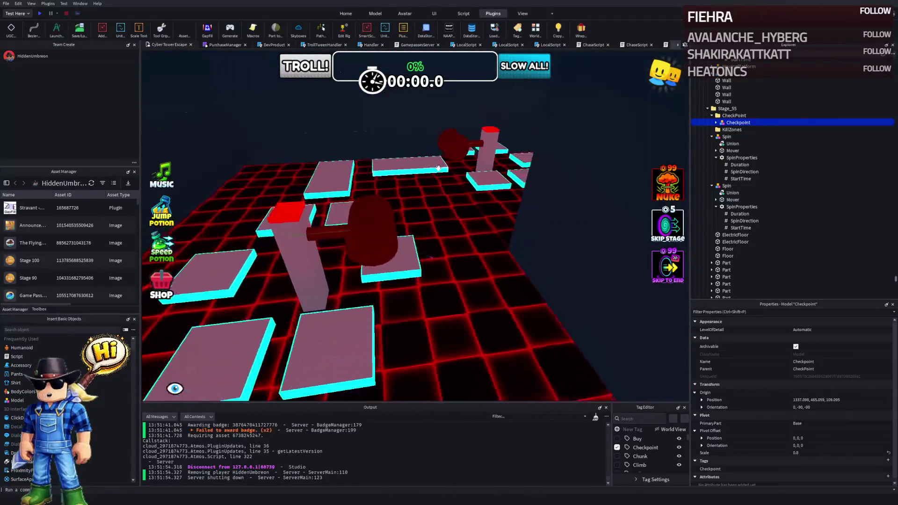
{"action": "key", "text": "a"}
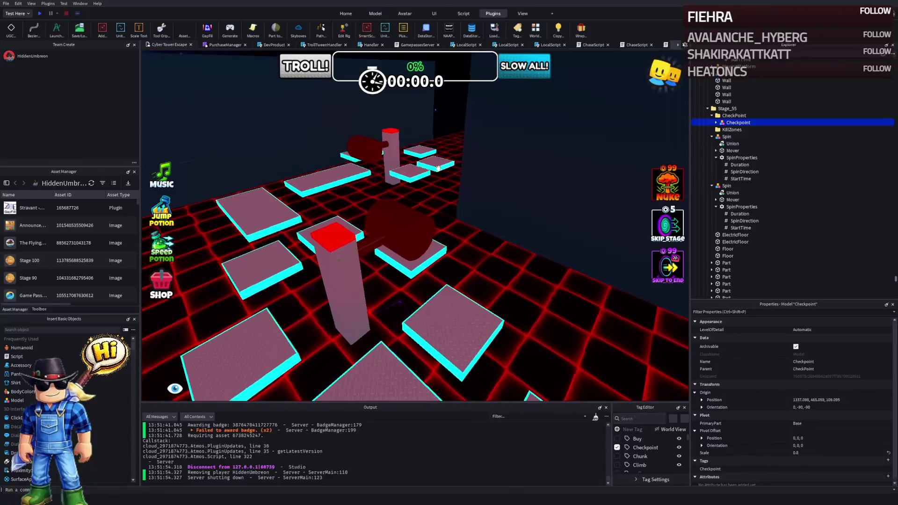
{"action": "key", "text": "d"}
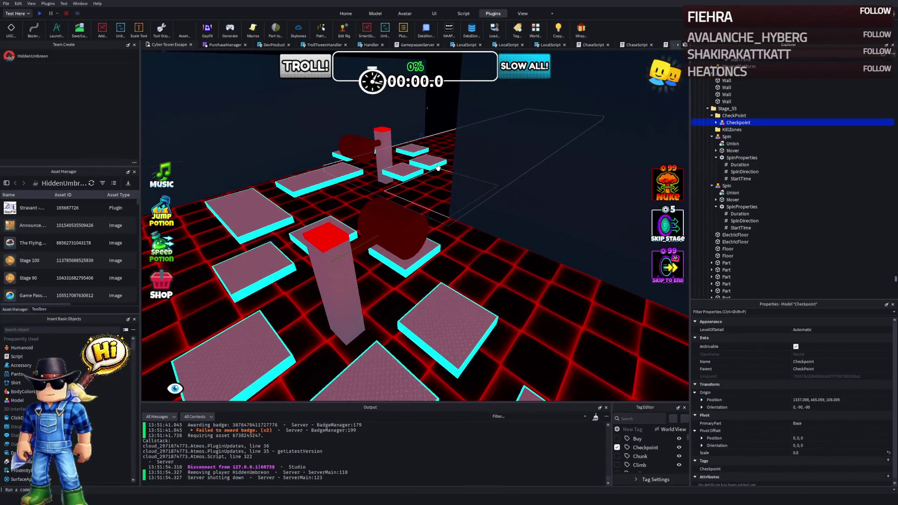
{"action": "key", "text": "d"}
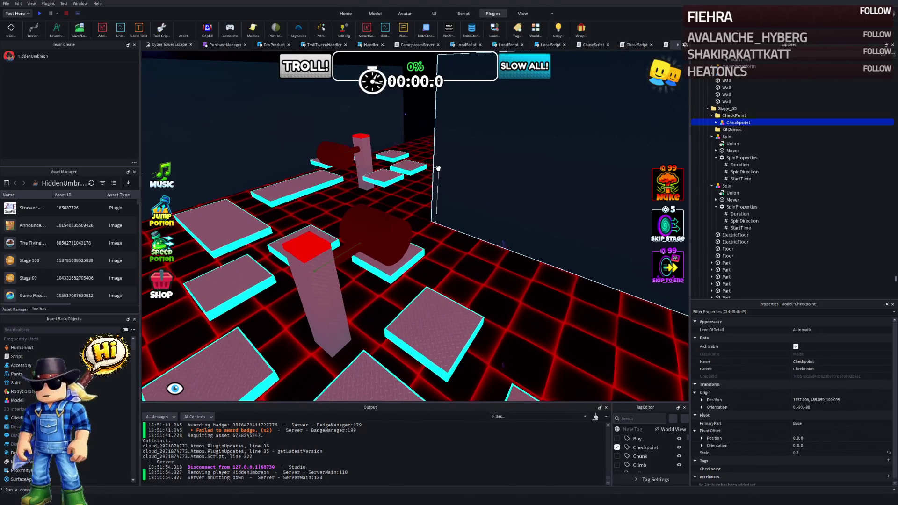
{"action": "key", "text": "d"}
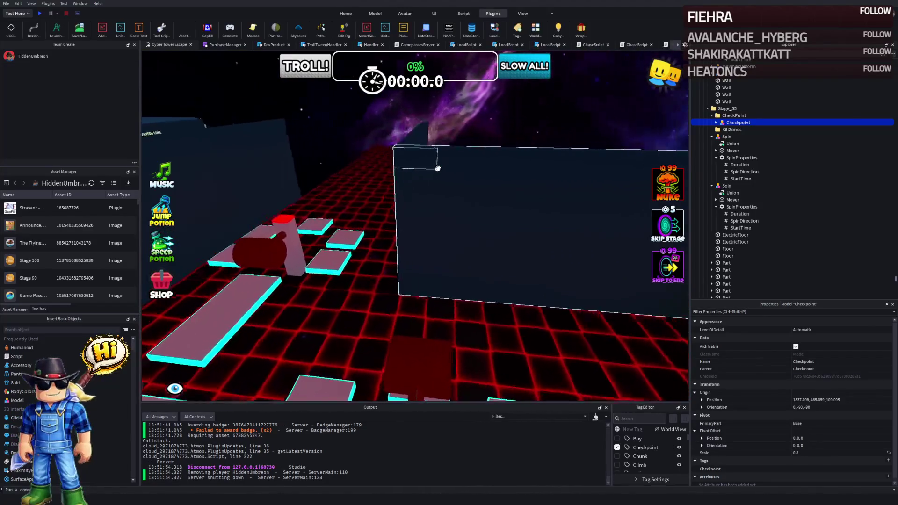
{"action": "key", "text": "f"}
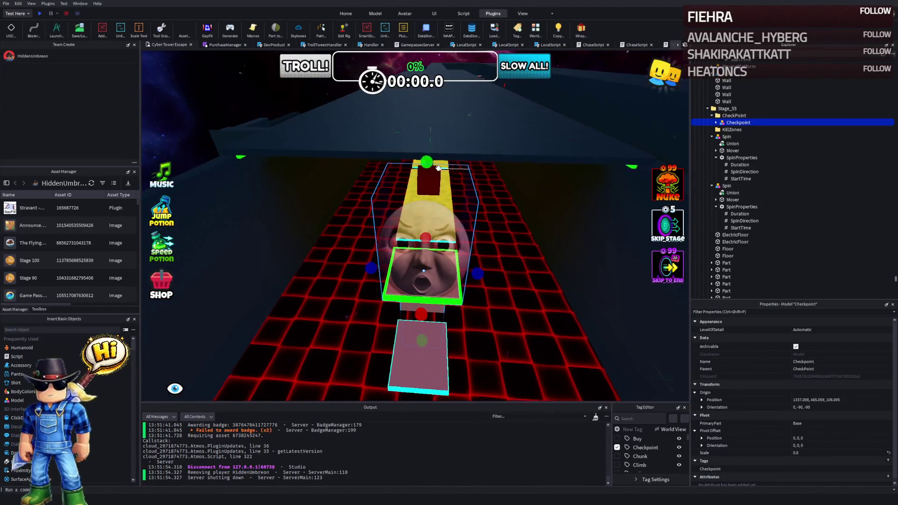
{"action": "key", "text": "a"}
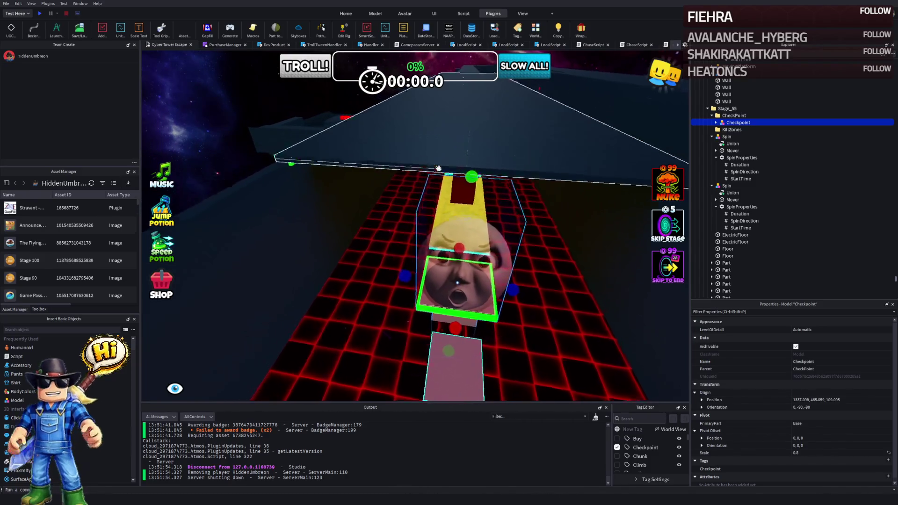
{"action": "left_click", "coordinate": [437, 168]}
Step: Stretch the Roof part along its length to about 365 studs
{"action": "key", "text": "d"}
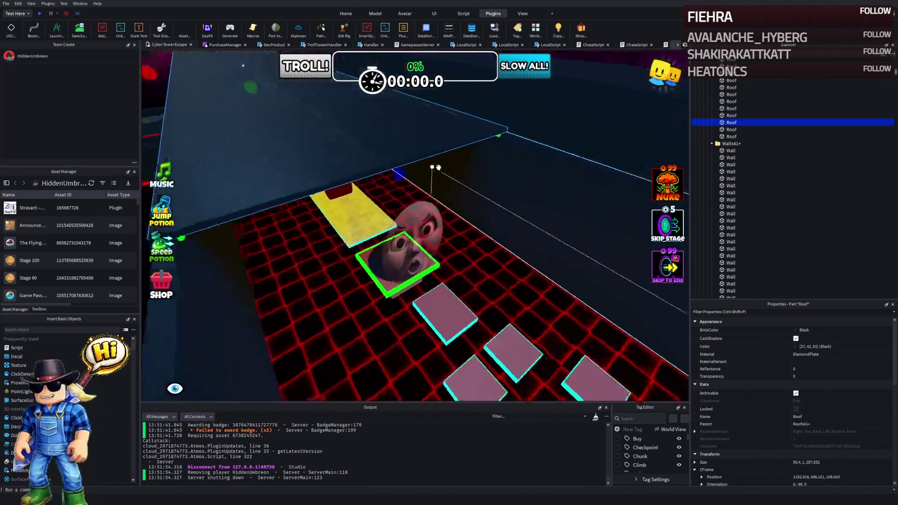
{"action": "key", "text": "f"}
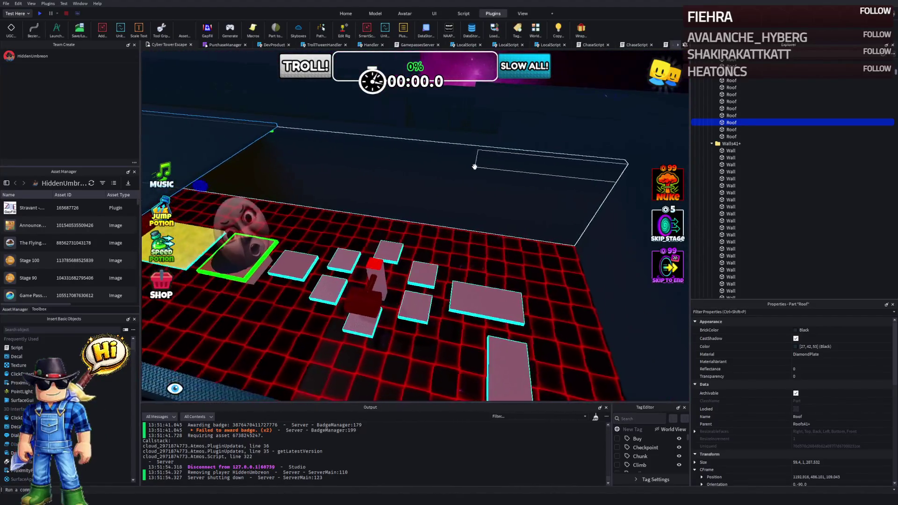
{"action": "key", "text": "a"}
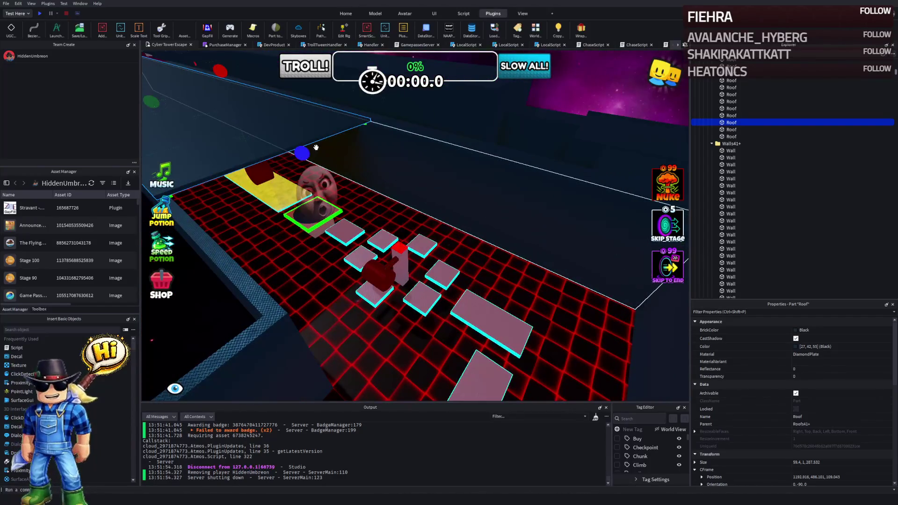
{"action": "left_click_drag", "start_coordinate": [310, 149], "coordinate": [346, 160]}
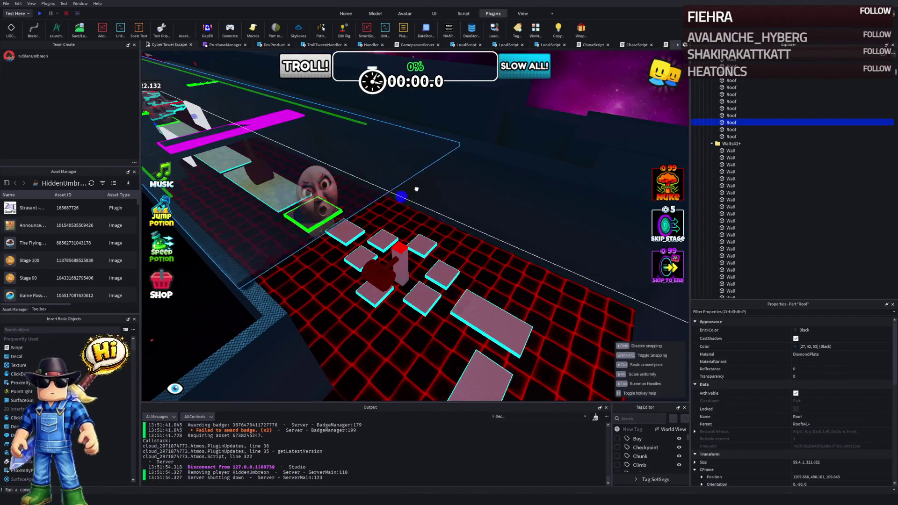
{"action": "key", "text": "d"}
{"action": "left_click_drag", "start_coordinate": [441, 205], "coordinate": [457, 200]}
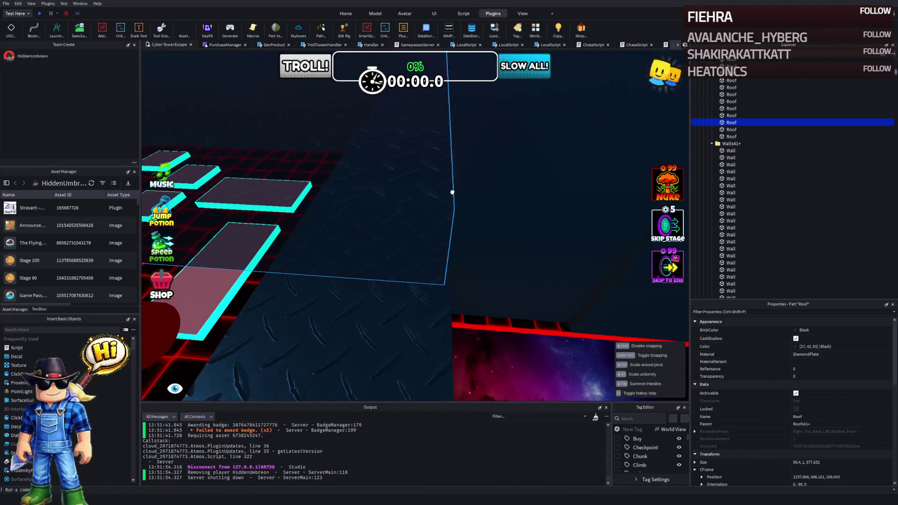
{"action": "left_click_drag", "start_coordinate": [453, 191], "coordinate": [453, 191]}
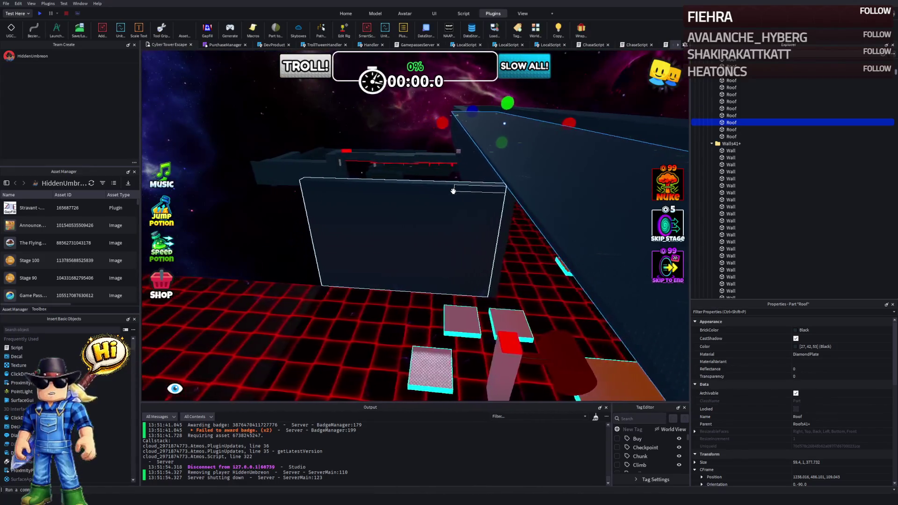
Step: Duplicate the roof, move the copy 159.2 studs along X, and shorten it to about 157
{"action": "key", "text": "ctrl+d"}
{"action": "mouse_move", "coordinate": [410, 104]}
{"action": "left_mouse_down"}
{"action": "mouse_move", "coordinate": [360, 131]}
{"action": "mouse_move", "coordinate": [259, 140]}
{"action": "left_mouse_up"}
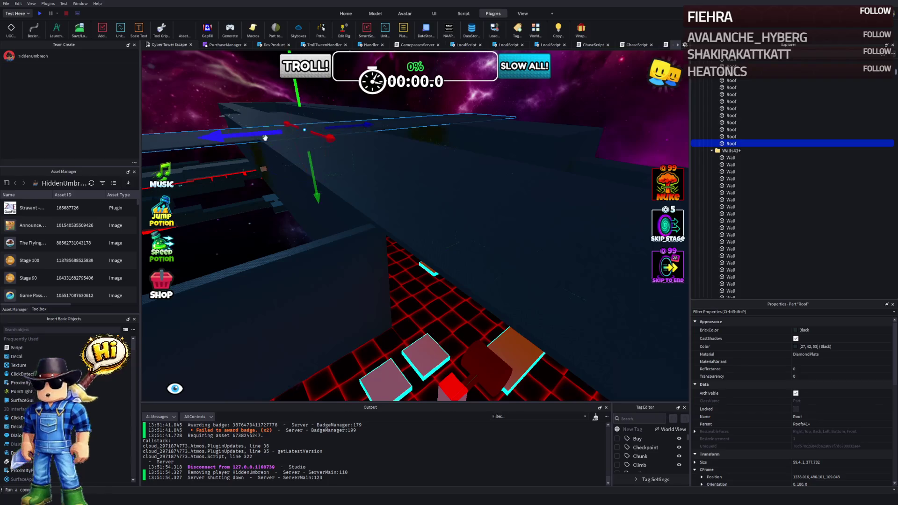
{"action": "mouse_move", "coordinate": [313, 135]}
{"action": "left_mouse_down"}
{"action": "mouse_move", "coordinate": [374, 176]}
{"action": "mouse_move", "coordinate": [363, 91]}
{"action": "mouse_move", "coordinate": [369, 161]}
{"action": "mouse_move", "coordinate": [399, 135]}
{"action": "left_mouse_up"}
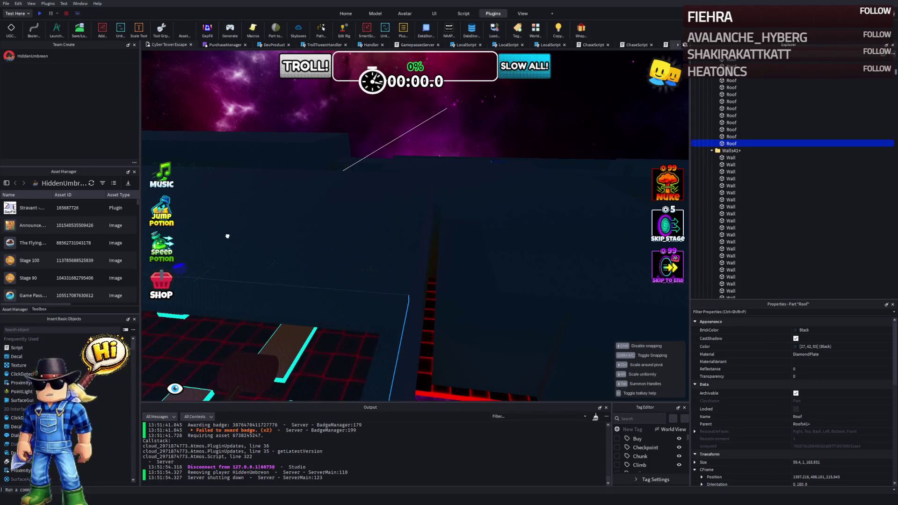
{"action": "mouse_move", "coordinate": [205, 263]}
{"action": "left_mouse_down"}
{"action": "mouse_move", "coordinate": [297, 272]}
{"action": "mouse_move", "coordinate": [392, 254]}
{"action": "mouse_move", "coordinate": [396, 202]}
{"action": "left_mouse_up"}
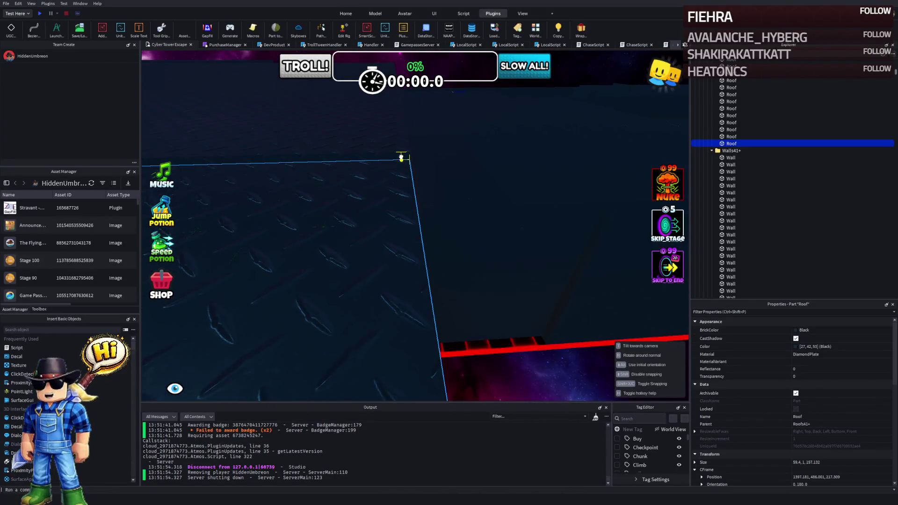
Step: Narrow the roof copy to about 49 studs wide, then deselect it
{"action": "scroll", "coordinate": [402, 158], "scroll_direction": "up", "scroll_amount": 10}
{"action": "mouse_move", "coordinate": [401, 153]}
{"action": "left_mouse_down"}
{"action": "mouse_move", "coordinate": [443, 126]}
{"action": "mouse_move", "coordinate": [470, 131]}
{"action": "mouse_move", "coordinate": [471, 148]}
{"action": "left_mouse_up"}
{"action": "mouse_move", "coordinate": [412, 100]}
{"action": "left_mouse_down"}
{"action": "mouse_move", "coordinate": [370, 106]}
{"action": "mouse_move", "coordinate": [359, 95]}
{"action": "left_mouse_up"}
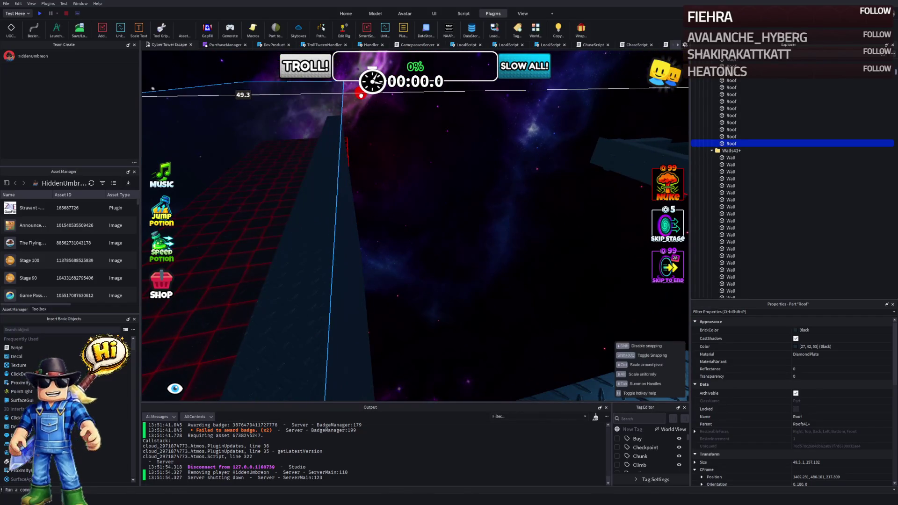
{"action": "left_click_drag", "start_coordinate": [361, 99], "coordinate": [364, 103]}
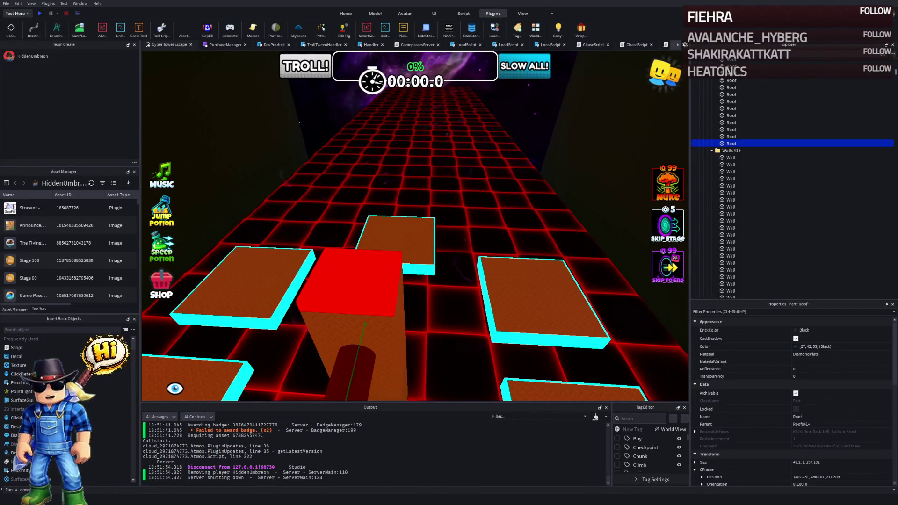
{"action": "key", "text": "w"}
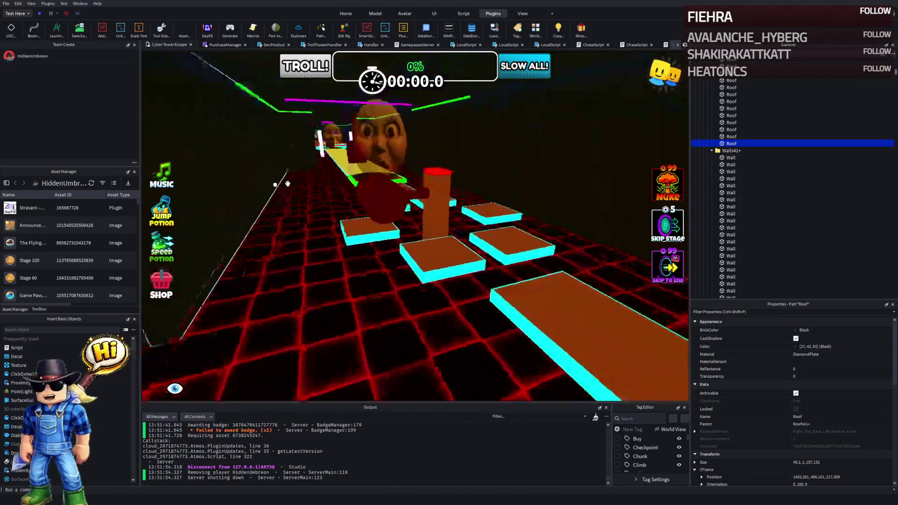
{"action": "left_click_drag", "start_coordinate": [287, 183], "coordinate": [280, 189]}
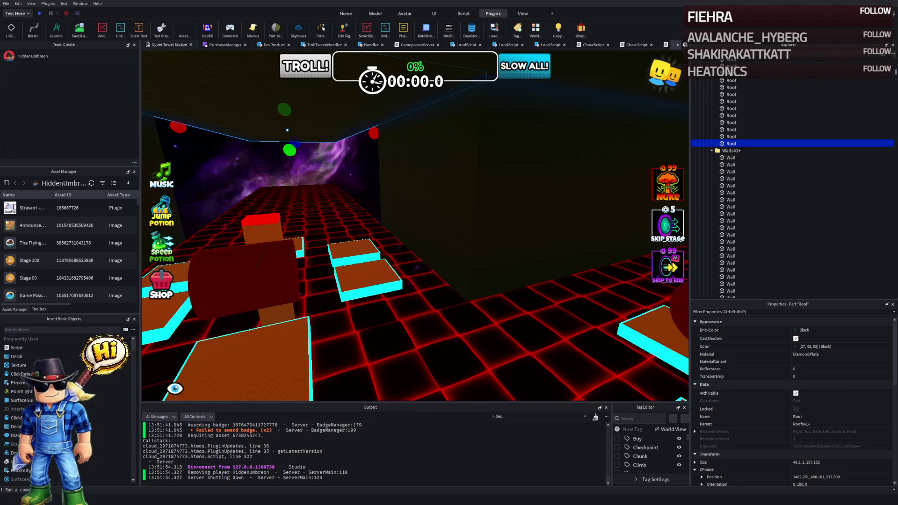
{"action": "left_click_drag", "start_coordinate": [346, 188], "coordinate": [346, 188]}
{"action": "key", "text": "w"}
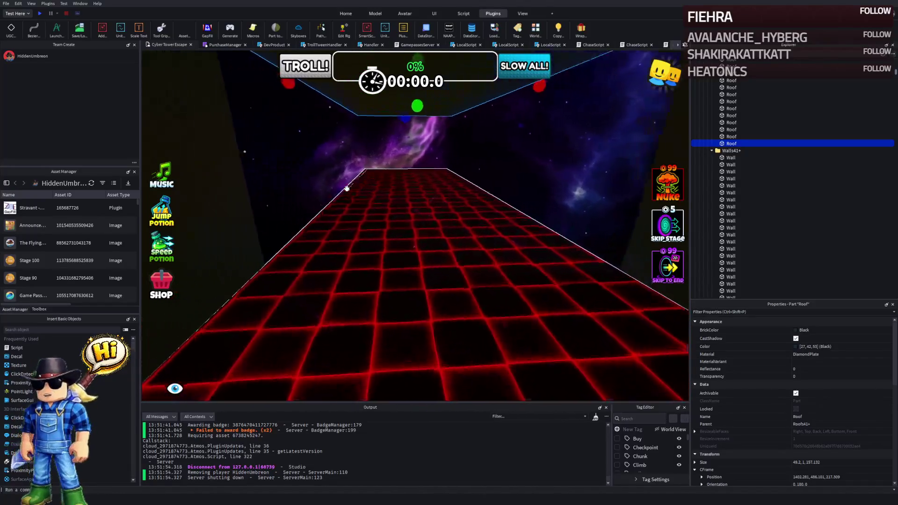
{"action": "left_click", "coordinate": [316, 188]}
Step: Reselect the Roof and shorten it to about 47.7 studs, then deselect it
{"action": "left_click_drag", "start_coordinate": [317, 189], "coordinate": [313, 188]}
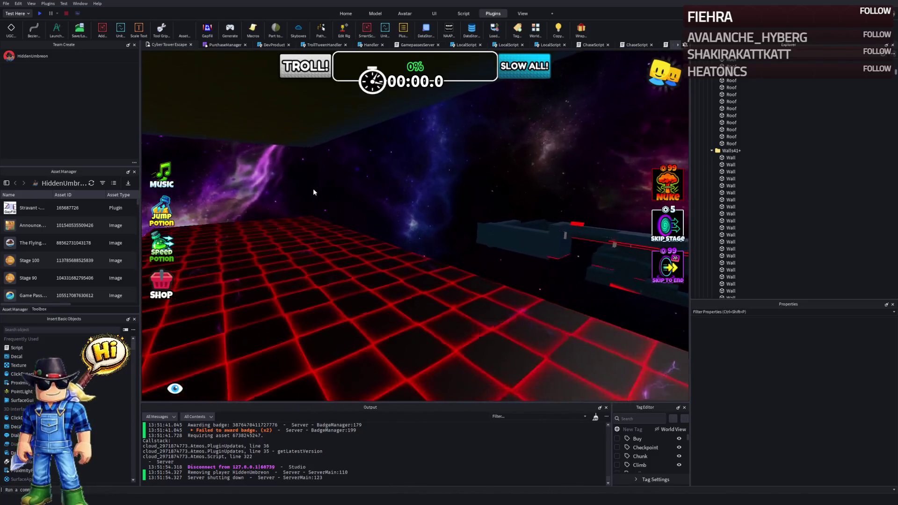
{"action": "left_click", "coordinate": [238, 143]}
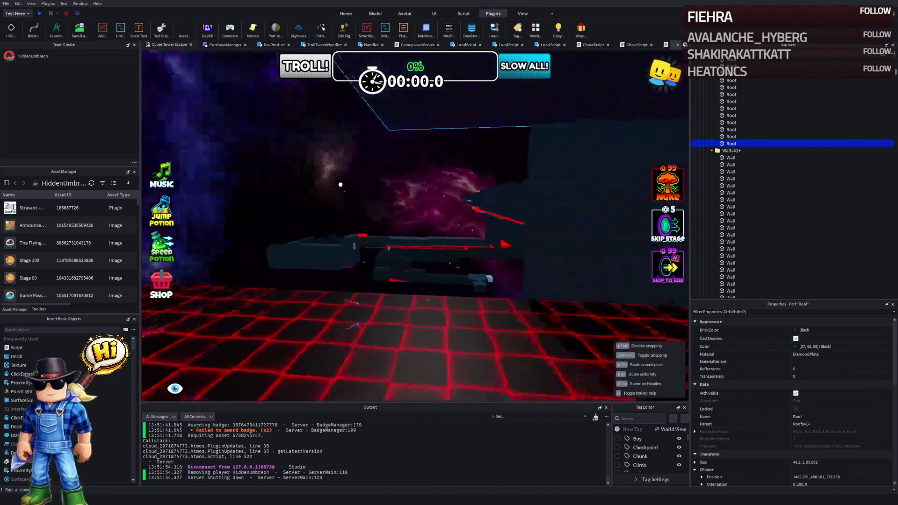
{"action": "left_click_drag", "start_coordinate": [340, 184], "coordinate": [340, 184]}
{"action": "scroll", "coordinate": [340, 184], "scroll_direction": "down", "scroll_amount": 5}
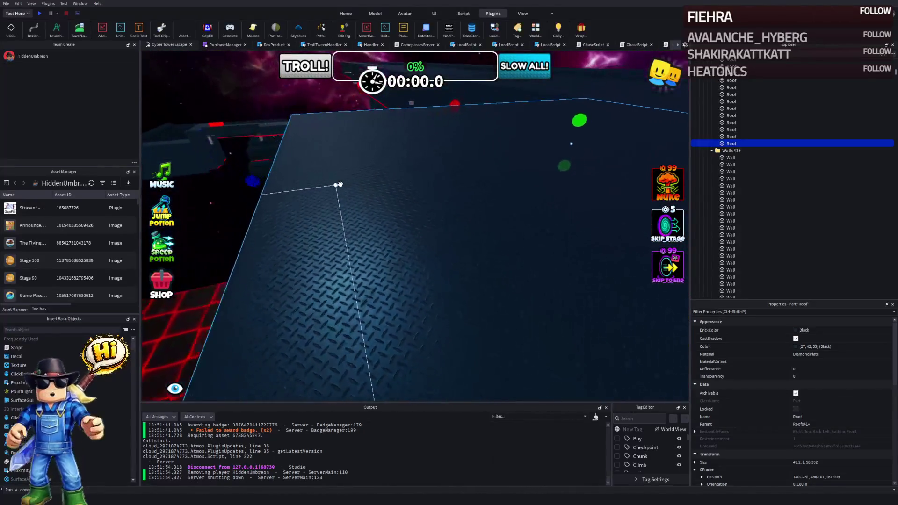
{"action": "scroll", "coordinate": [340, 184], "scroll_direction": "up", "scroll_amount": 3}
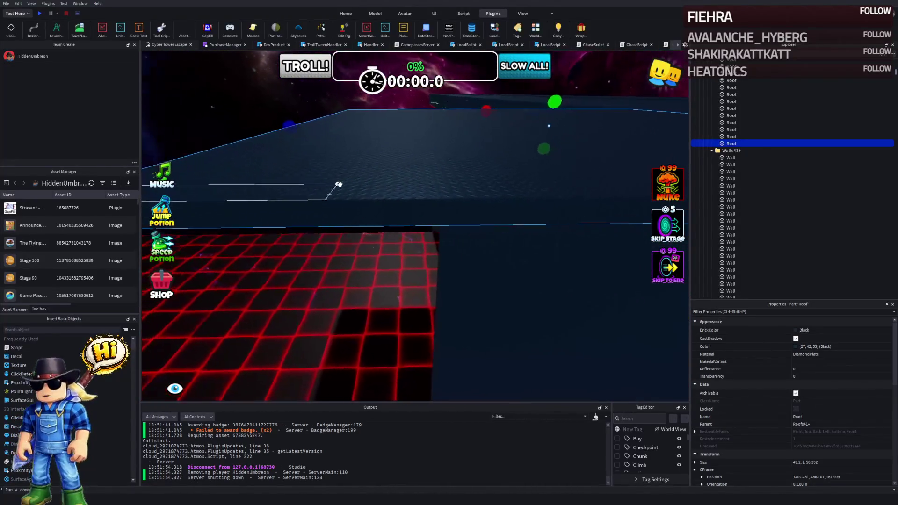
{"action": "mouse_move", "coordinate": [302, 135]}
{"action": "left_mouse_down"}
{"action": "mouse_move", "coordinate": [400, 126]}
{"action": "mouse_move", "coordinate": [377, 120]}
{"action": "left_mouse_up"}
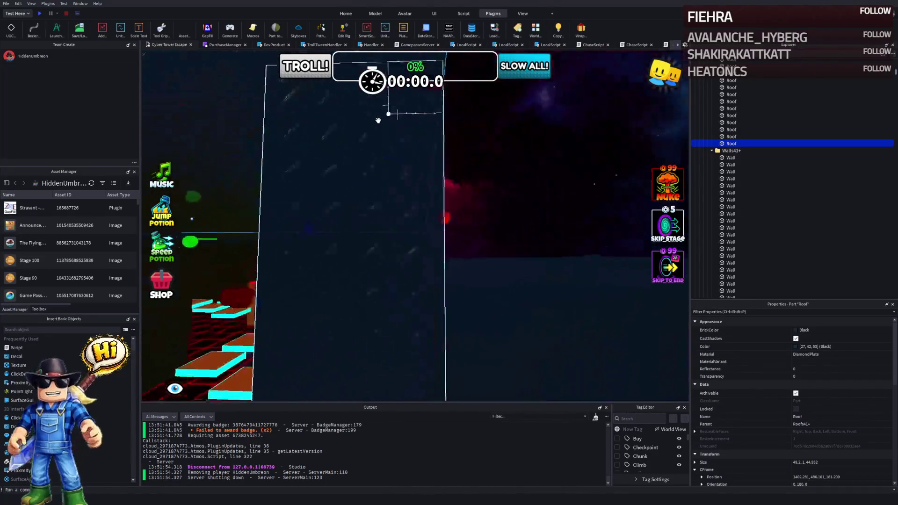
{"action": "left_click", "coordinate": [441, 154]}
{"action": "left_click_drag", "start_coordinate": [488, 156], "coordinate": [470, 173]}
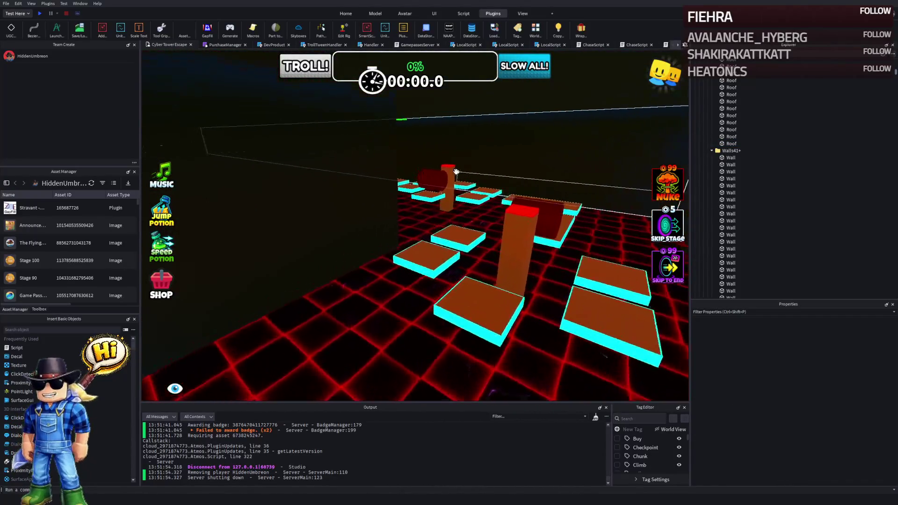
Step: Fly the camera past the giant head to the cyan staircase and start a play-test
{"action": "key", "text": "w"}
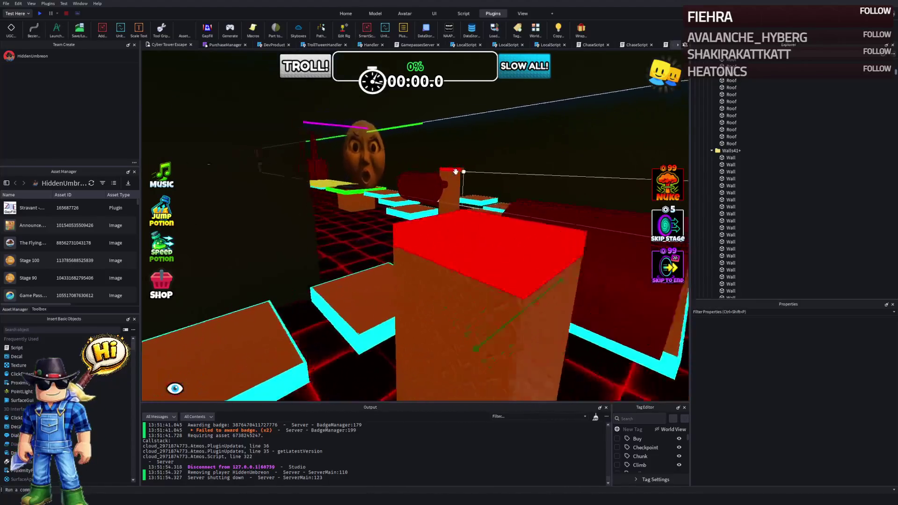
{"action": "key", "text": "w"}
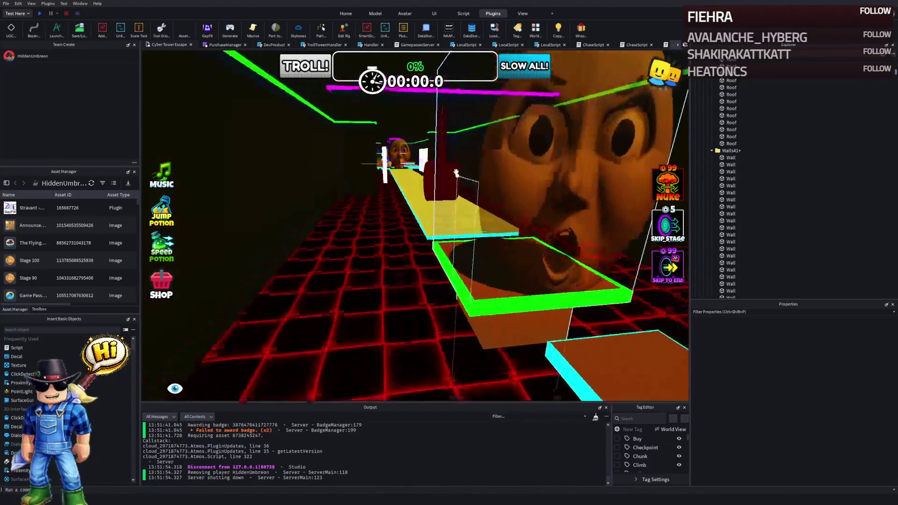
{"action": "key", "text": "w"}
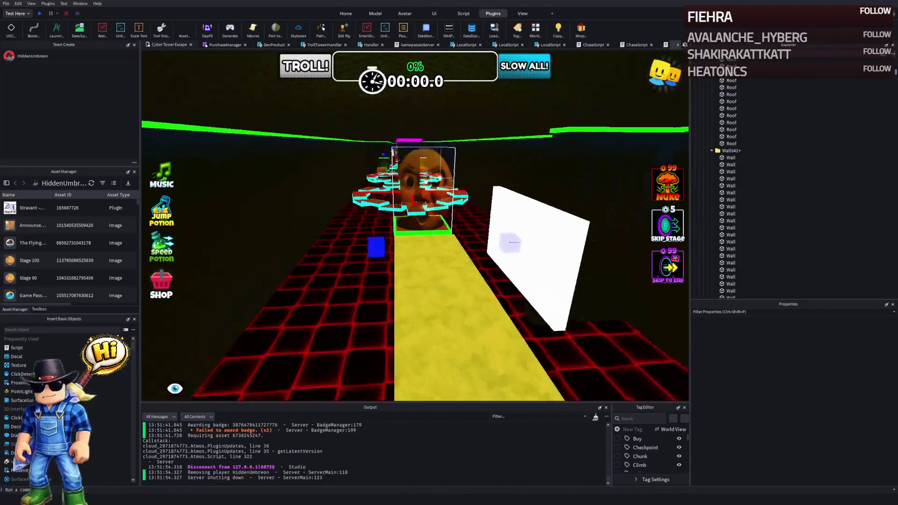
{"action": "key", "text": "w"}
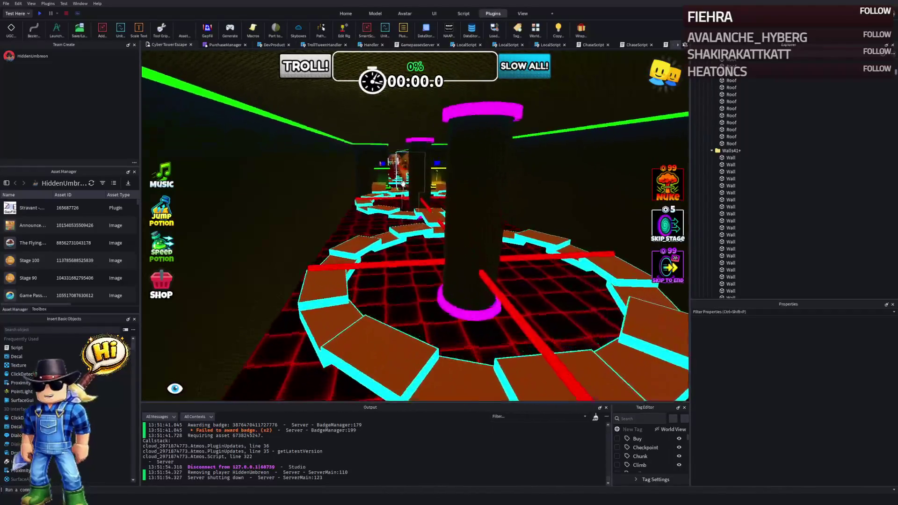
{"action": "key", "text": "w"}
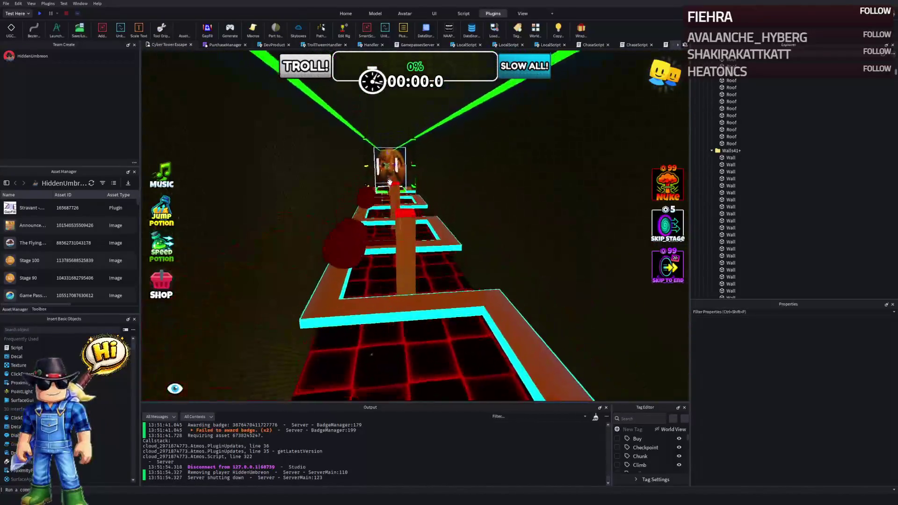
{"action": "key", "text": "w"}
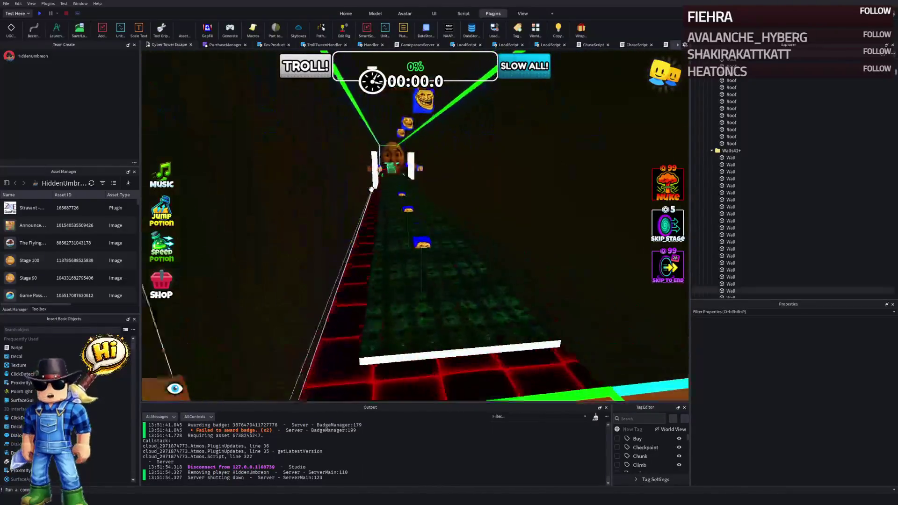
{"action": "key", "text": "w"}
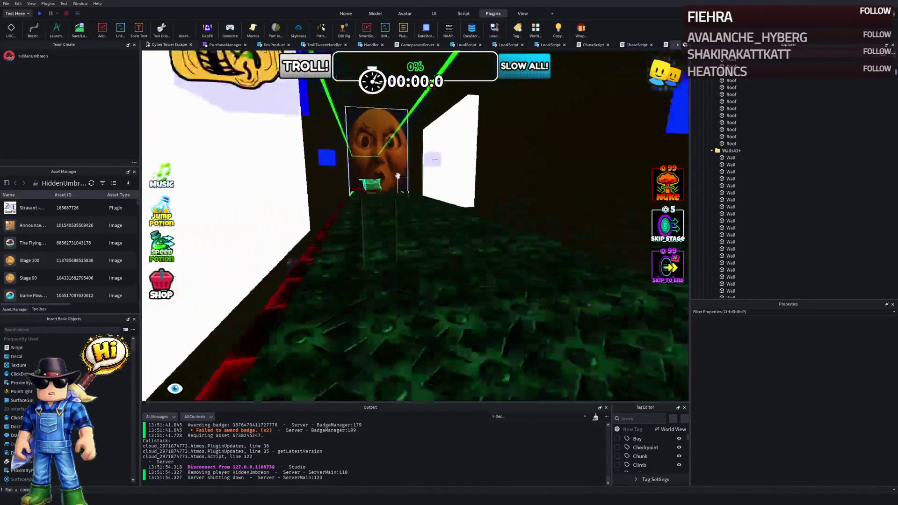
{"action": "key", "text": "w"}
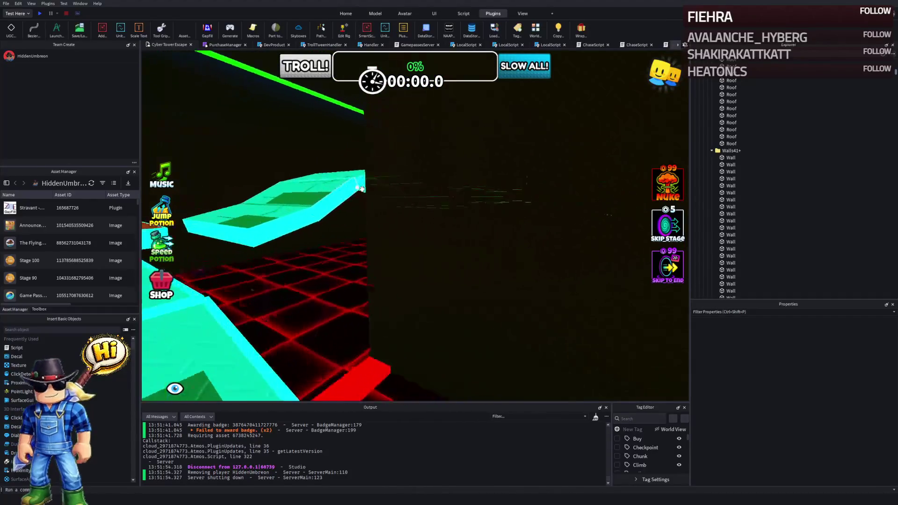
{"action": "key", "text": "w"}
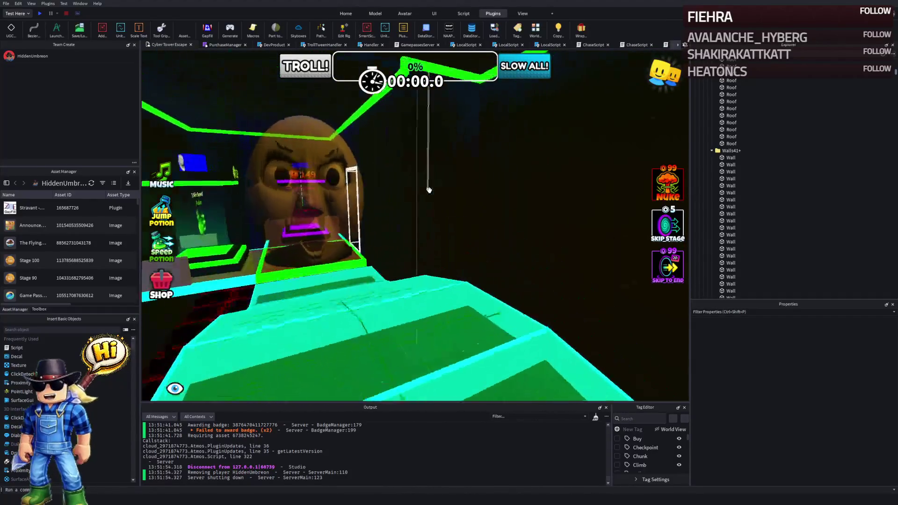
{"action": "key", "text": "w"}
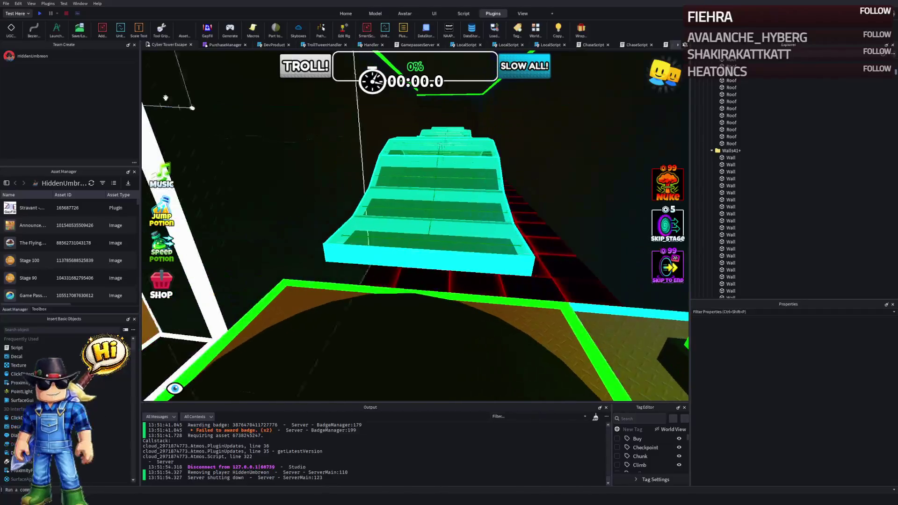
{"action": "left_click", "coordinate": [40, 13]}
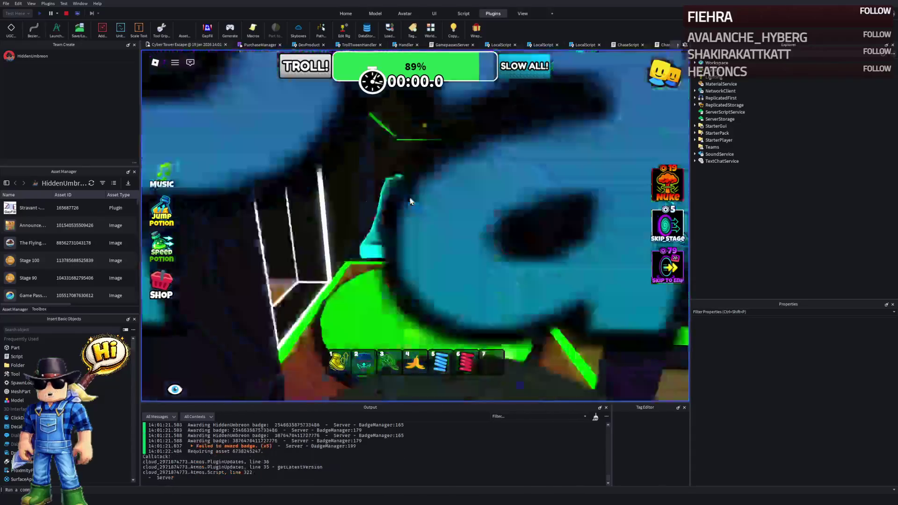
Step: Run the character up the cyan staircase, along the green path and through the corridor
{"action": "key", "text": "w"}
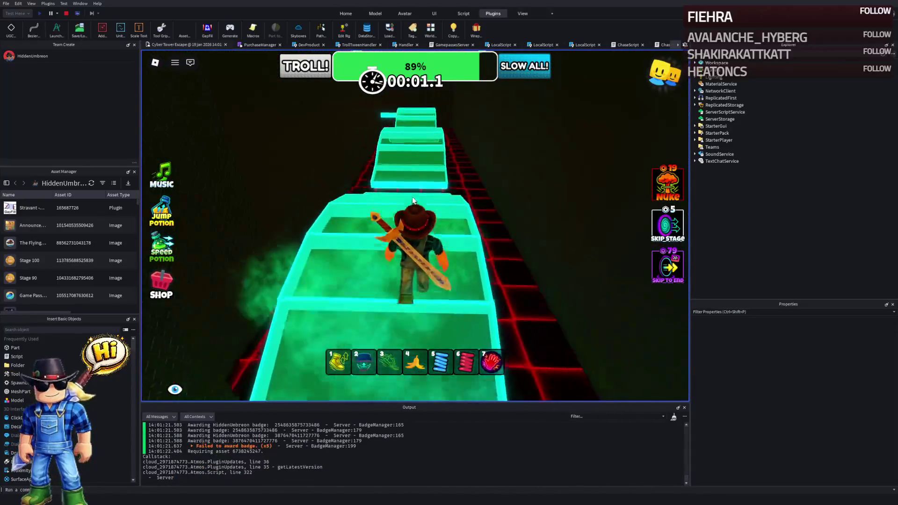
{"action": "key", "text": "w"}
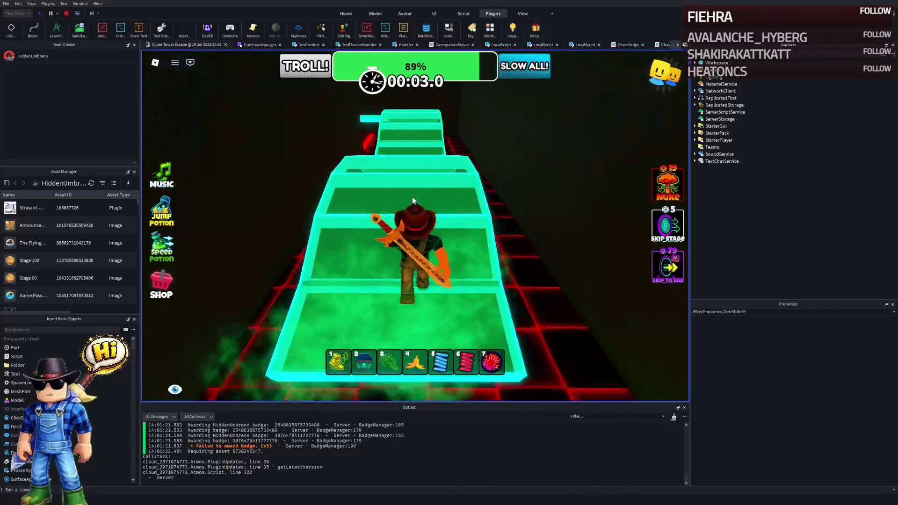
{"action": "key", "text": "w"}
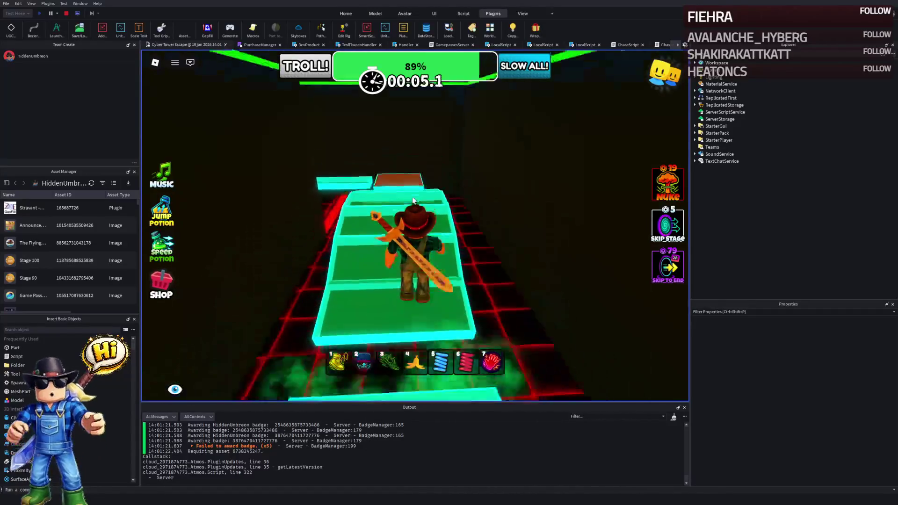
{"action": "key", "text": "w"}
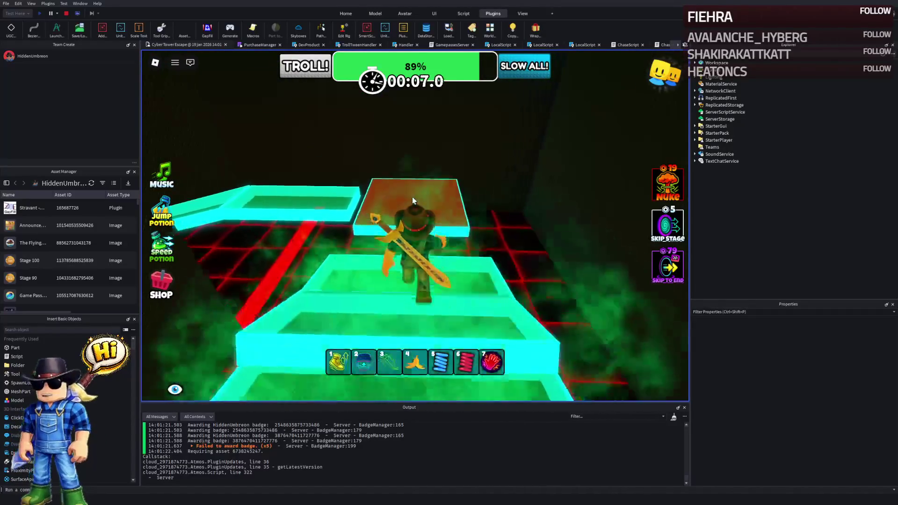
{"action": "key", "text": "w"}
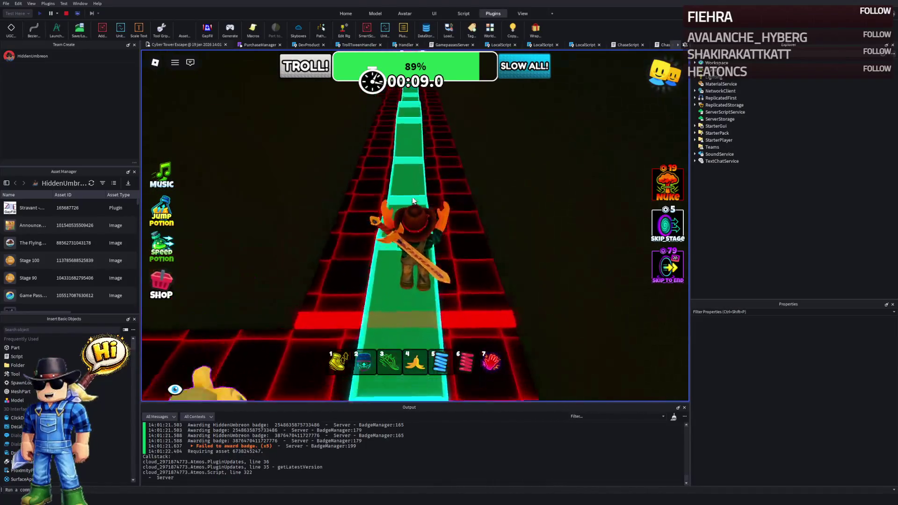
{"action": "key", "text": "w"}
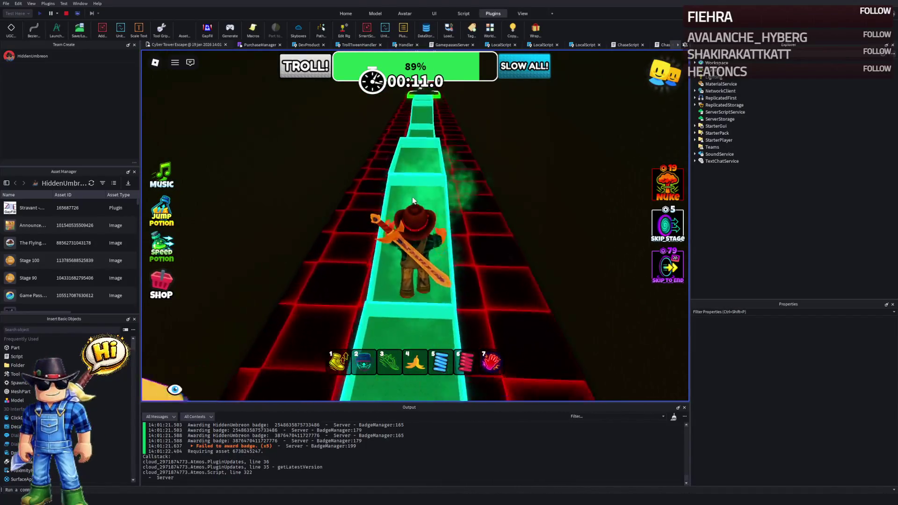
{"action": "key", "text": "w"}
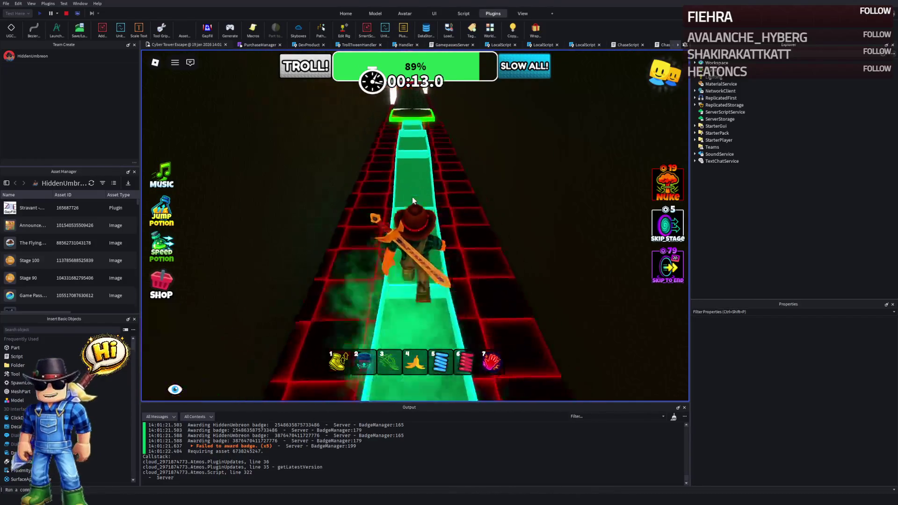
{"action": "key", "text": "w"}
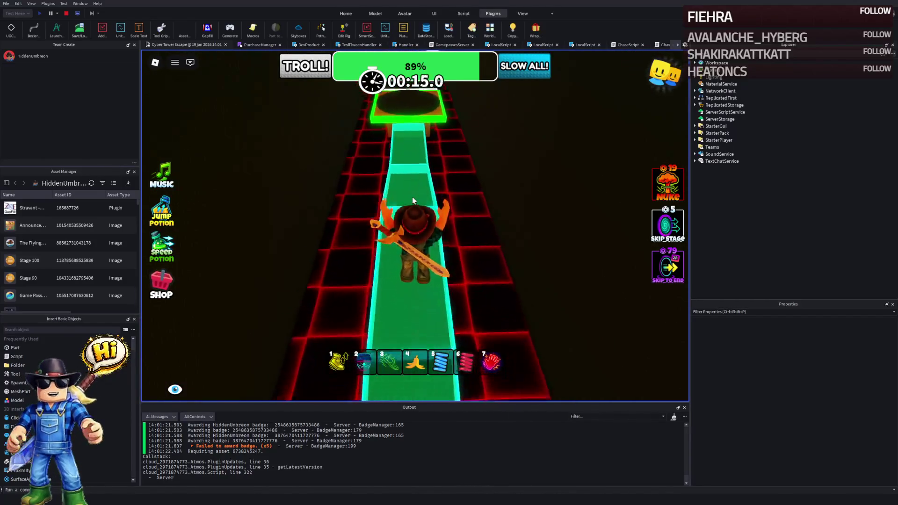
{"action": "key", "text": "w"}
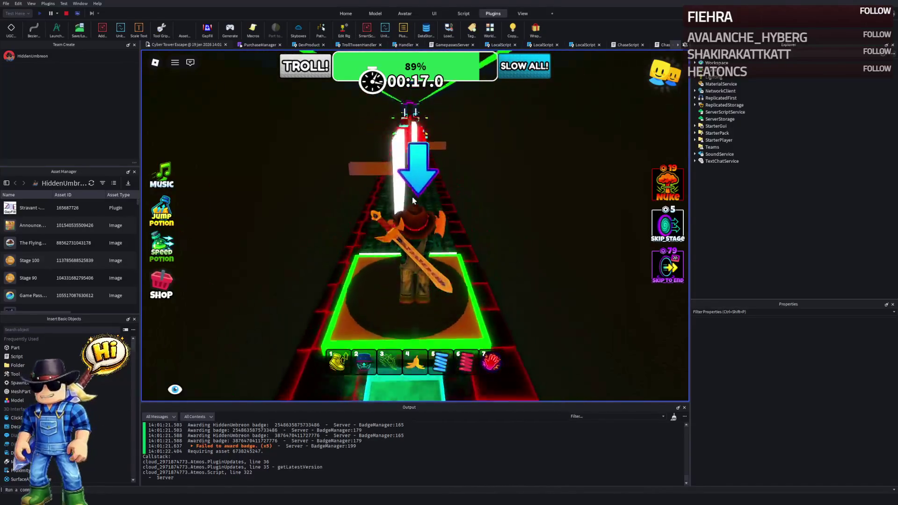
{"action": "key", "text": "w"}
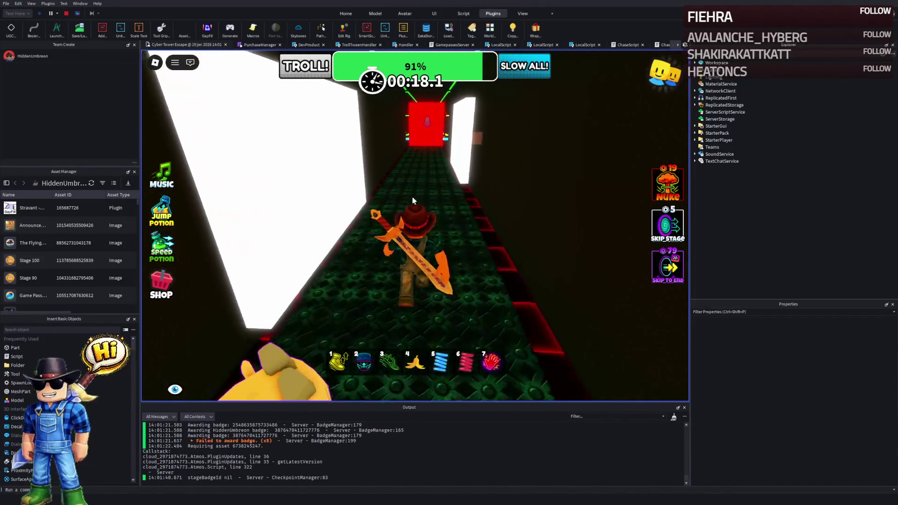
{"action": "key", "text": "w"}
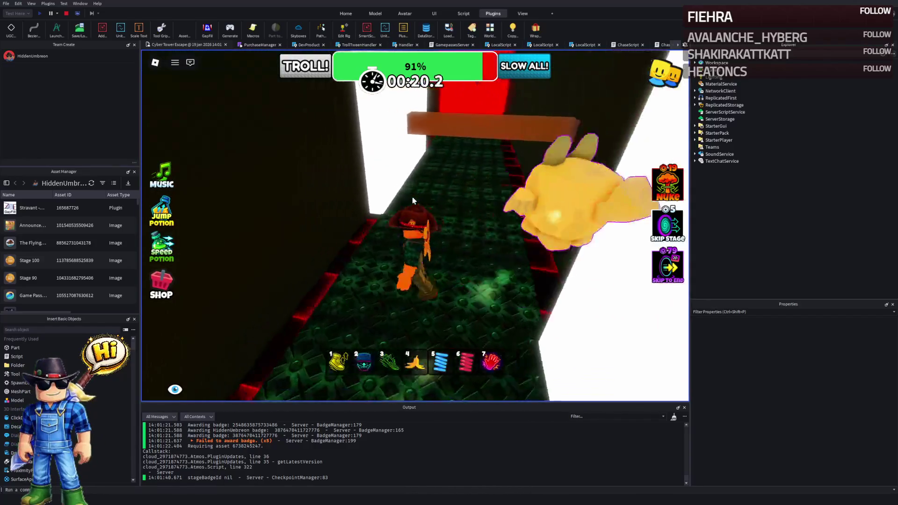
{"action": "key", "text": "w"}
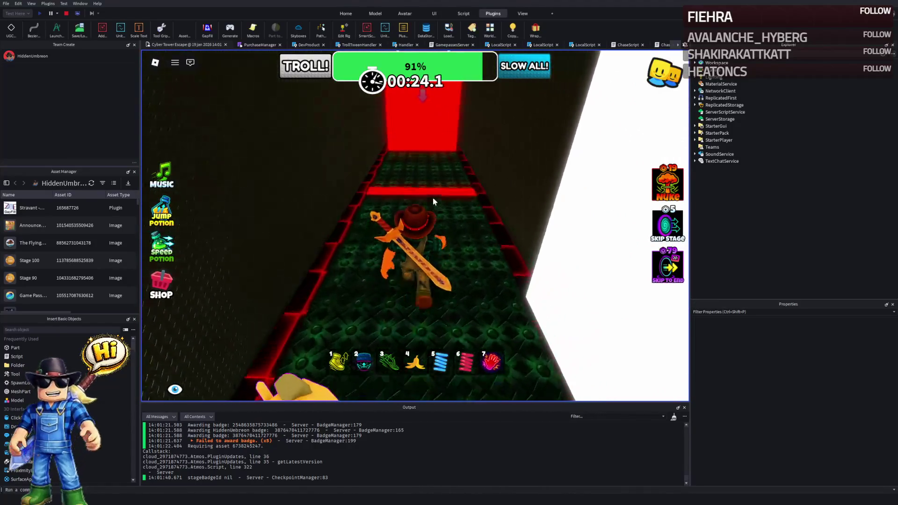
{"action": "key", "text": "w"}
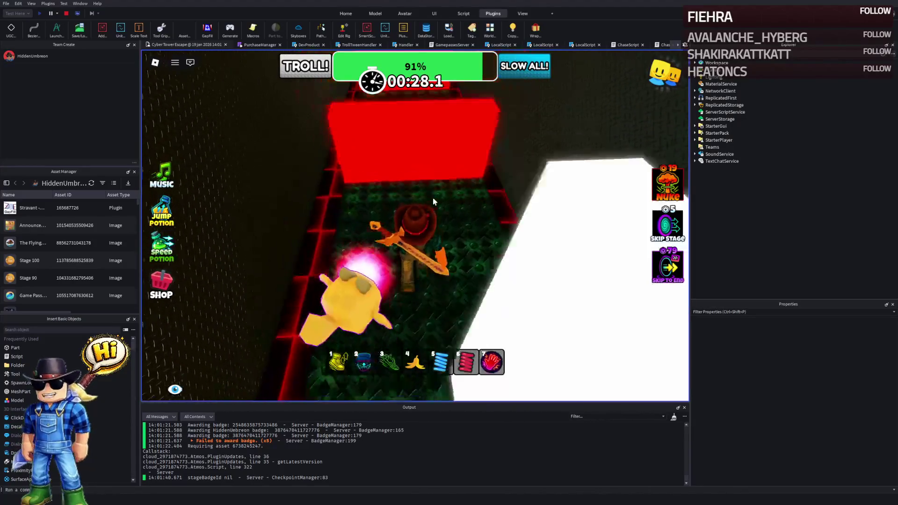
Step: Continue past the red wall along the cyan-edged neon path onto the green checkpoint
{"action": "key", "text": "1"}
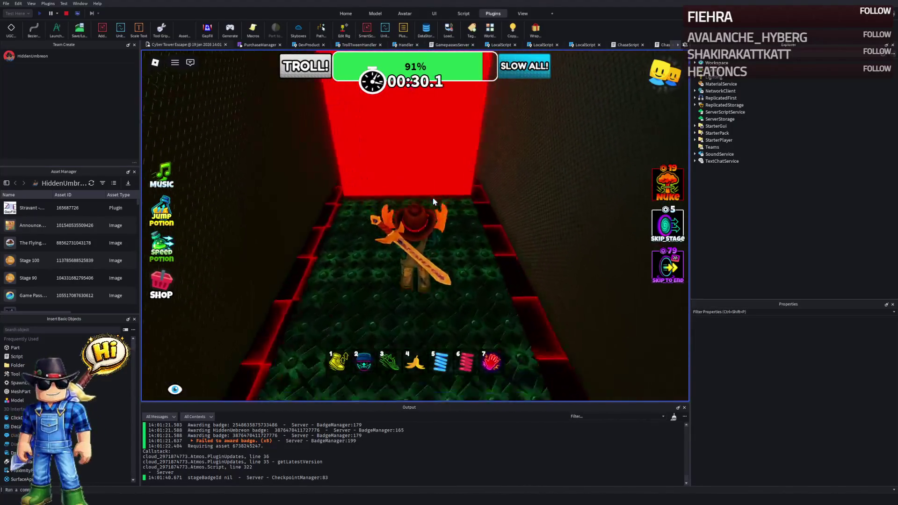
{"action": "key", "text": "1"}
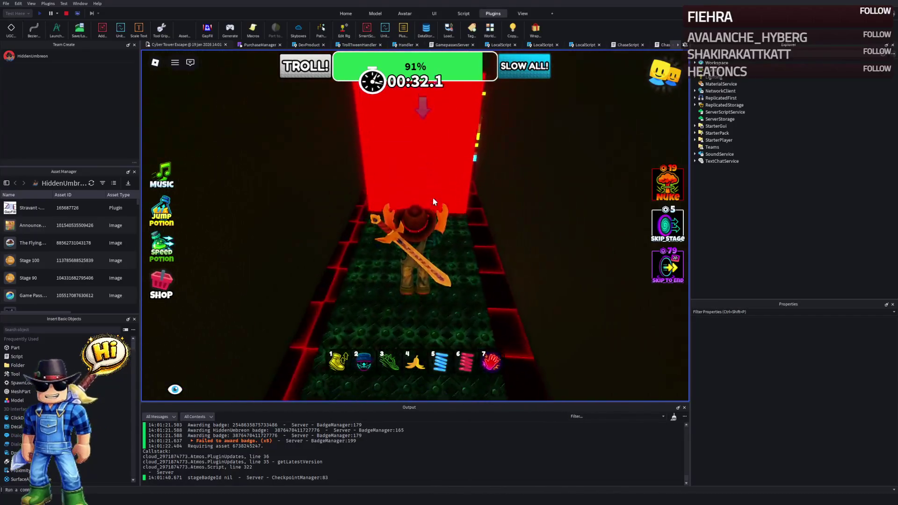
{"action": "key", "text": "1"}
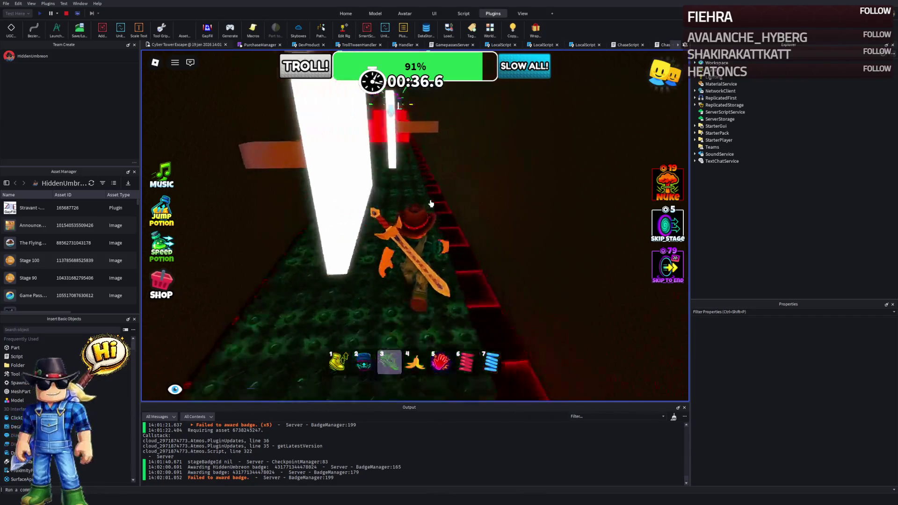
{"action": "key", "text": "w"}
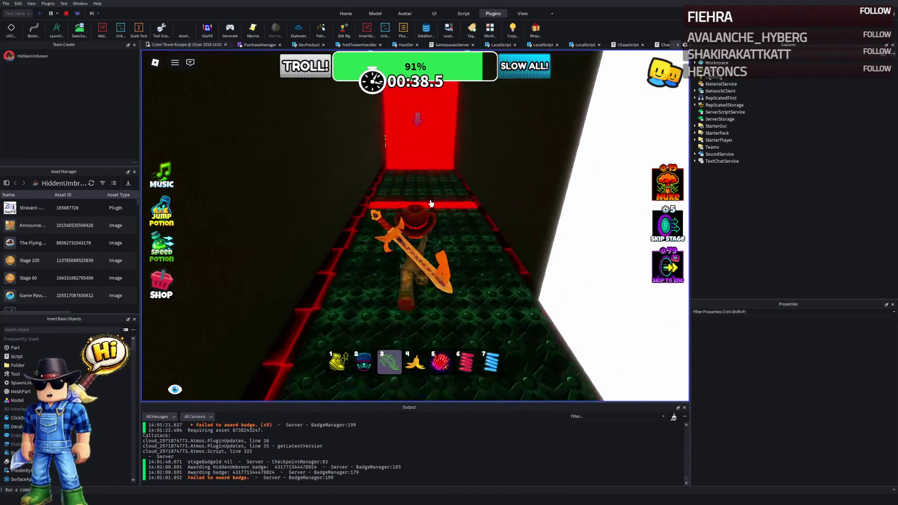
{"action": "key", "text": "w"}
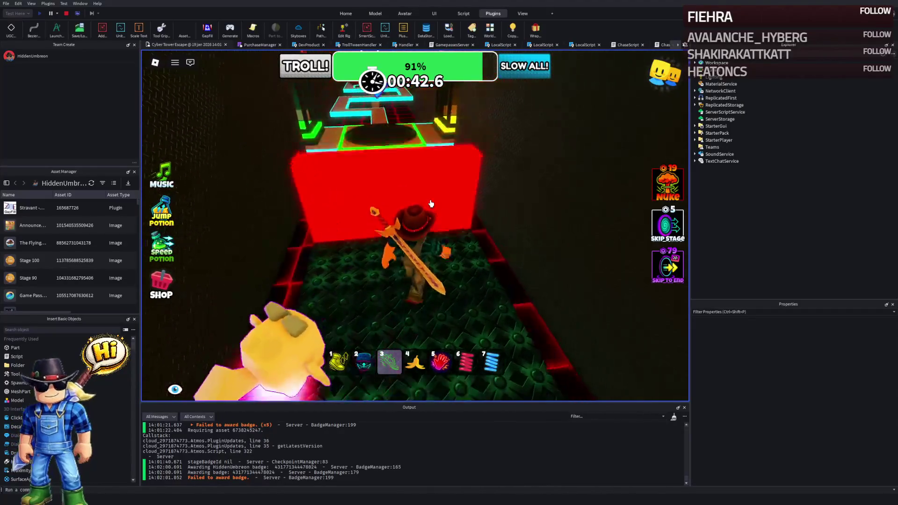
{"action": "key", "text": "w"}
{"action": "key", "text": "2"}
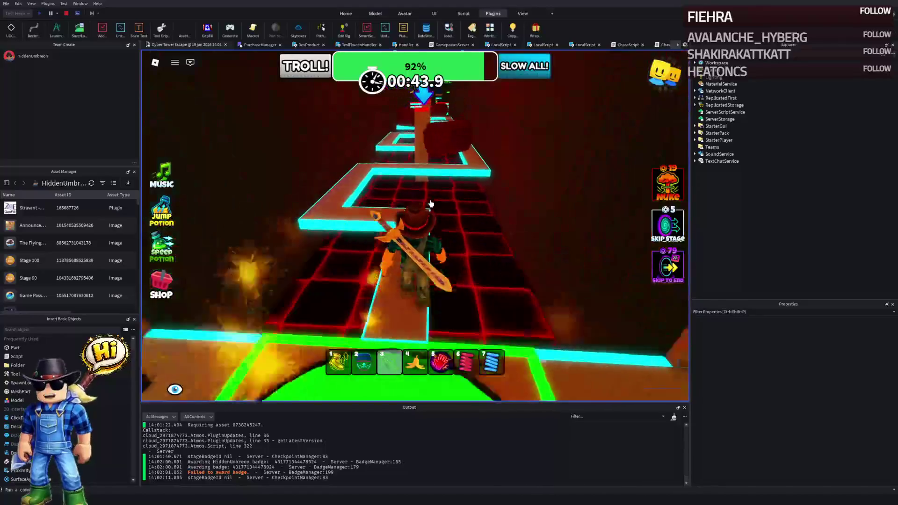
{"action": "key", "text": "w"}
{"action": "key", "text": "3"}
{"action": "key", "text": "w"}
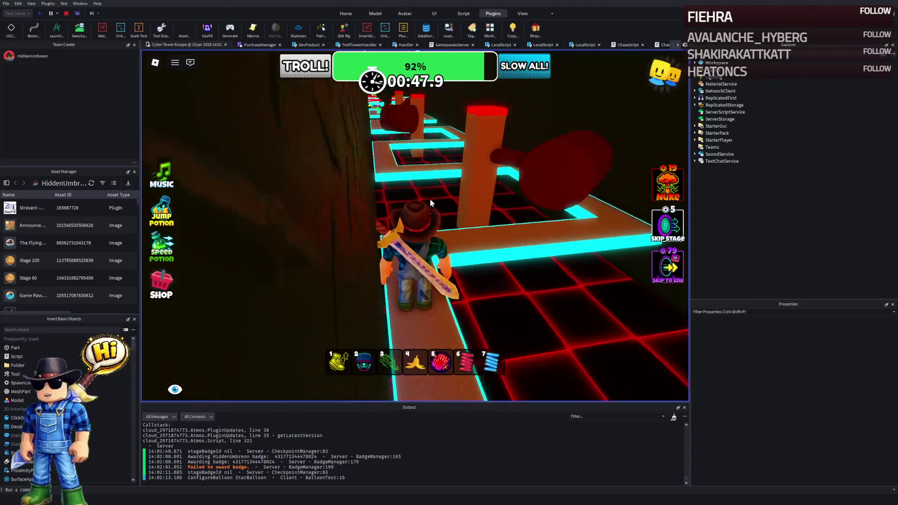
{"action": "key", "text": "w"}
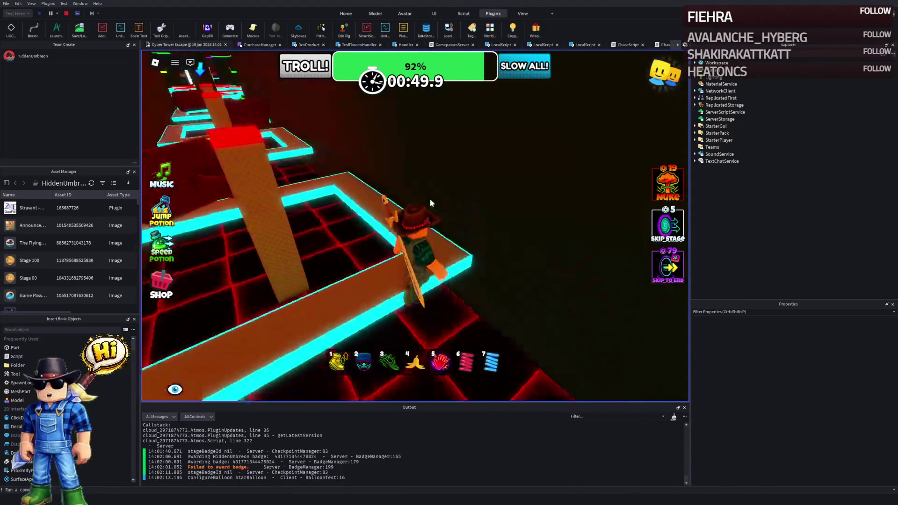
{"action": "key", "text": "w"}
{"action": "key", "text": "1"}
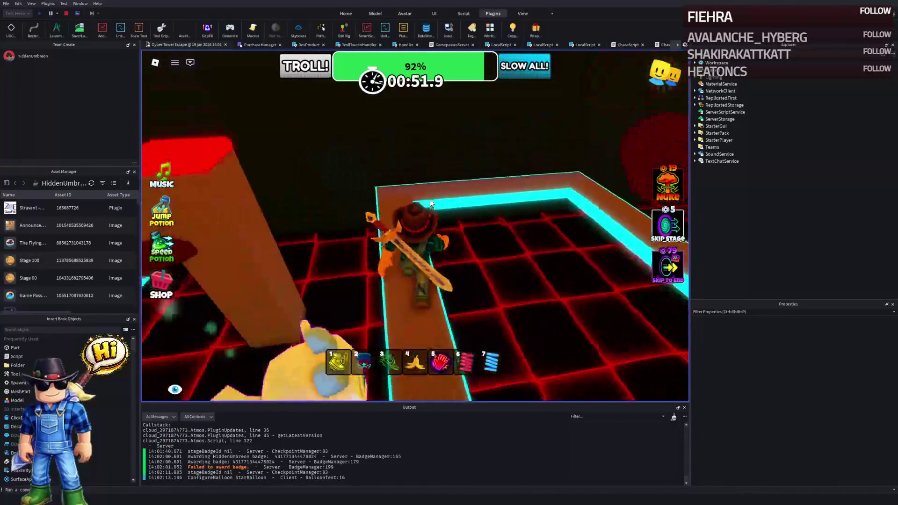
{"action": "key", "text": "w"}
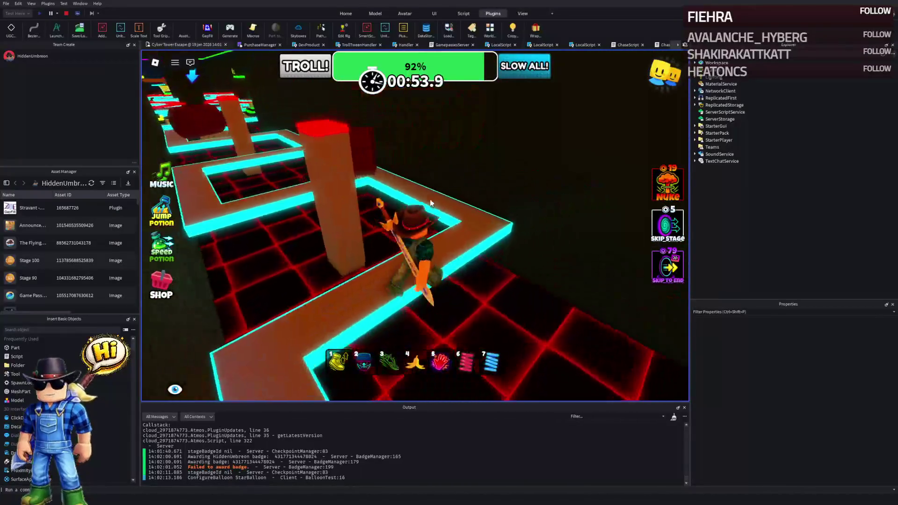
{"action": "key", "text": "w"}
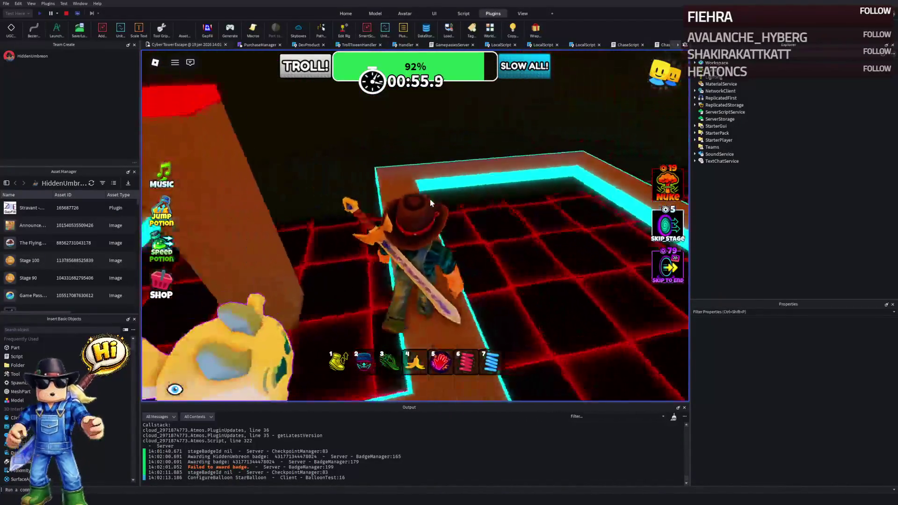
{"action": "key", "text": "w"}
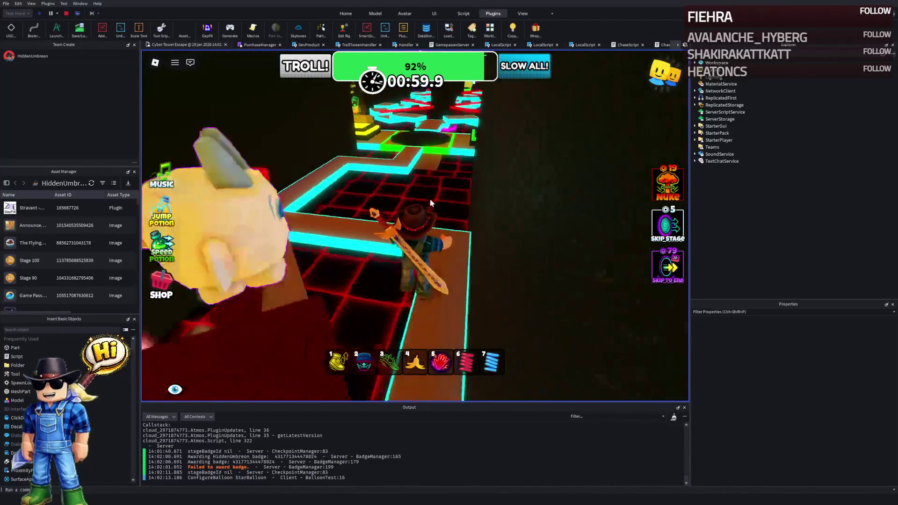
{"action": "key", "text": "w"}
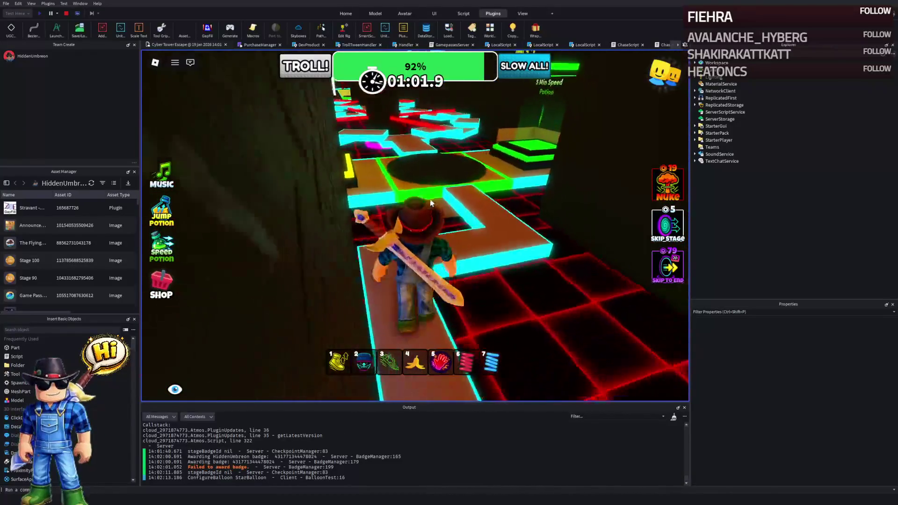
{"action": "key", "text": "w"}
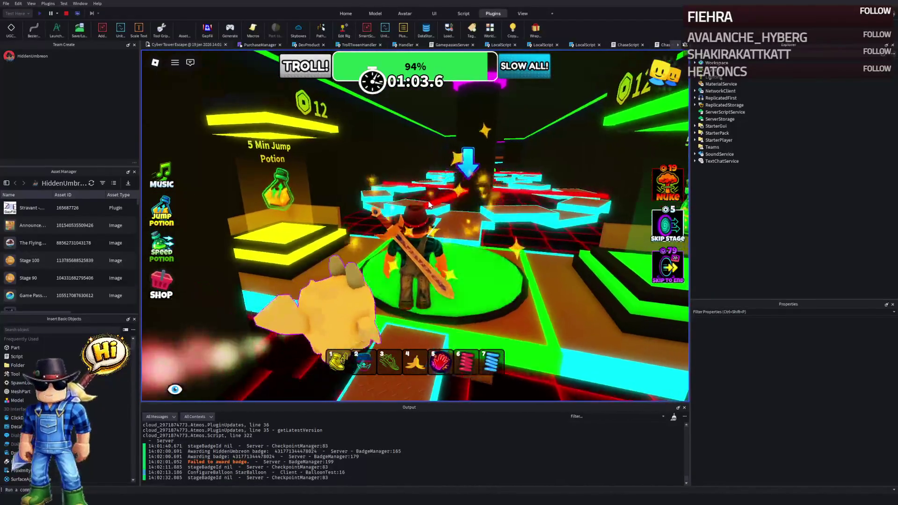
Step: Run the character along the neon and yellow paths to the green pad
{"action": "key", "text": "w"}
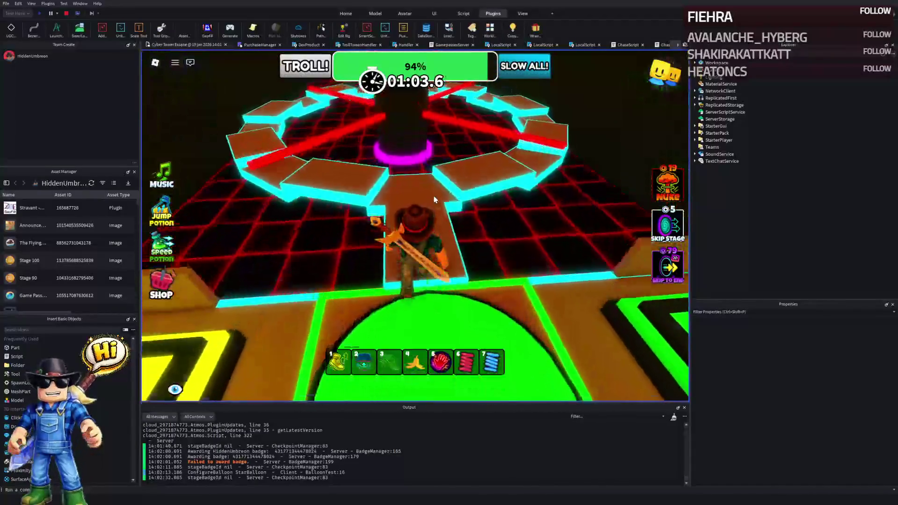
{"action": "key", "text": "w"}
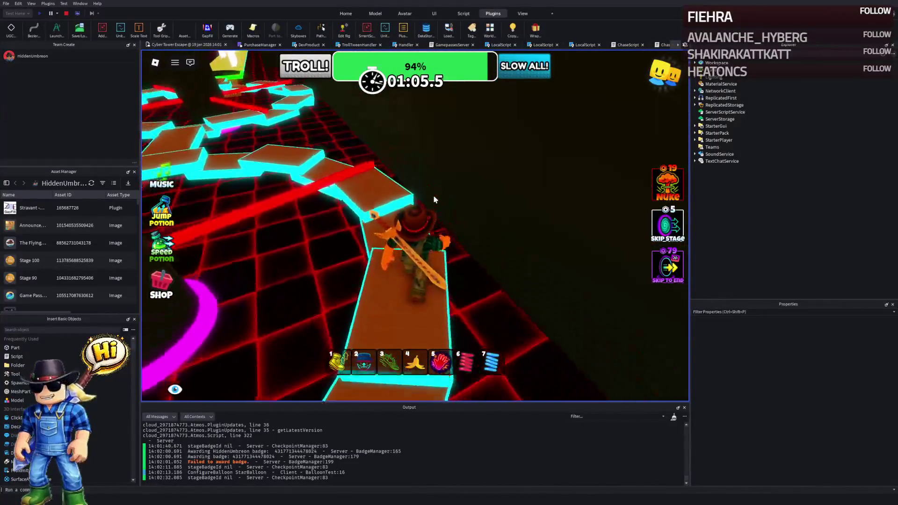
{"action": "key", "text": "w"}
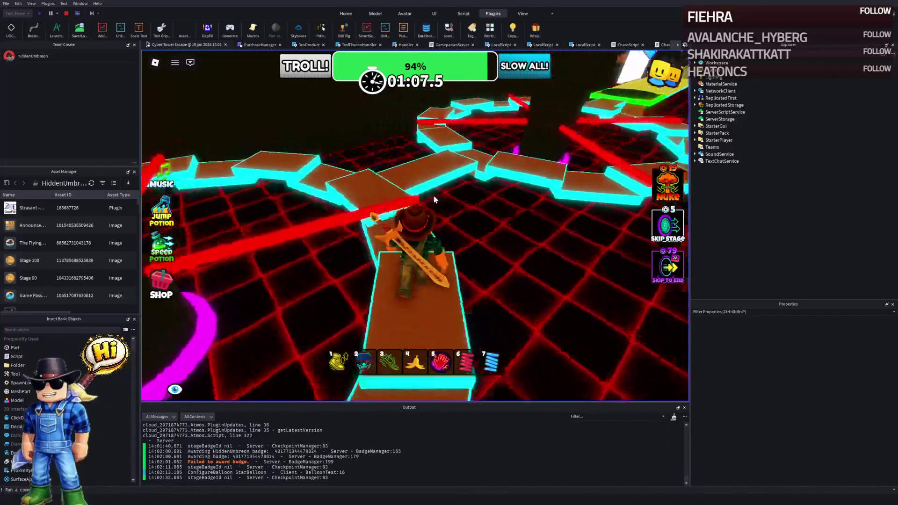
{"action": "key", "text": "w"}
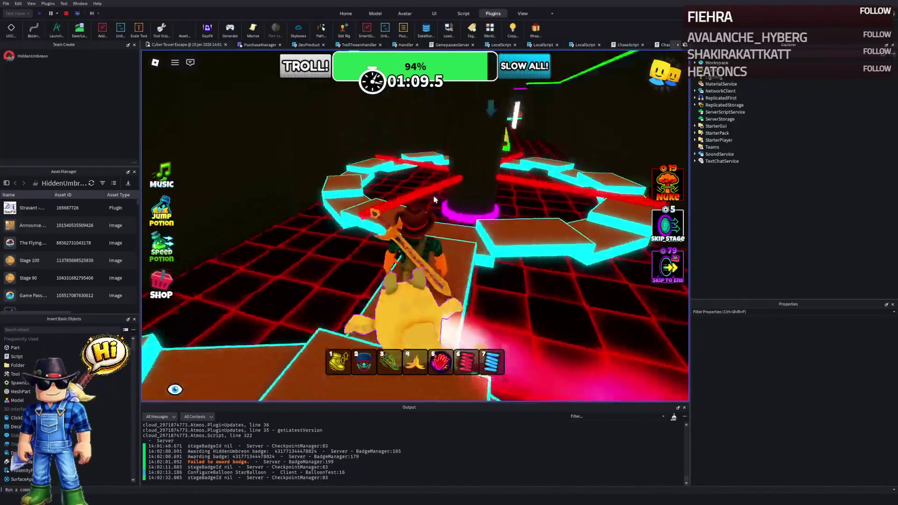
{"action": "key", "text": "w"}
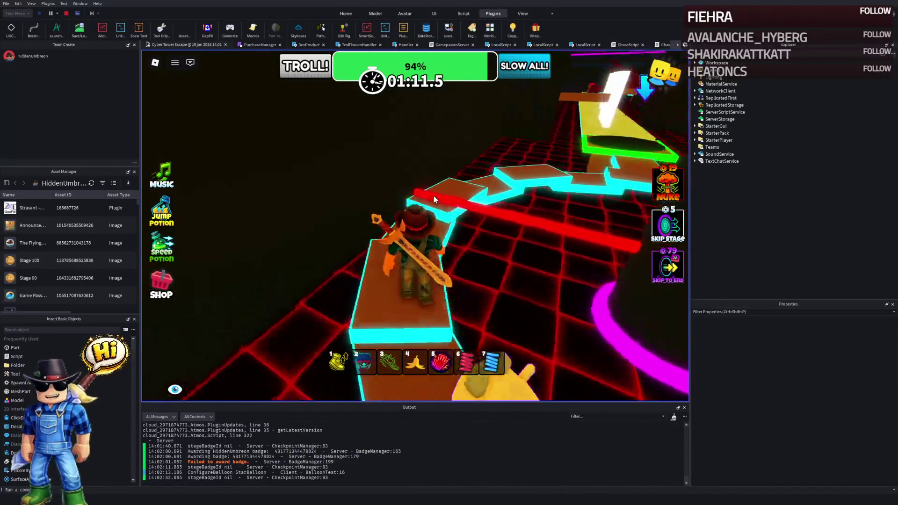
{"action": "key", "text": "w"}
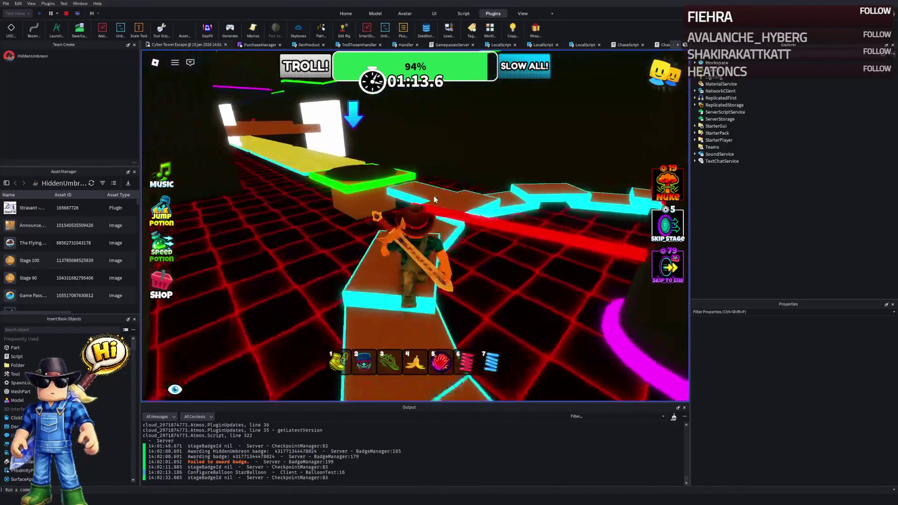
{"action": "key", "text": "w"}
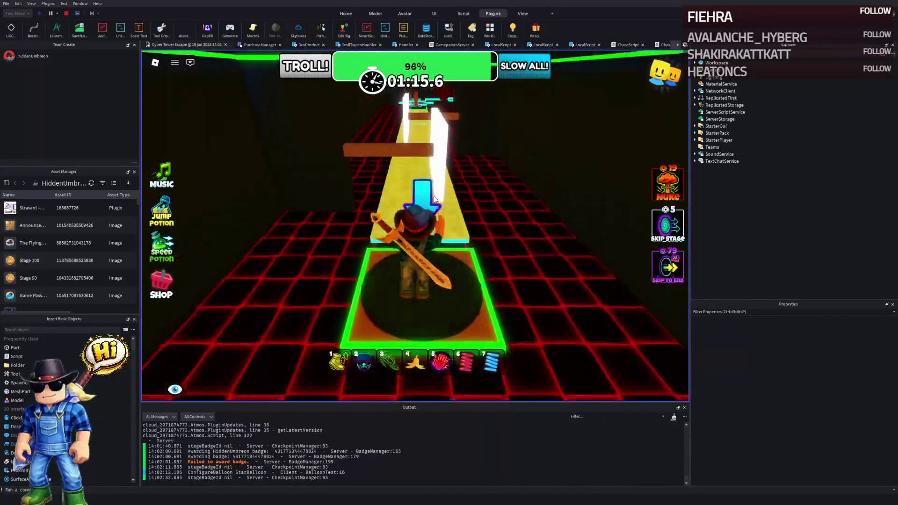
{"action": "key", "text": "w"}
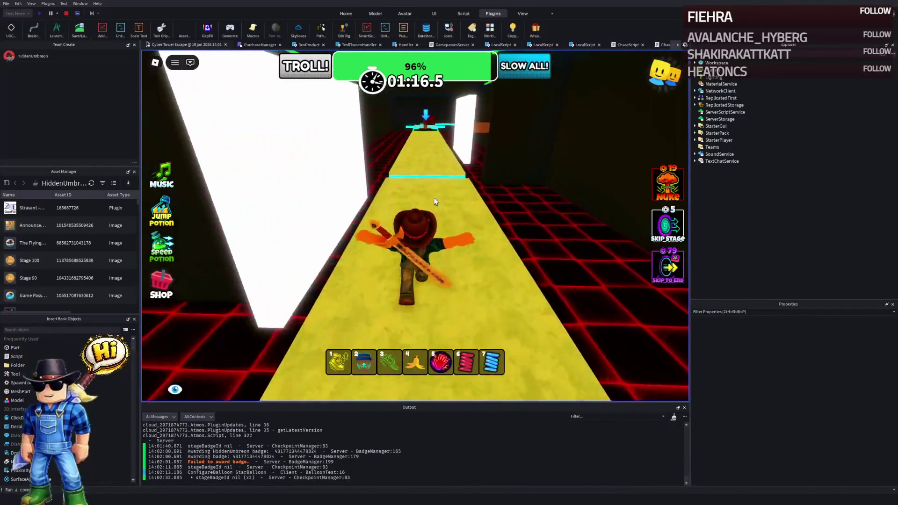
{"action": "key", "text": "w"}
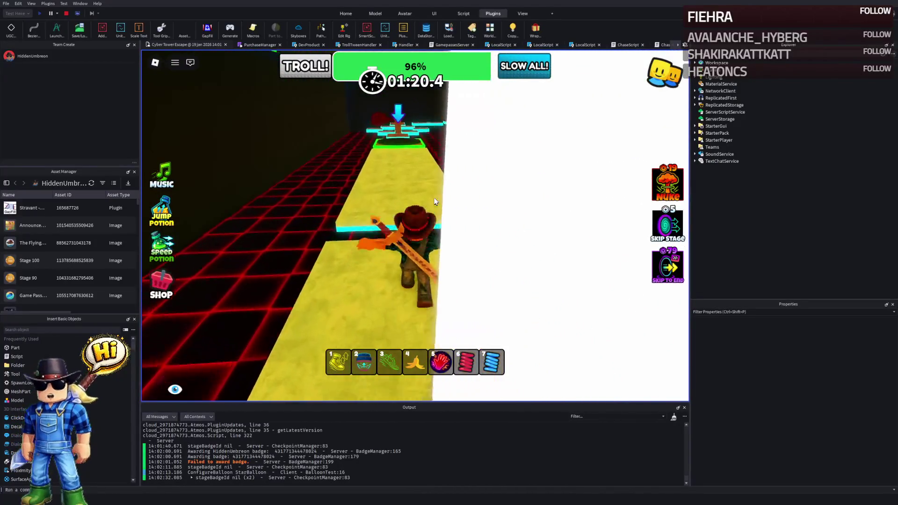
{"action": "key", "text": "w"}
{"action": "key", "text": "w"}
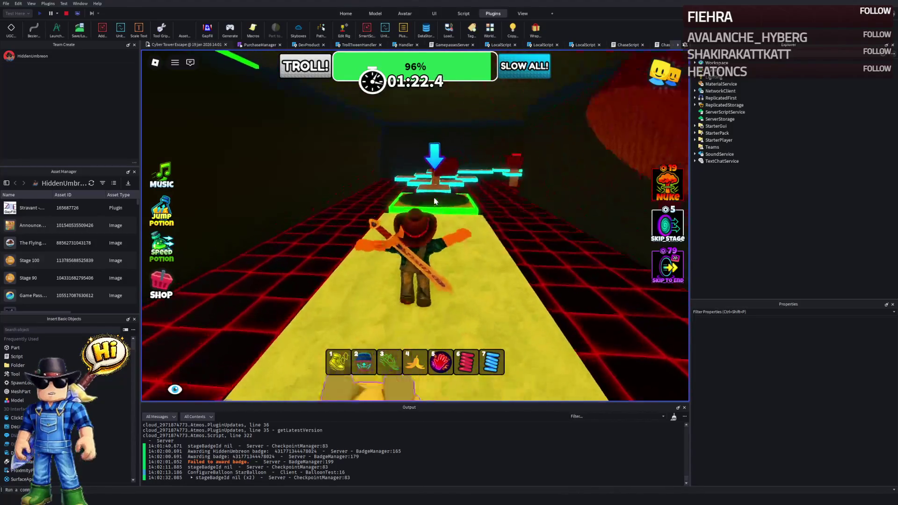
{"action": "key", "text": "w"}
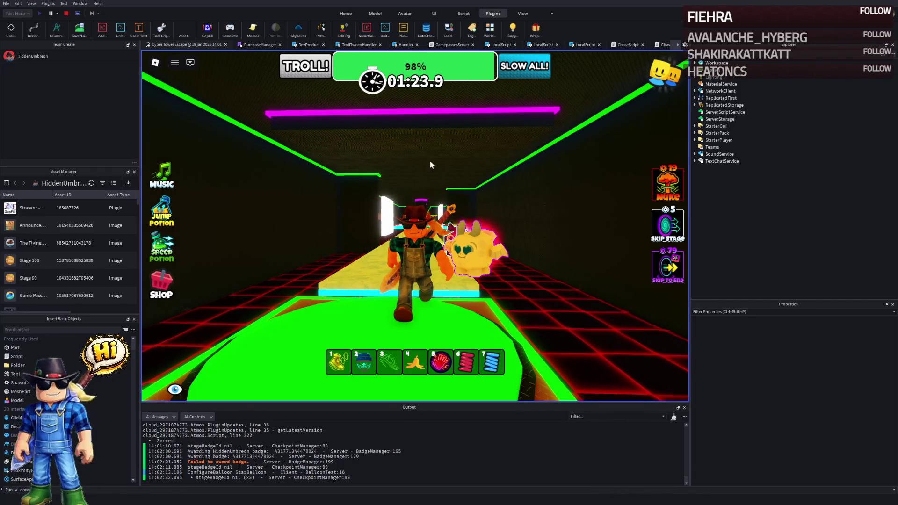
Step: Jump across the cyan platforms to 98% progress, then stop the playtest
{"action": "key", "text": "a"}
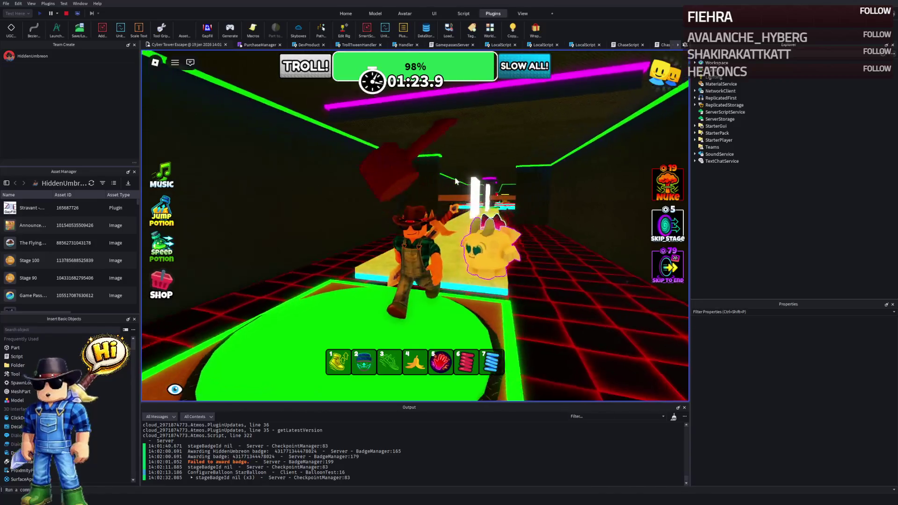
{"action": "key", "text": "w"}
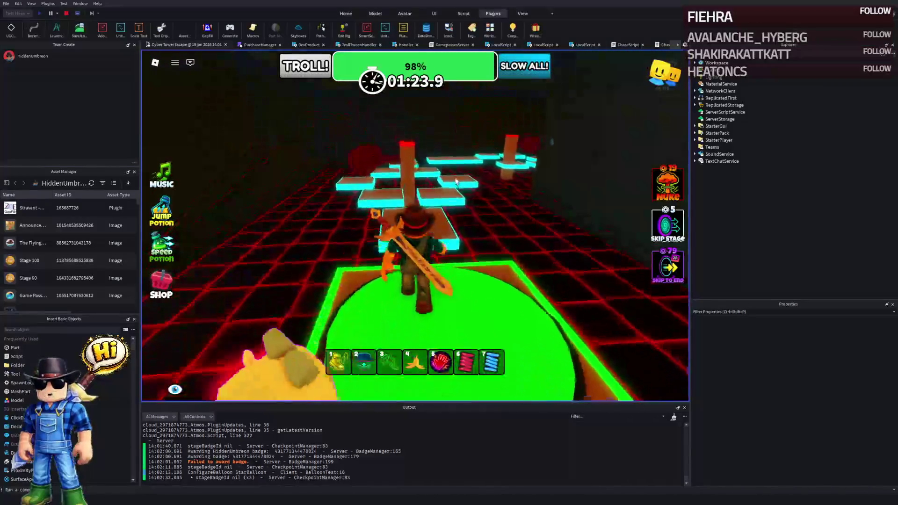
{"action": "key", "text": "w"}
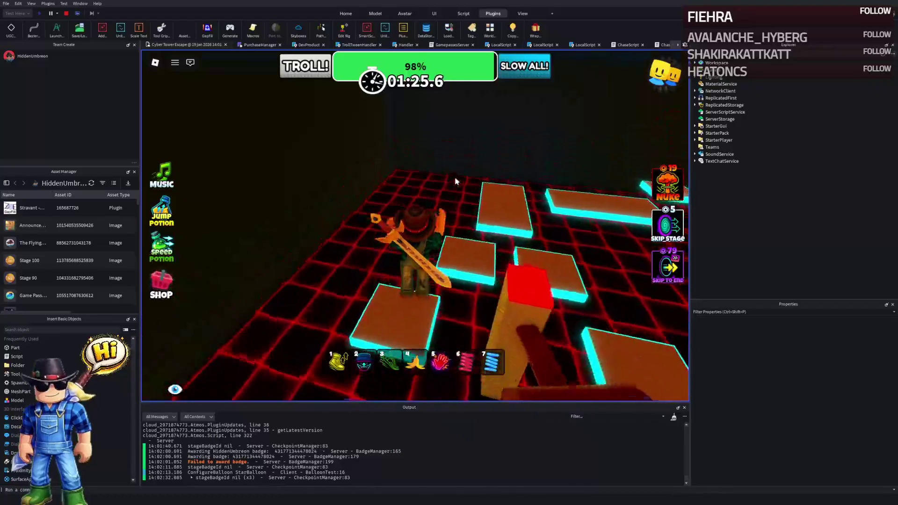
{"action": "key", "text": "w"}
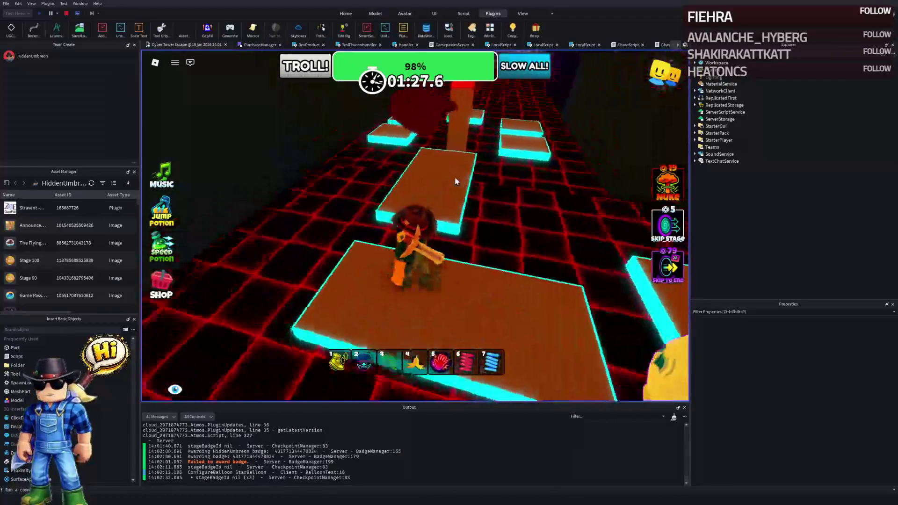
{"action": "key", "text": "w"}
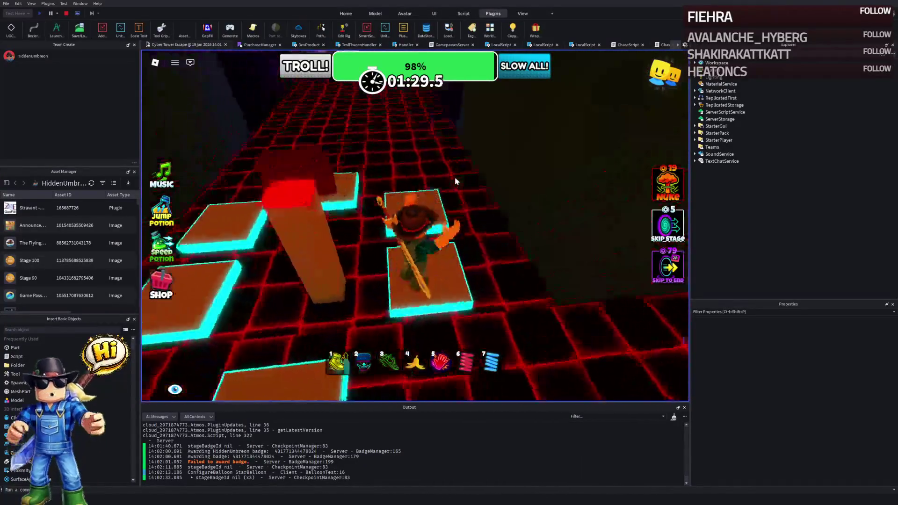
{"action": "key", "text": "w"}
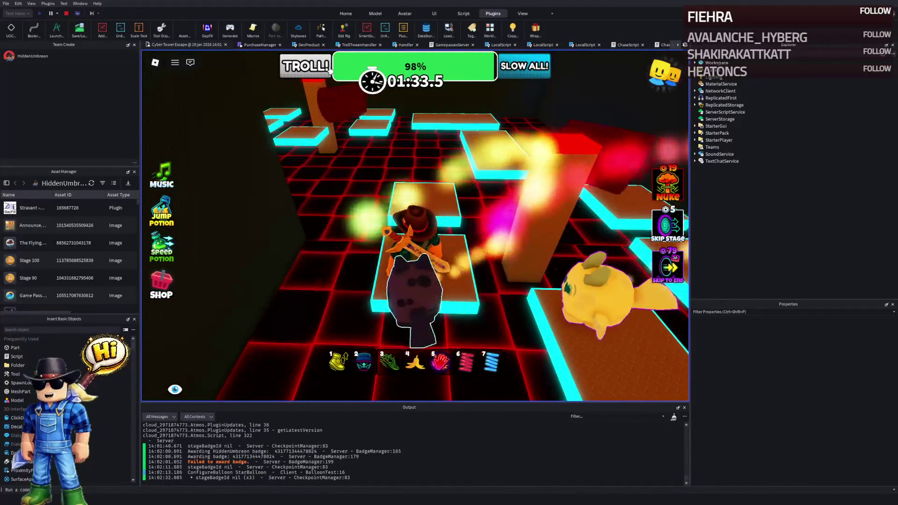
{"action": "left_click", "coordinate": [66, 13]}
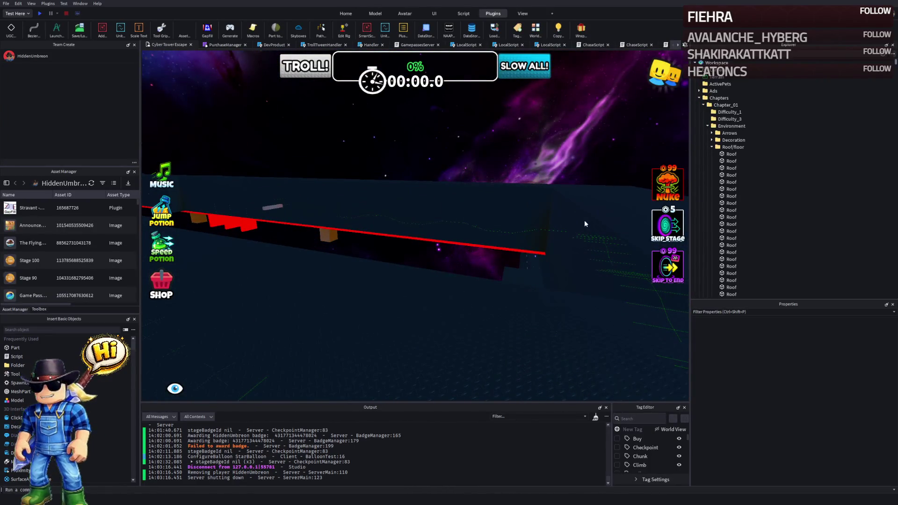
{"action": "left_click_drag", "start_coordinate": [490, 142], "coordinate": [490, 146]}
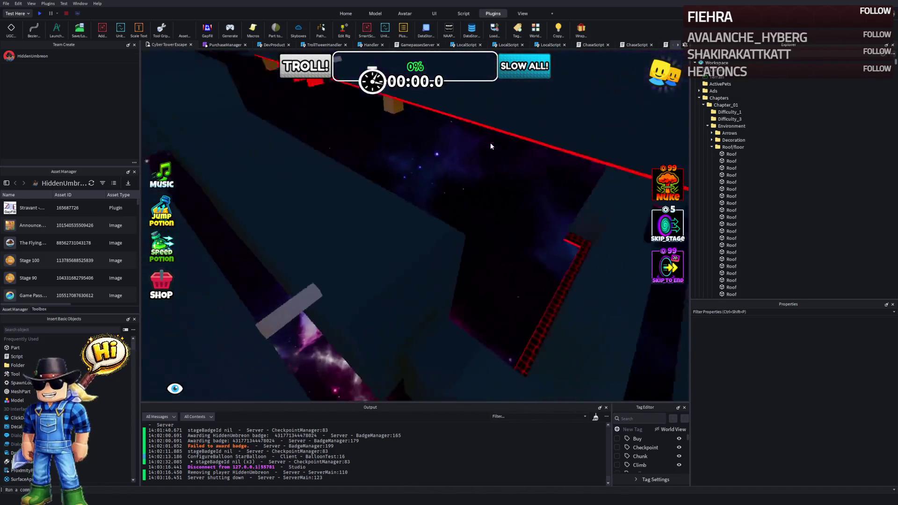
{"action": "key", "text": "w"}
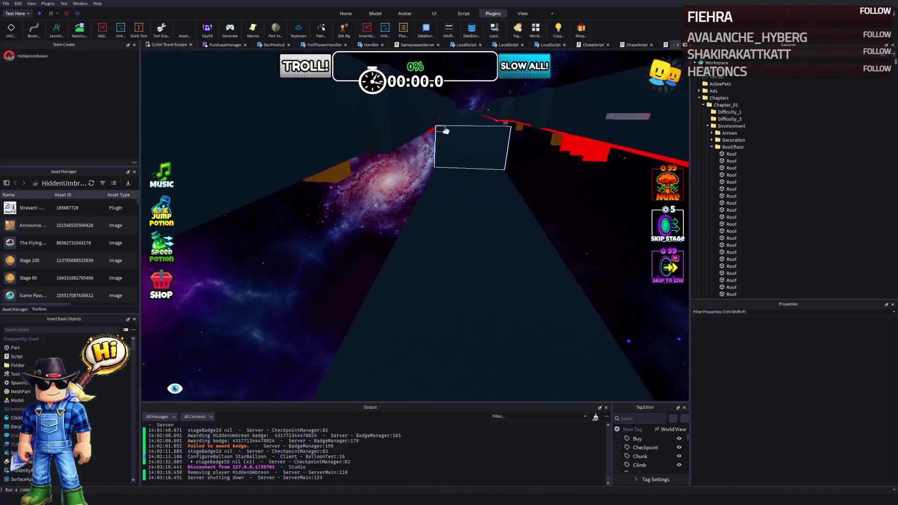
{"action": "key", "text": "w"}
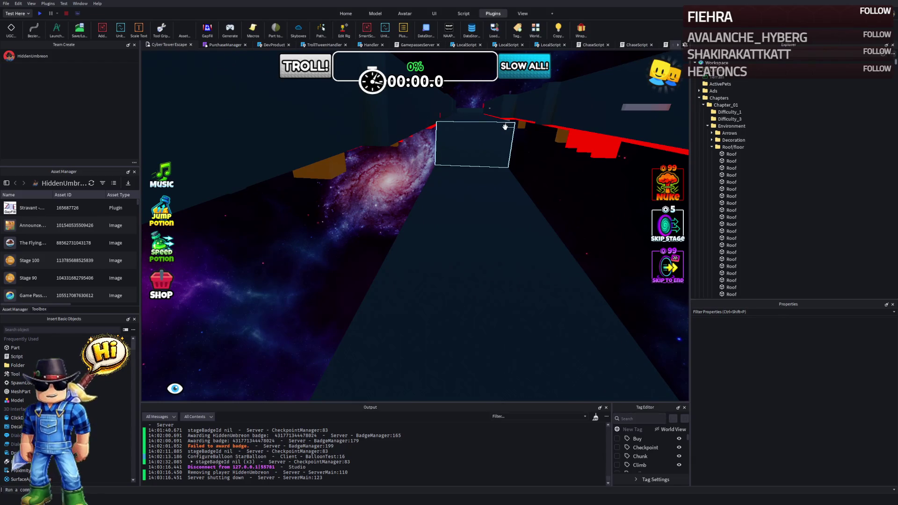
{"action": "key", "text": "w"}
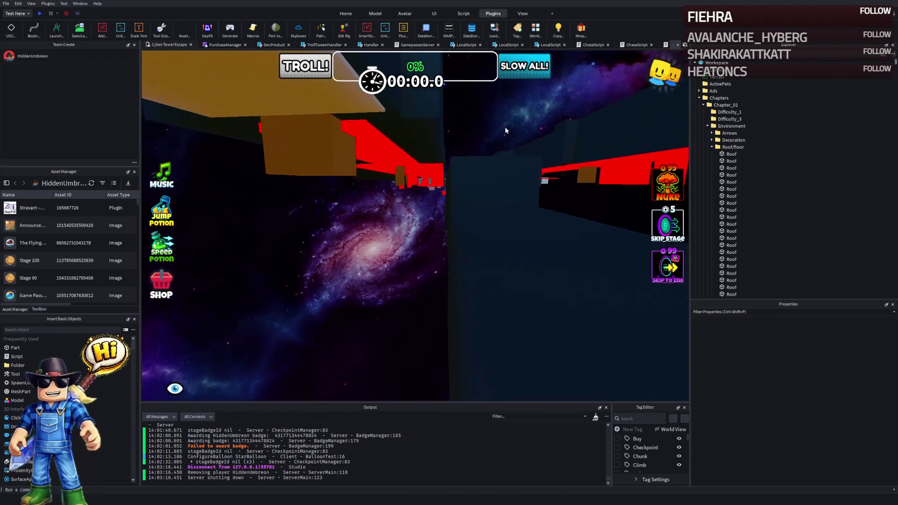
{"action": "key", "text": "s"}
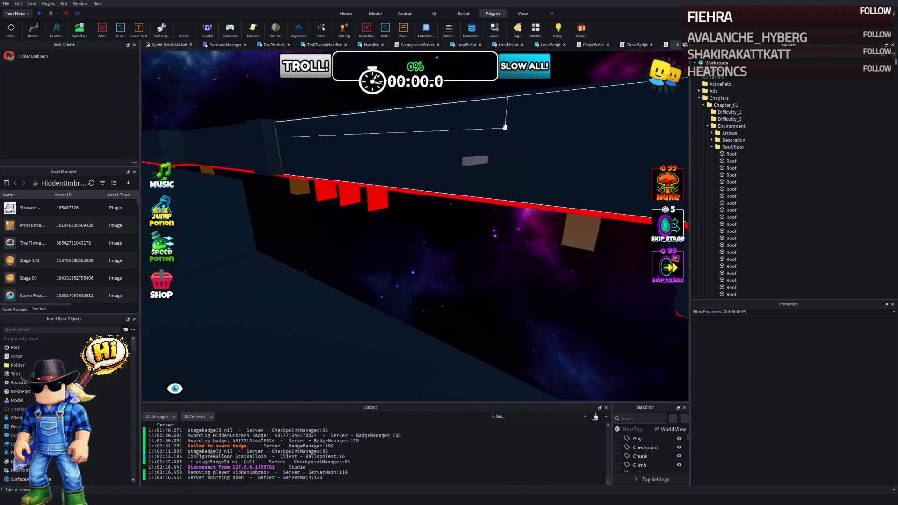
{"action": "key", "text": "e"}
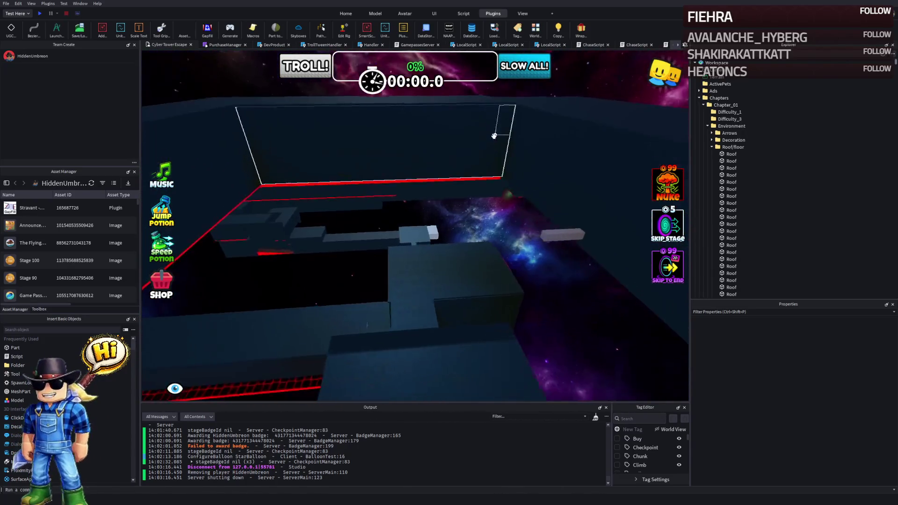
{"action": "key", "text": "w"}
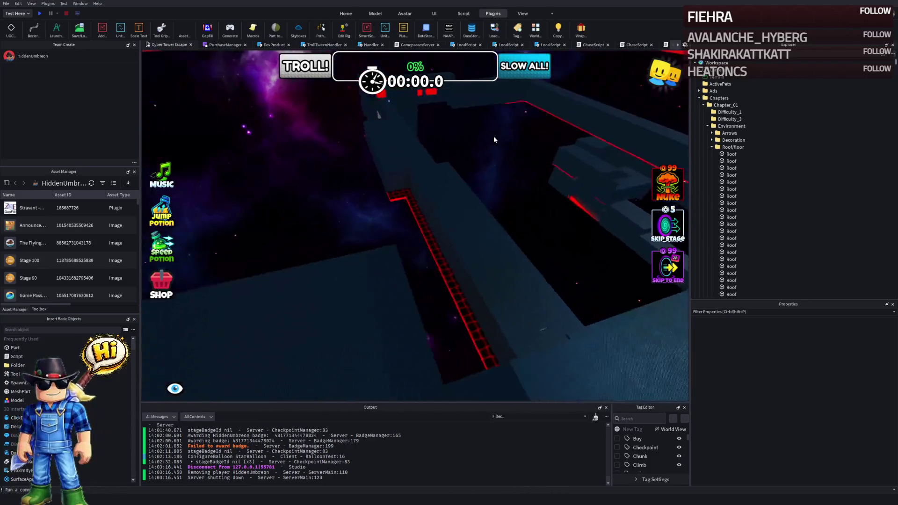
Step: Select a Roof part, fly through the level, then select a DiamondPlate Wall part to view its properties
{"action": "left_click", "coordinate": [485, 138]}
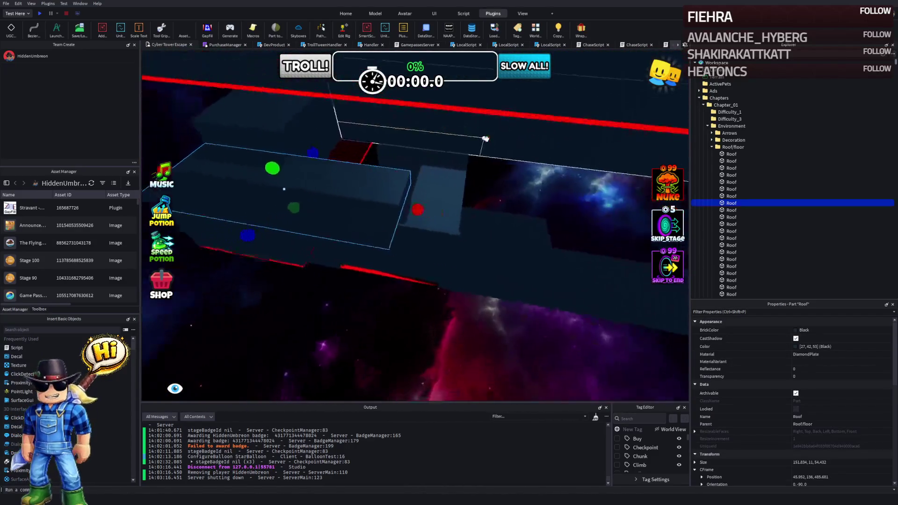
{"action": "key", "text": "w"}
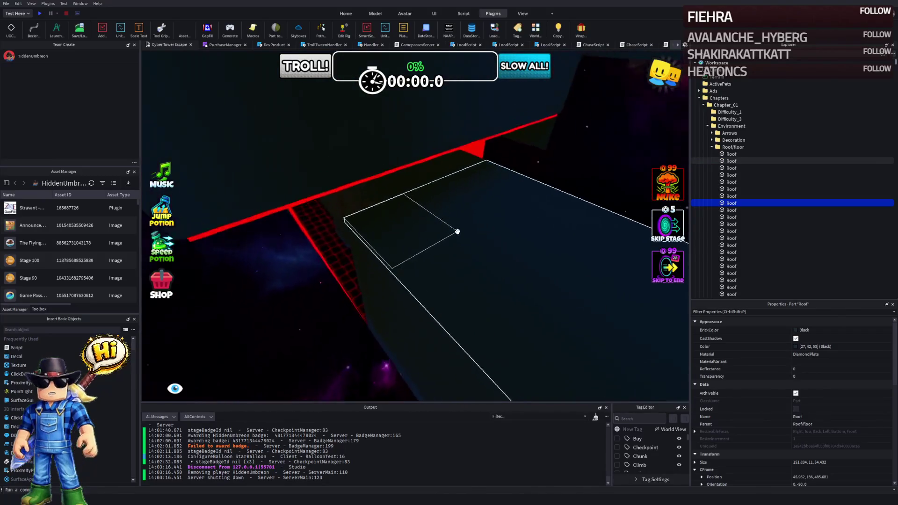
{"action": "key", "text": "w"}
{"action": "key", "text": "w"}
{"action": "key", "text": "w"}
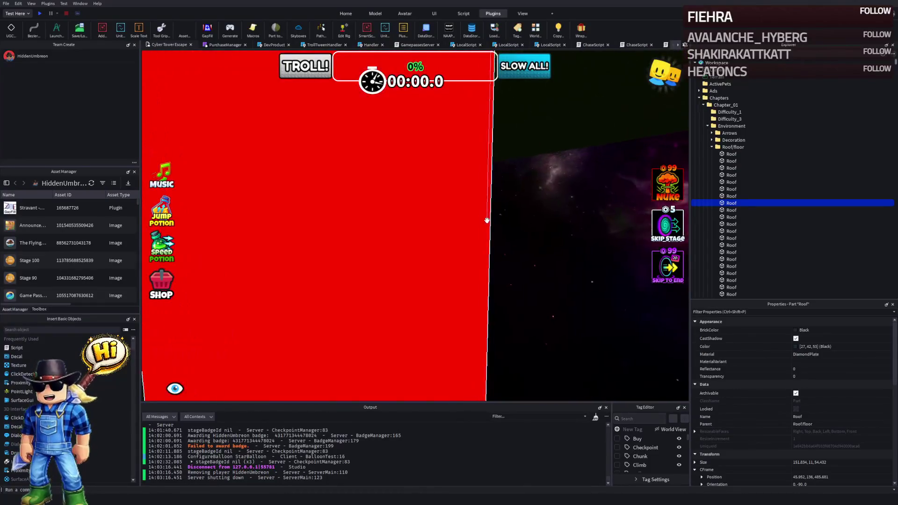
{"action": "key", "text": "w"}
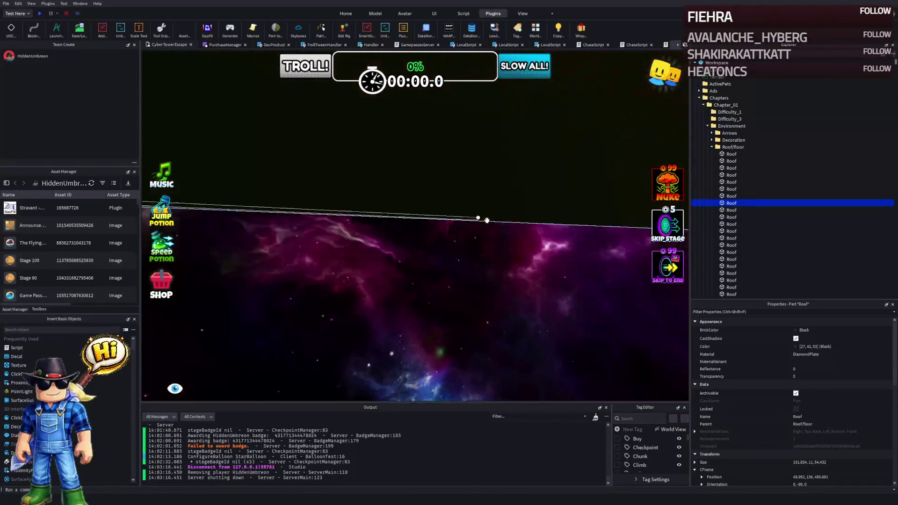
{"action": "key", "text": "w"}
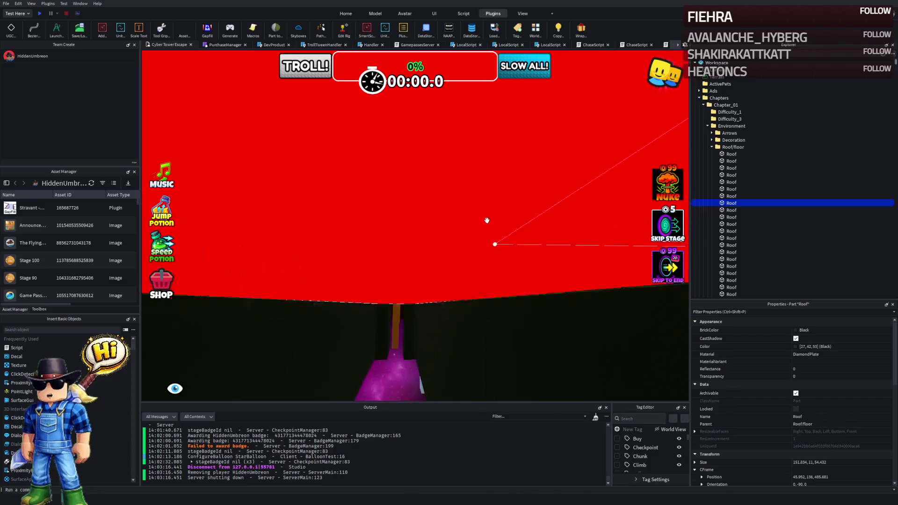
{"action": "key", "text": "w"}
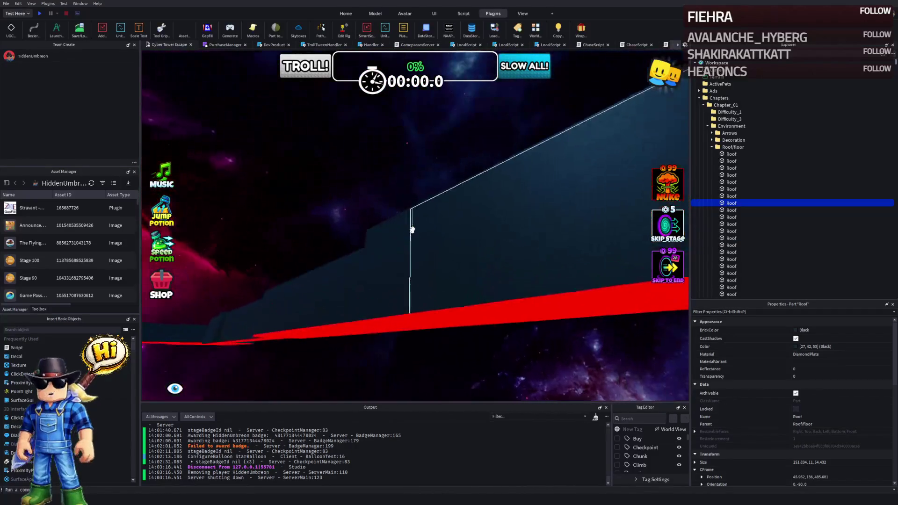
{"action": "key", "text": "w"}
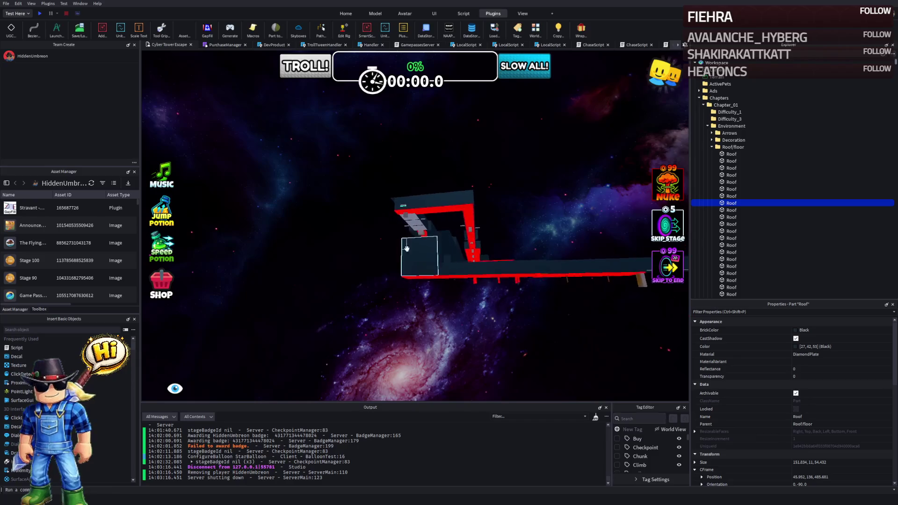
{"action": "key", "text": "w"}
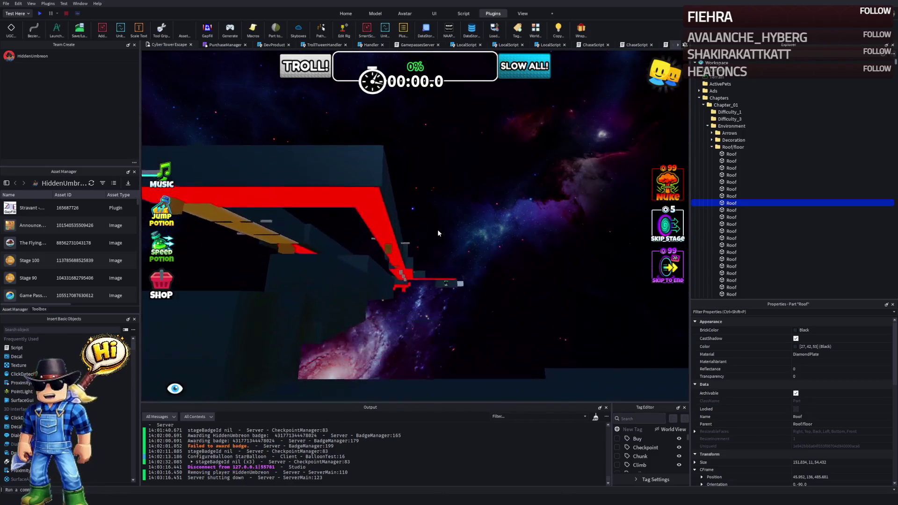
{"action": "key", "text": "w"}
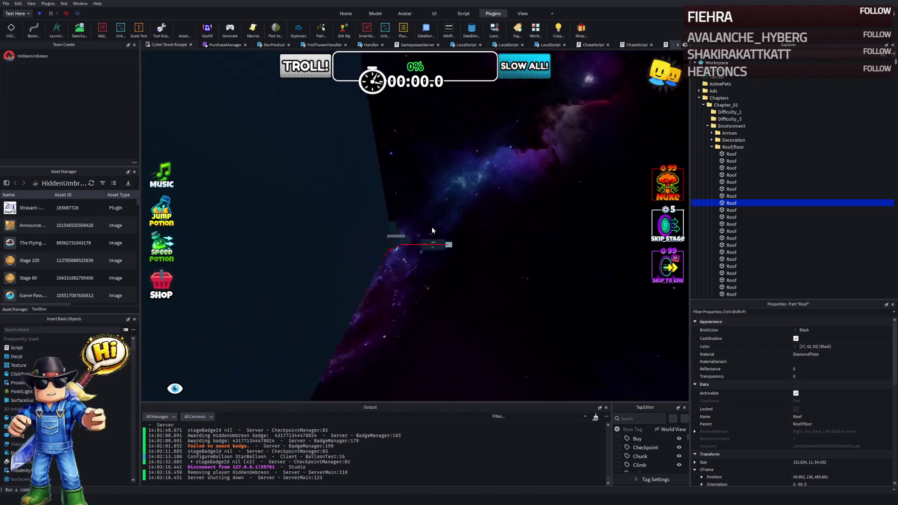
{"action": "left_click", "coordinate": [415, 226]}
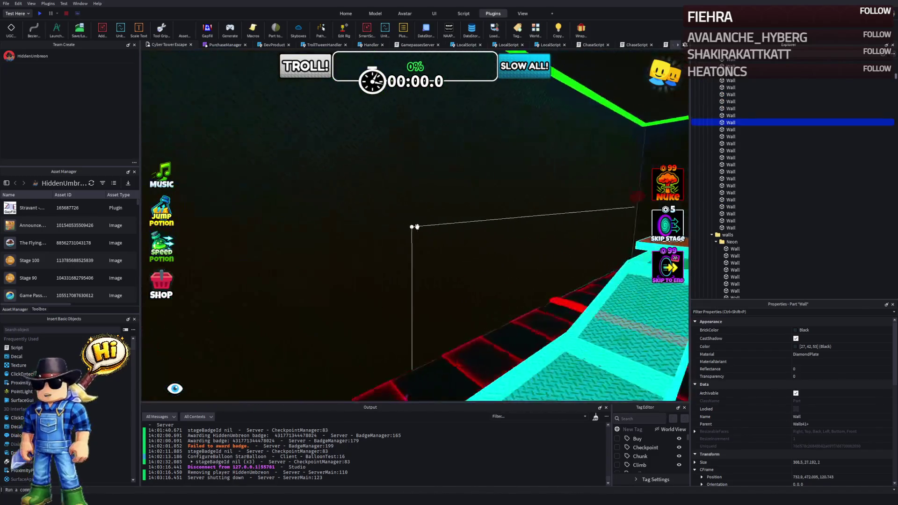
Step: Shorten the long dark diamond-plate wall beside the orange platform to fit
{"action": "key", "text": "w"}
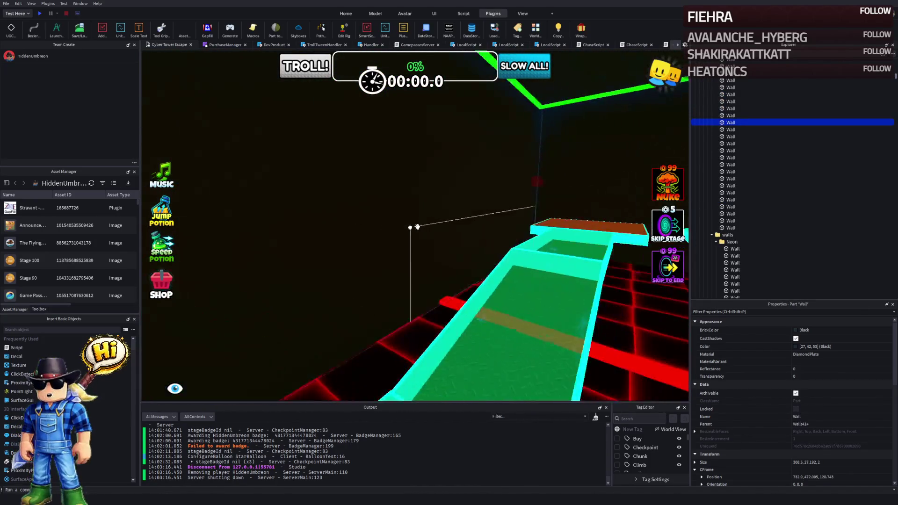
{"action": "key", "text": "d"}
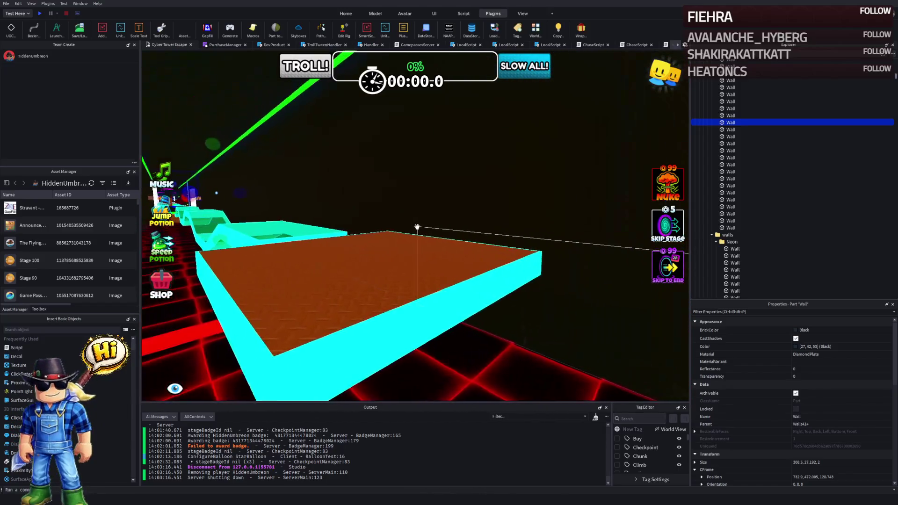
{"action": "key", "text": "s"}
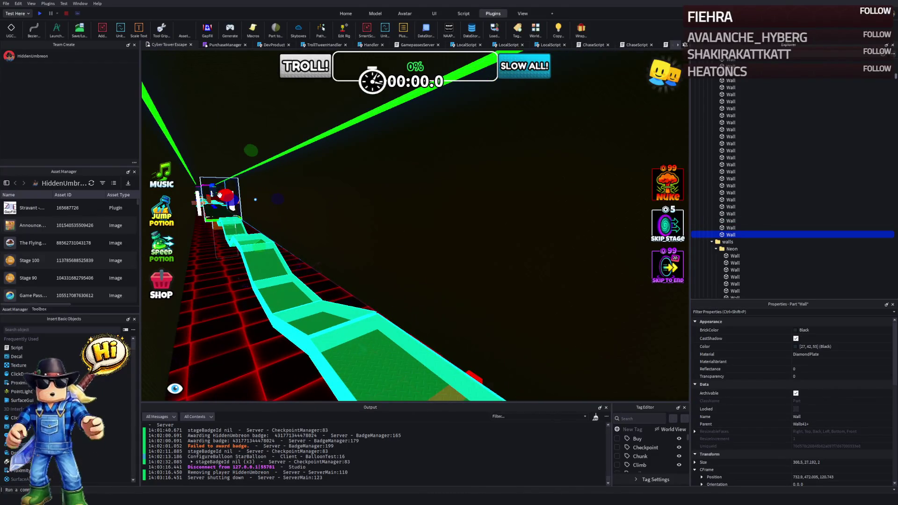
{"action": "mouse_move", "coordinate": [239, 196]}
{"action": "left_mouse_down"}
{"action": "mouse_move", "coordinate": [291, 168]}
{"action": "mouse_move", "coordinate": [290, 225]}
{"action": "mouse_move", "coordinate": [349, 205]}
{"action": "left_mouse_up"}
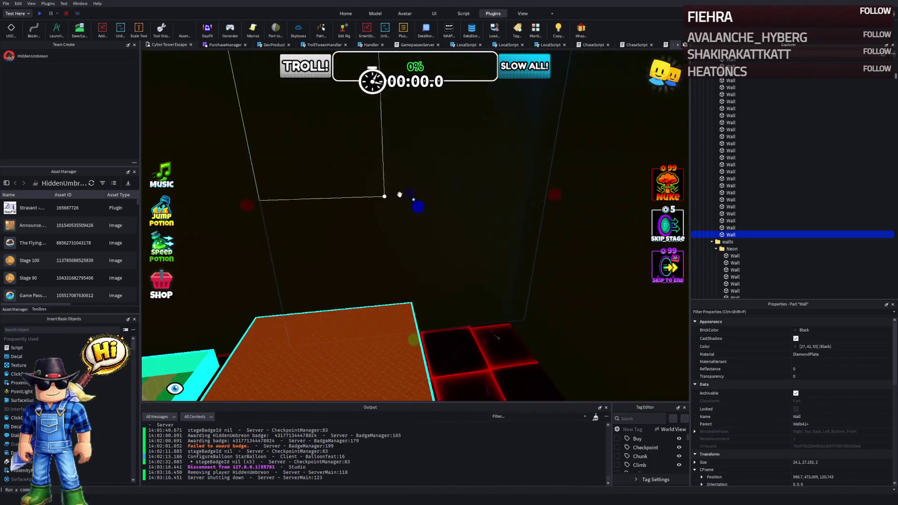
{"action": "left_click_drag", "start_coordinate": [432, 186], "coordinate": [384, 200]}
{"action": "scroll", "coordinate": [418, 197], "scroll_direction": "up", "scroll_amount": 5}
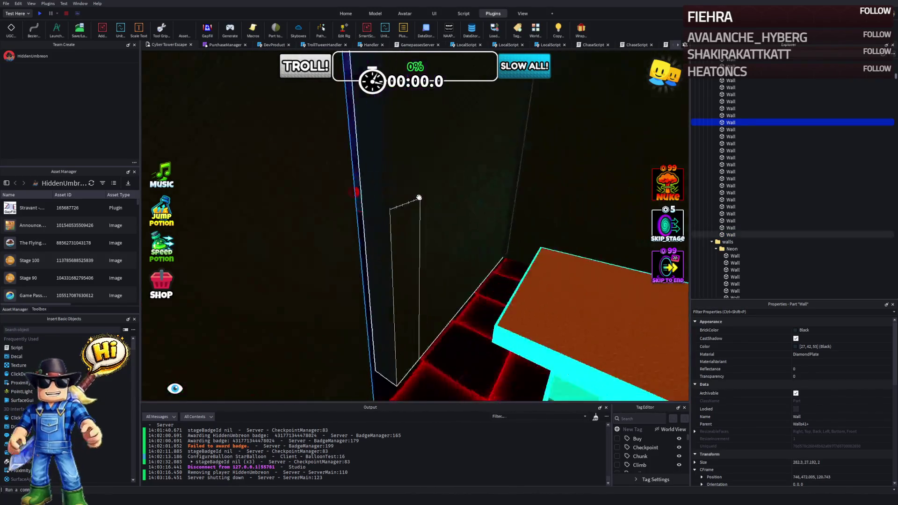
{"action": "scroll", "coordinate": [436, 187], "scroll_direction": "up", "scroll_amount": 2}
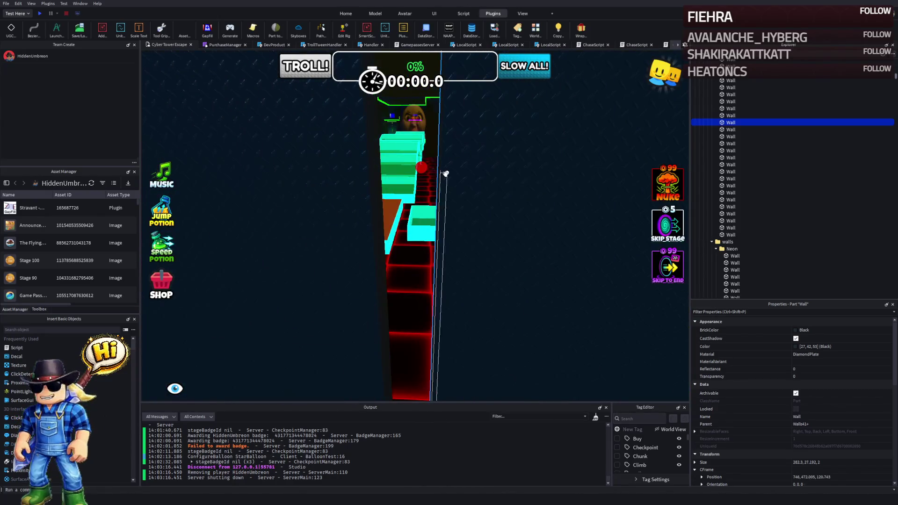
{"action": "mouse_move", "coordinate": [422, 169]}
{"action": "left_mouse_down"}
{"action": "mouse_move", "coordinate": [357, 183]}
{"action": "mouse_move", "coordinate": [367, 183]}
{"action": "left_mouse_up"}
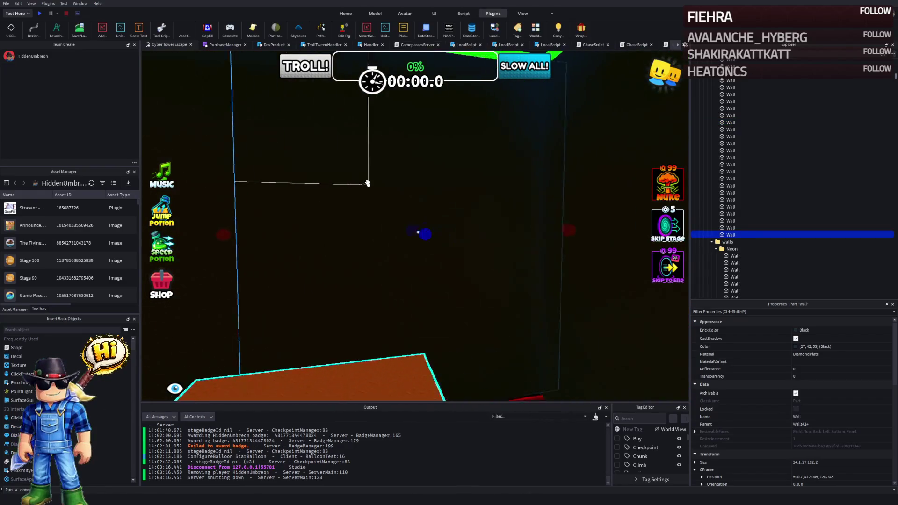
{"action": "scroll", "coordinate": [367, 183], "scroll_direction": "down", "scroll_amount": 1}
Step: Duplicate the wall and size the new piece to 24.1 wide and about 9.9 thick
{"action": "key", "text": "ctrl+d"}
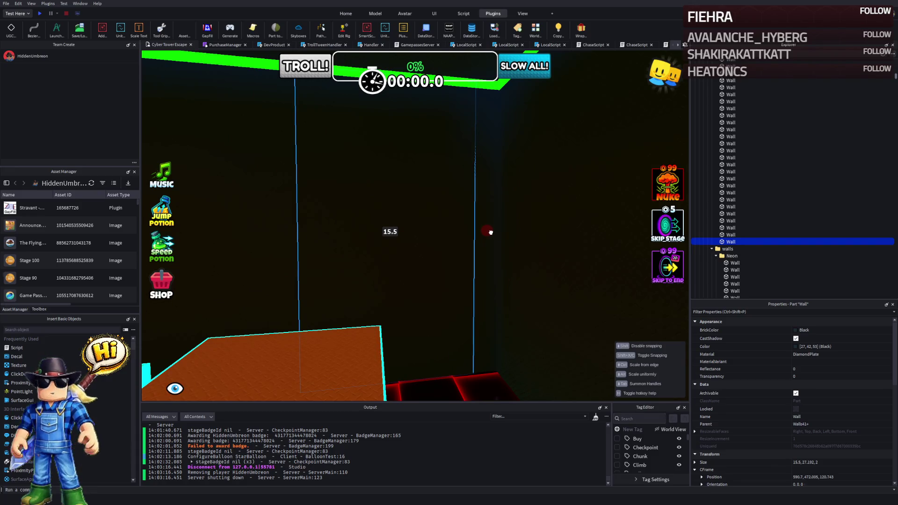
{"action": "left_click_drag", "start_coordinate": [492, 232], "coordinate": [481, 237]}
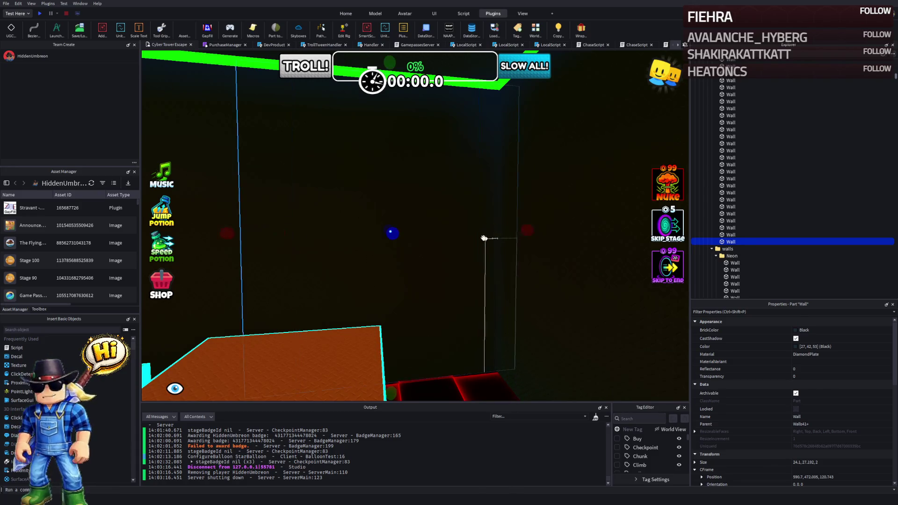
{"action": "scroll", "coordinate": [453, 234], "scroll_direction": "up", "scroll_amount": 5}
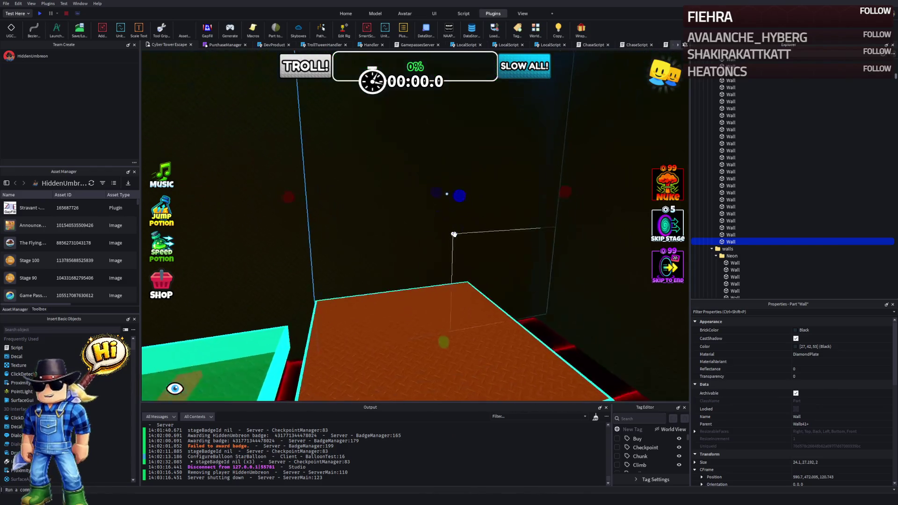
{"action": "key", "text": "ctrl+2"}
{"action": "left_click_drag", "start_coordinate": [425, 194], "coordinate": [366, 187]}
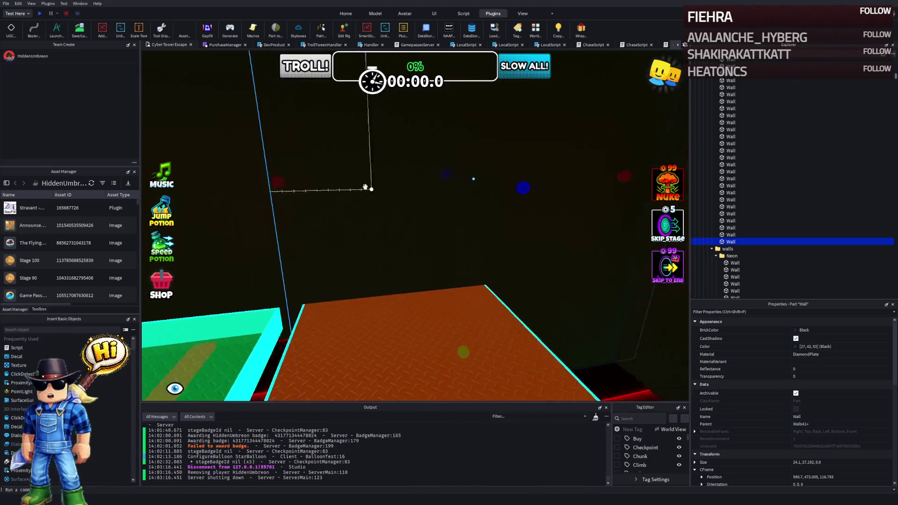
Step: Narrow the wall piece to about 15, thin it to 2.9, and widen the other piece to 24.1
{"action": "key", "text": "a"}
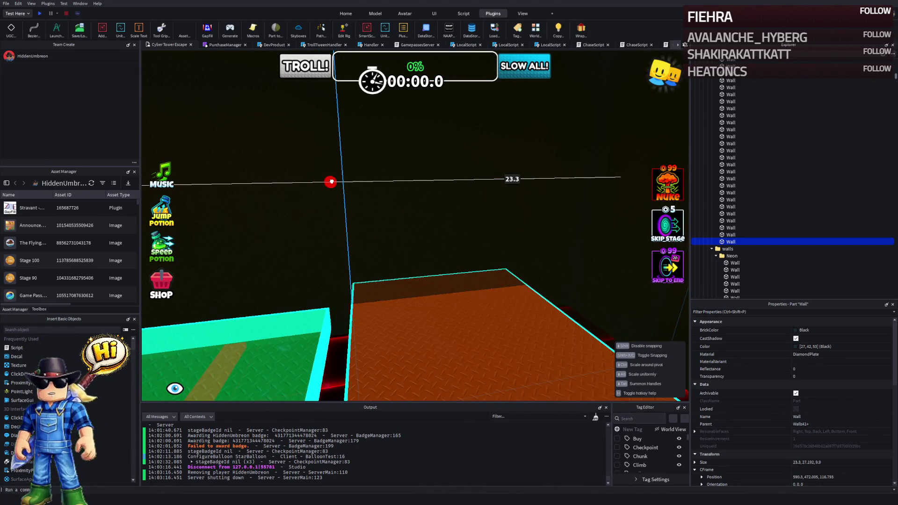
{"action": "key", "text": "a"}
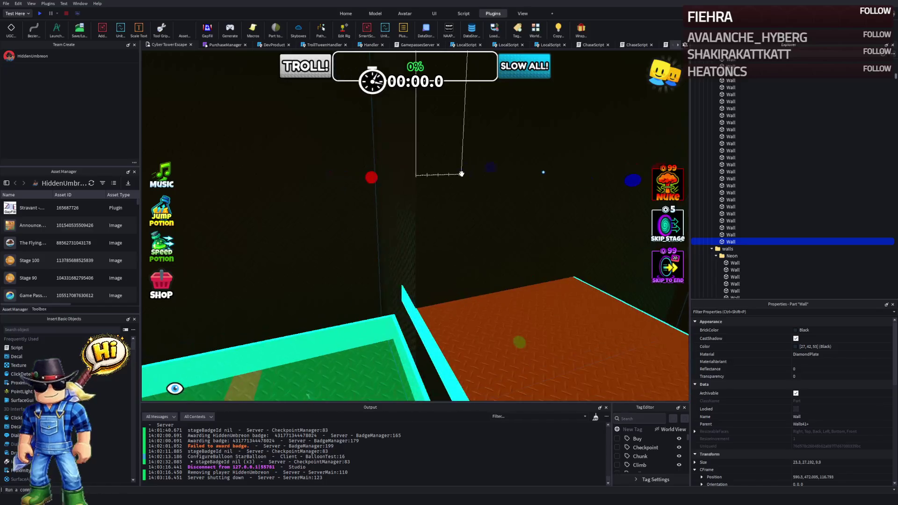
{"action": "key", "text": "d"}
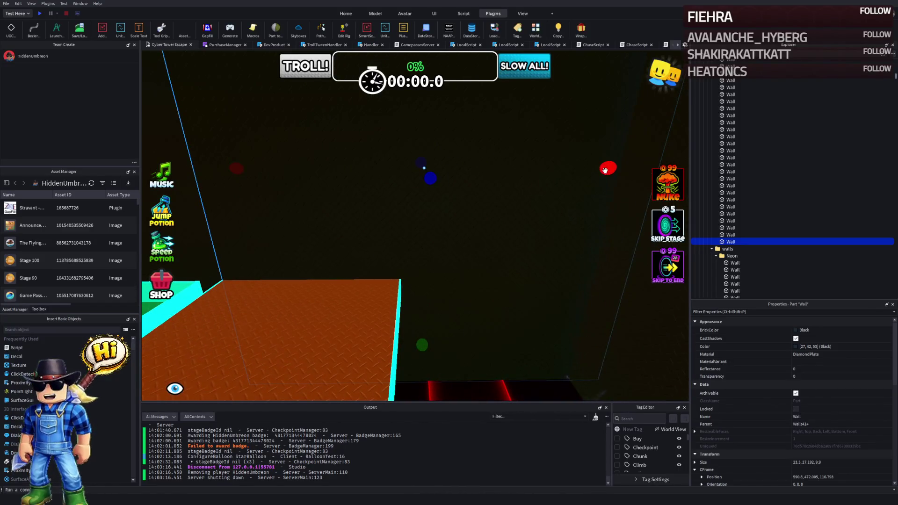
{"action": "left_click_drag", "start_coordinate": [605, 170], "coordinate": [472, 183]}
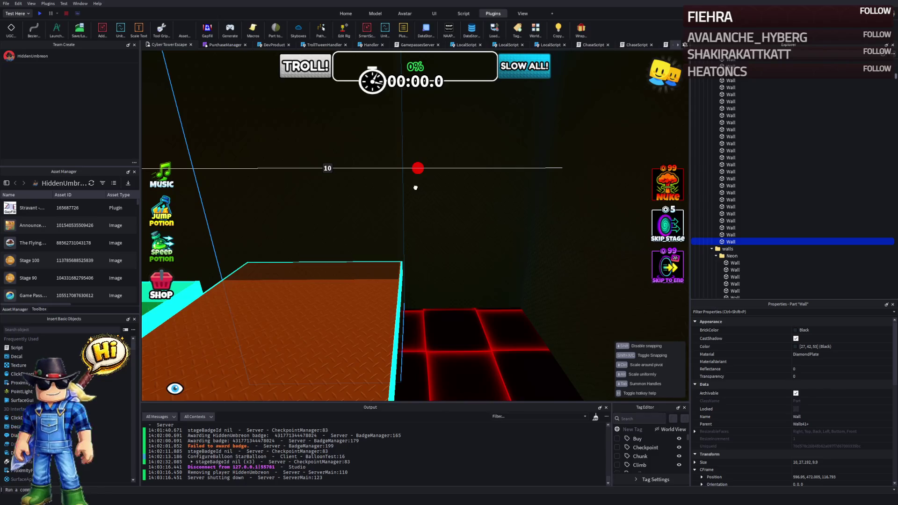
{"action": "key", "text": "a"}
{"action": "left_click_drag", "start_coordinate": [501, 190], "coordinate": [387, 198]}
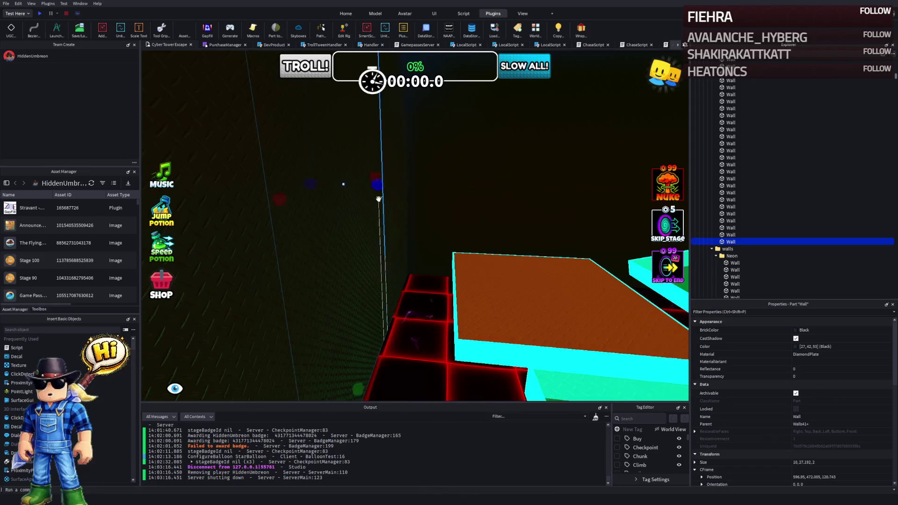
{"action": "key", "text": "d"}
{"action": "left_click_drag", "start_coordinate": [326, 182], "coordinate": [384, 194]}
{"action": "key", "text": "e"}
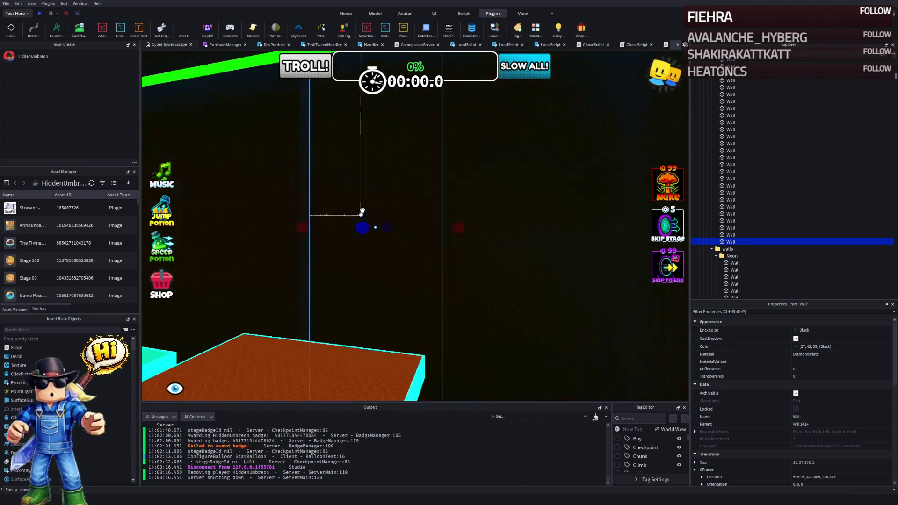
{"action": "mouse_move", "coordinate": [413, 123]}
{"action": "left_mouse_down"}
{"action": "mouse_move", "coordinate": [414, 349]}
{"action": "mouse_move", "coordinate": [419, 159]}
{"action": "left_mouse_up"}
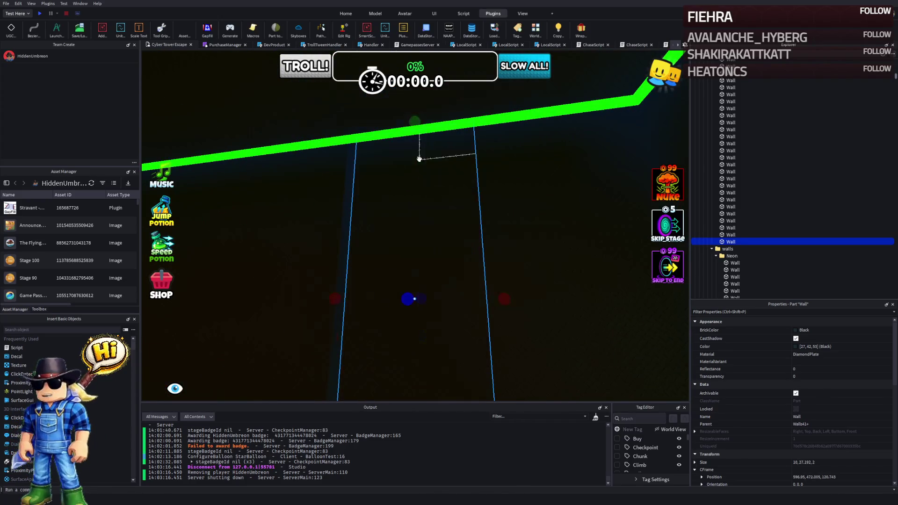
Step: Cut the wall piece's height to about 14.6 and lift it above the window opening
{"action": "left_click_drag", "start_coordinate": [413, 125], "coordinate": [411, 194]}
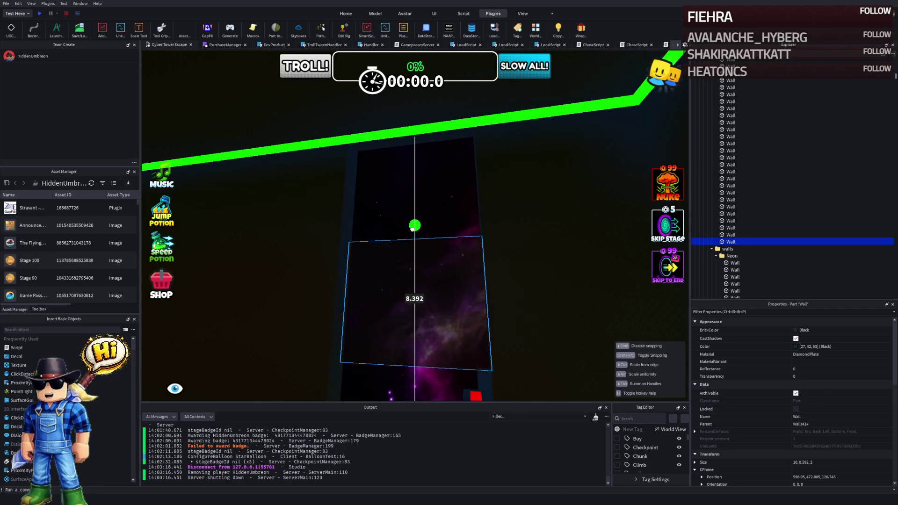
{"action": "key", "text": "ctrl+2"}
{"action": "mouse_move", "coordinate": [412, 228]}
{"action": "left_mouse_down"}
{"action": "mouse_move", "coordinate": [380, 225]}
{"action": "mouse_move", "coordinate": [385, 197]}
{"action": "left_mouse_up"}
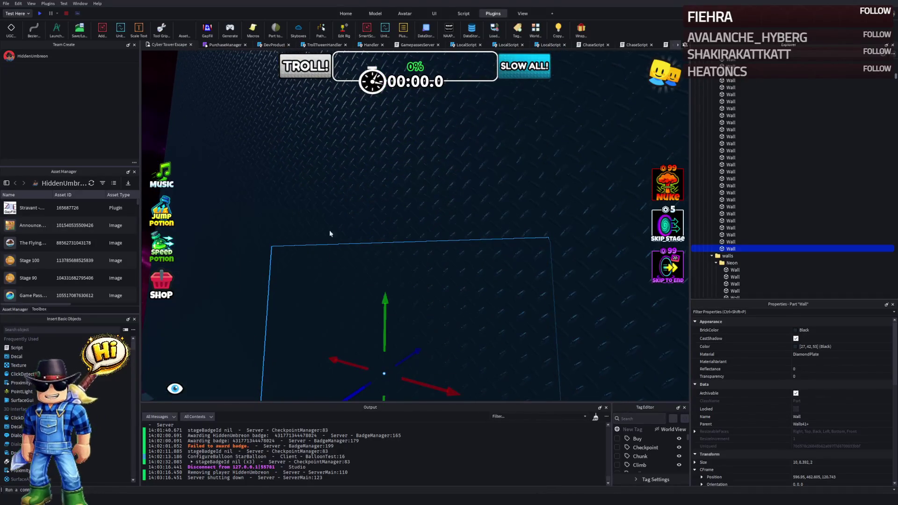
{"action": "mouse_move", "coordinate": [387, 280]}
{"action": "left_mouse_down"}
{"action": "mouse_move", "coordinate": [397, 290]}
{"action": "mouse_move", "coordinate": [410, 280]}
{"action": "mouse_move", "coordinate": [405, 269]}
{"action": "left_mouse_up"}
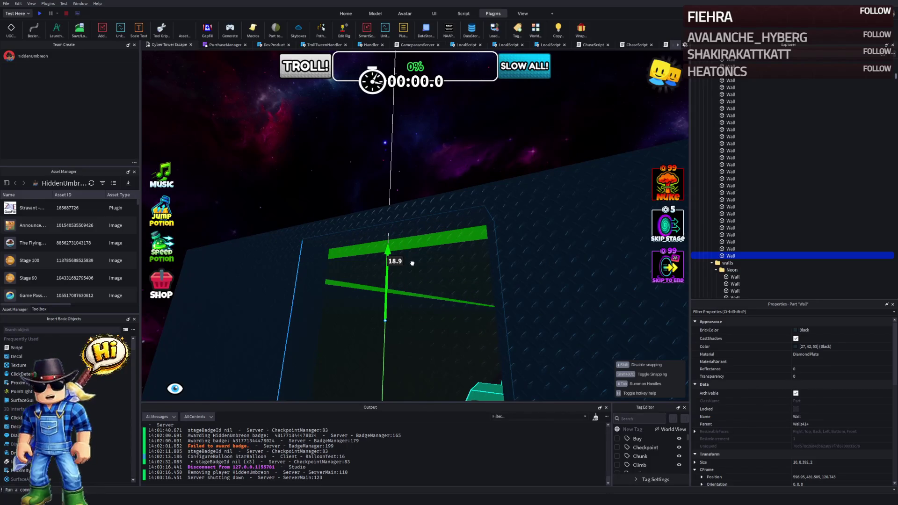
{"action": "scroll", "coordinate": [412, 263], "scroll_direction": "up", "scroll_amount": 3}
{"action": "mouse_move", "coordinate": [431, 162]}
{"action": "left_mouse_down"}
{"action": "mouse_move", "coordinate": [380, 259]}
{"action": "mouse_move", "coordinate": [390, 161]}
{"action": "mouse_move", "coordinate": [431, 161]}
{"action": "left_mouse_up"}
Step: Move the wall below the opening into place and set the neighbouring piece to Plastic material
{"action": "left_click", "coordinate": [391, 164]}
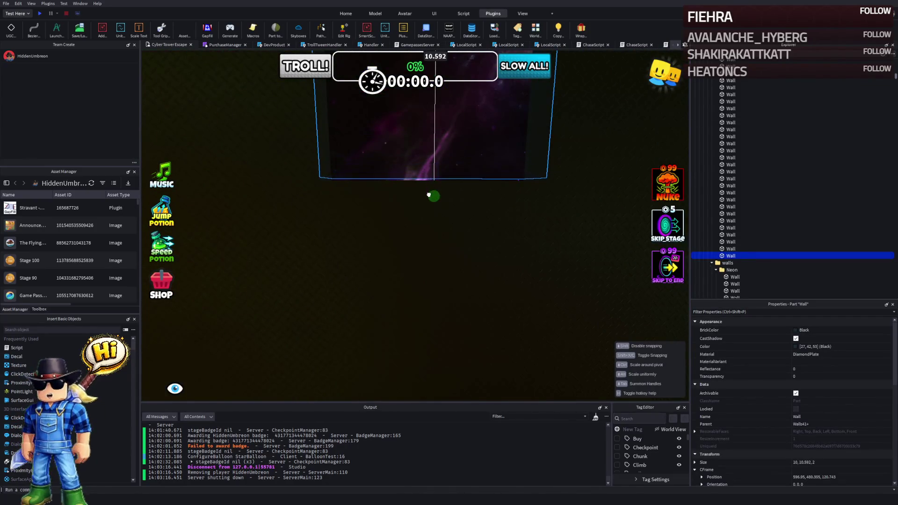
{"action": "mouse_move", "coordinate": [429, 197]}
{"action": "left_mouse_down"}
{"action": "mouse_move", "coordinate": [428, 223]}
{"action": "mouse_move", "coordinate": [415, 225]}
{"action": "left_mouse_up"}
{"action": "left_click", "coordinate": [386, 248]}
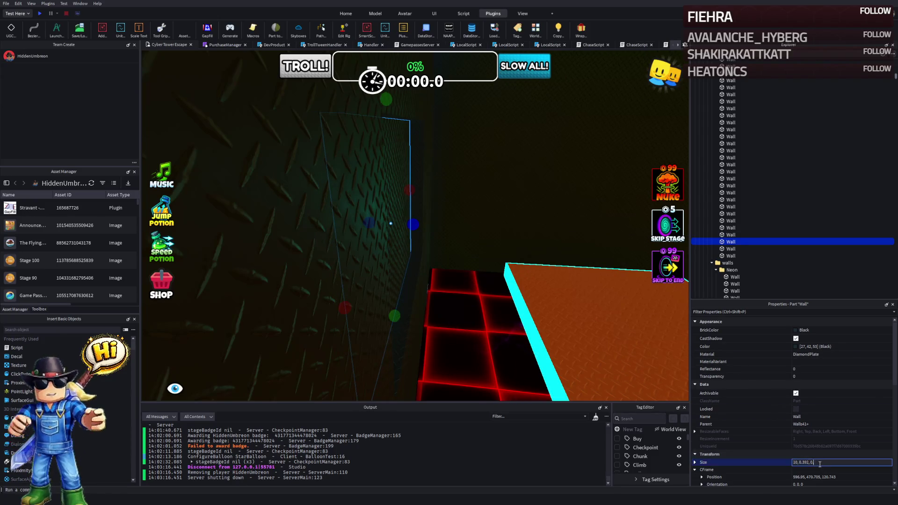
{"action": "key", "text": "e"}
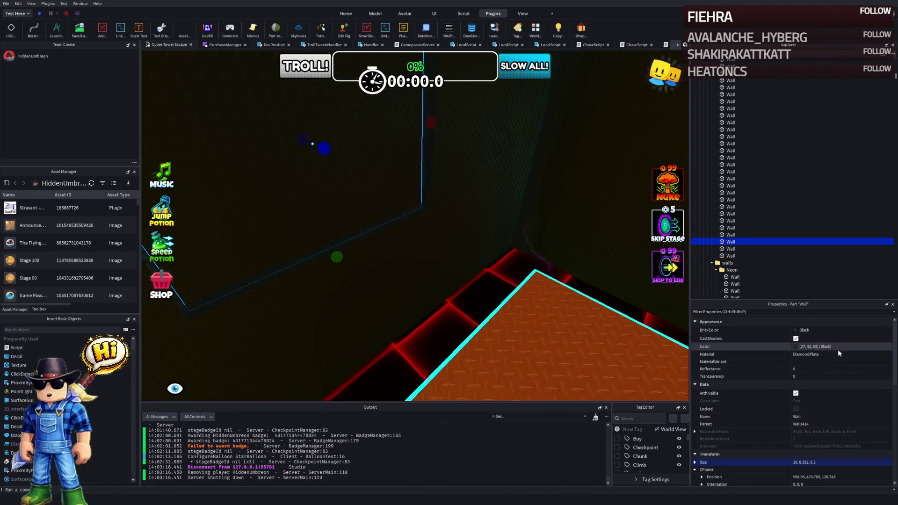
{"action": "type", "text": "pla"}
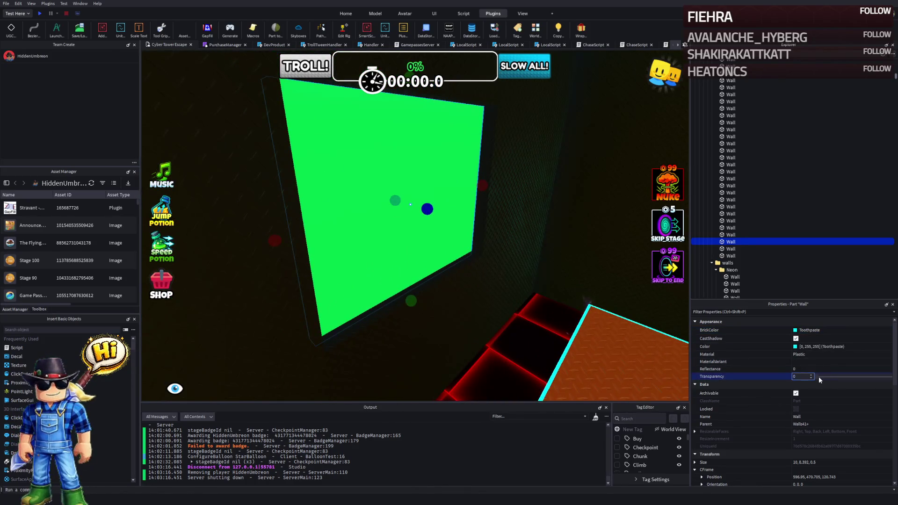
Step: Make the window panel about 0.5 transparent and start a play test
{"action": "left_click_drag", "start_coordinate": [815, 377], "coordinate": [876, 377]}
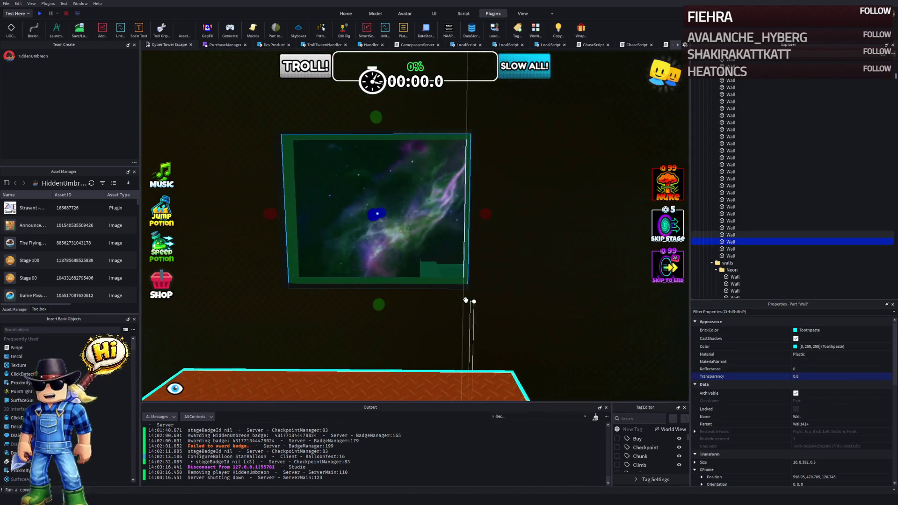
{"action": "key", "text": "w"}
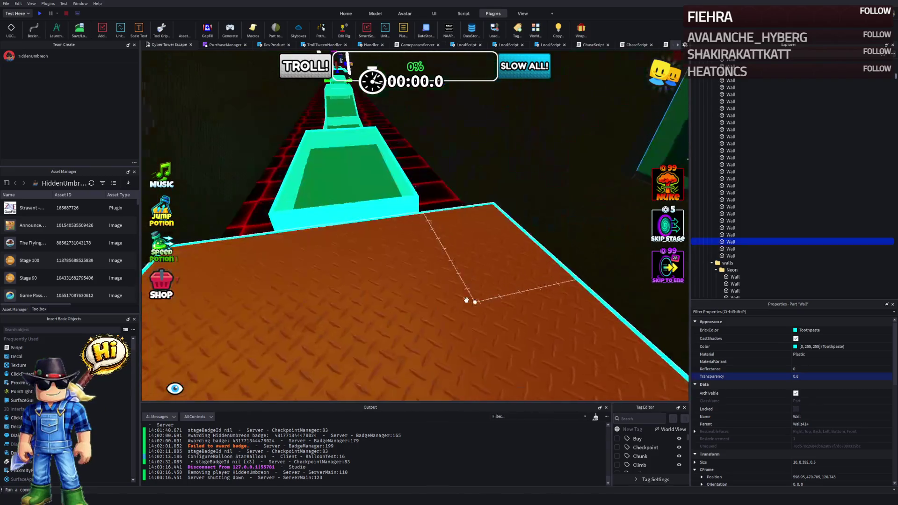
{"action": "left_click", "coordinate": [38, 15]}
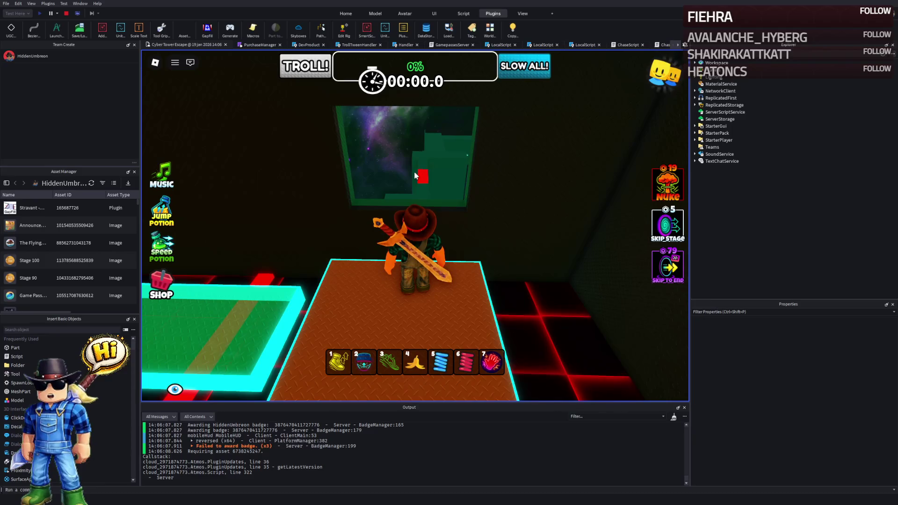
Step: Orbit the game camera around the character to inspect the galaxy window and platform path
{"action": "key", "text": "Left"}
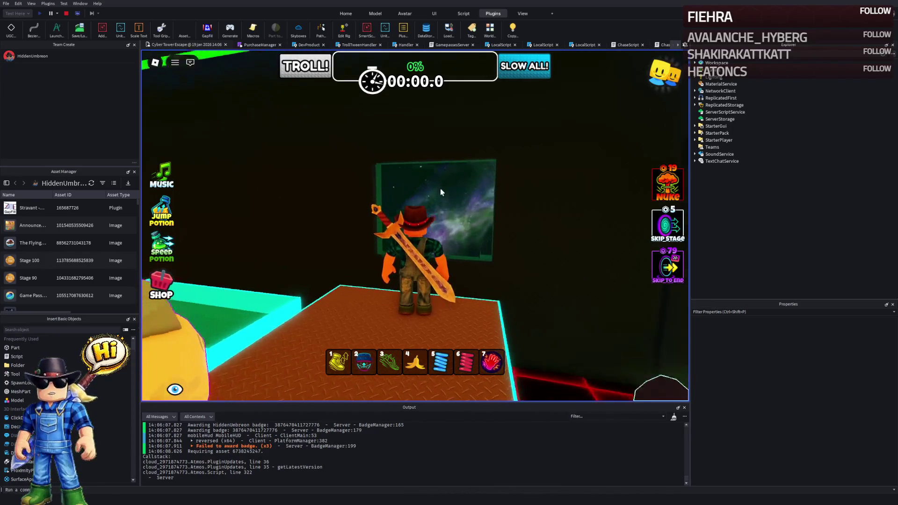
{"action": "key", "text": "Left"}
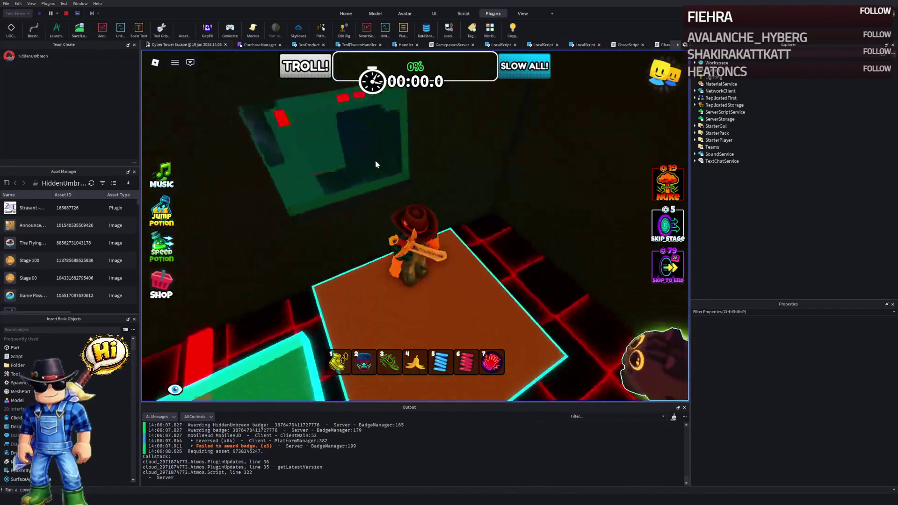
{"action": "key", "text": "Left"}
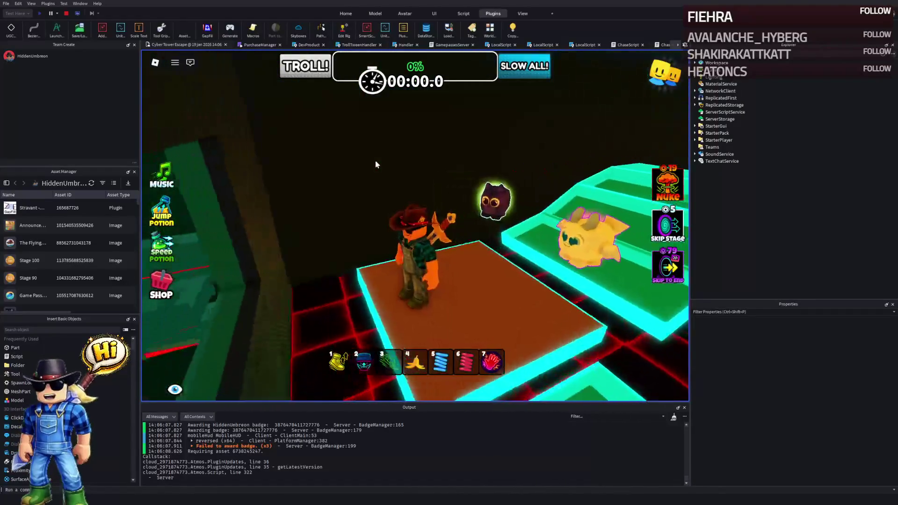
{"action": "key", "text": "Left"}
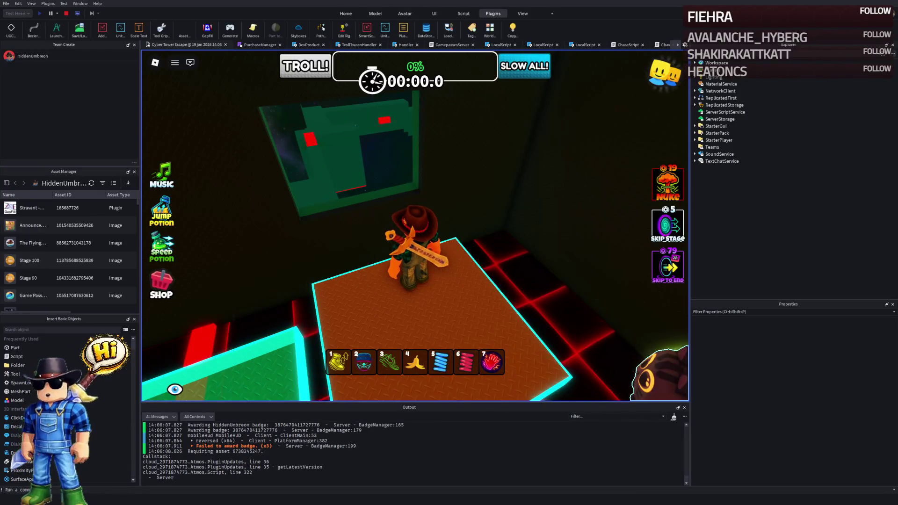
{"action": "key", "text": "Left"}
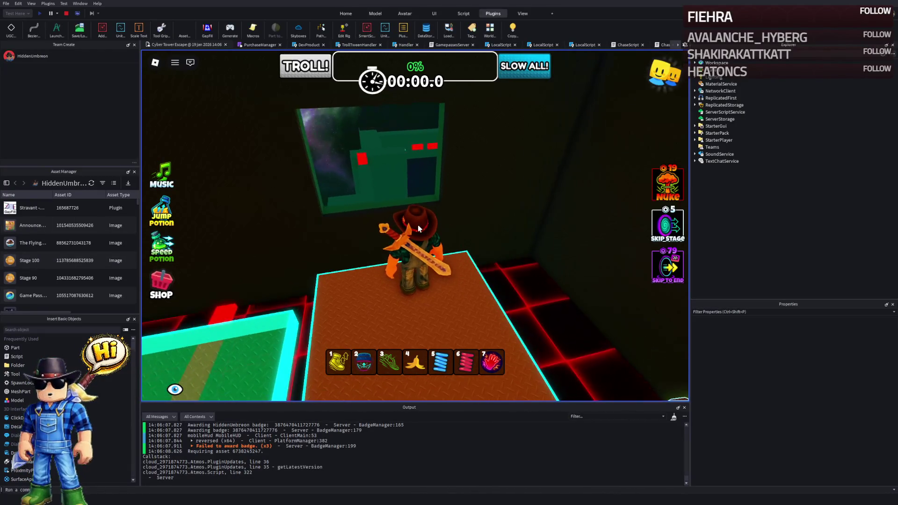
{"action": "key", "text": "Left"}
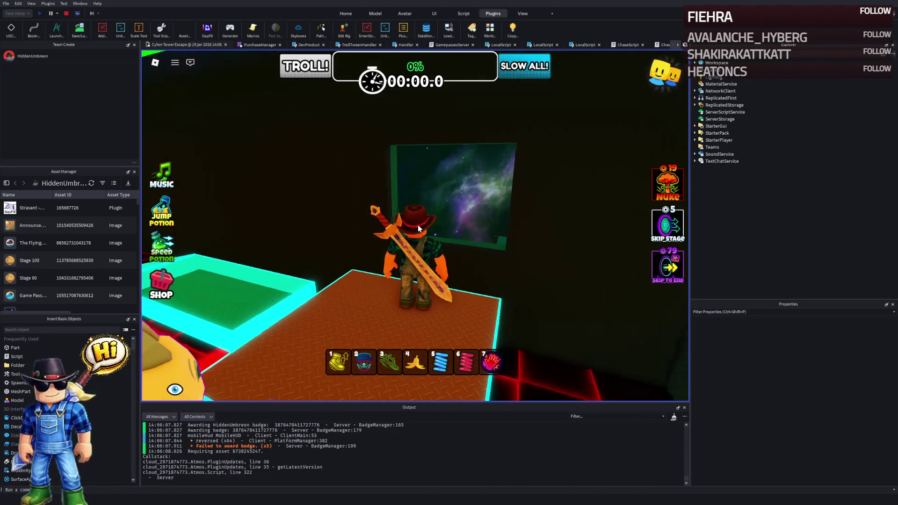
{"action": "key", "text": "Left"}
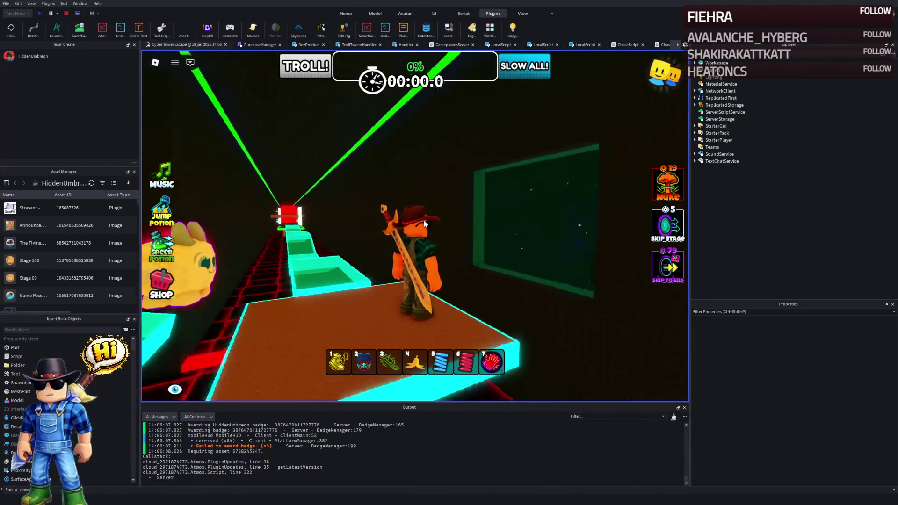
{"action": "key", "text": "Left"}
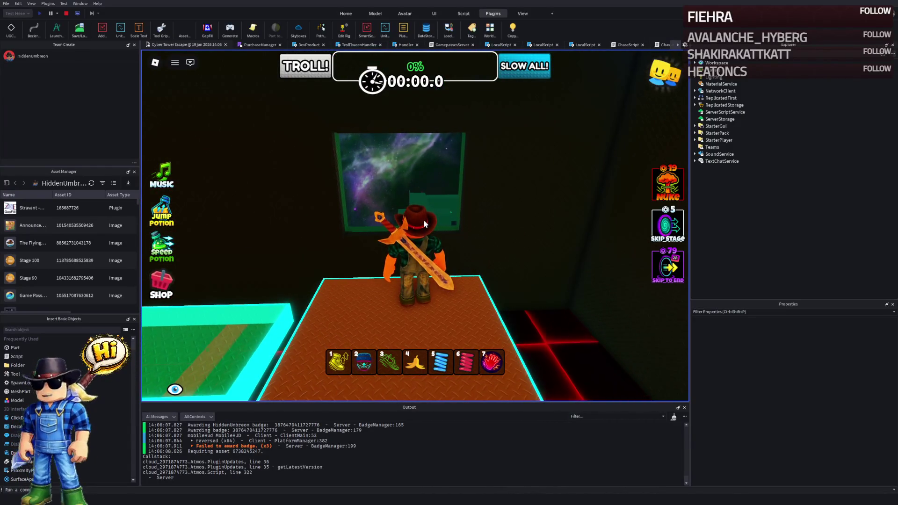
{"action": "key", "text": "Left"}
{"action": "key", "text": "Left"}
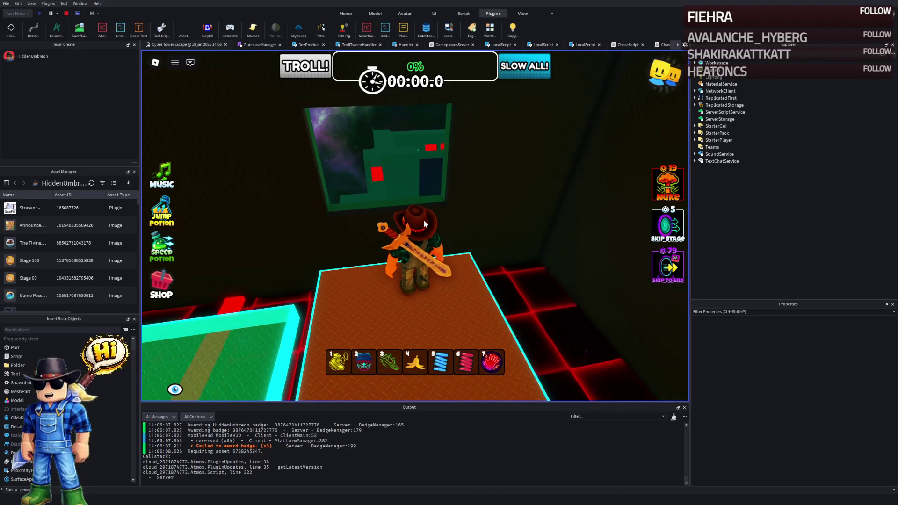
{"action": "key", "text": "Left"}
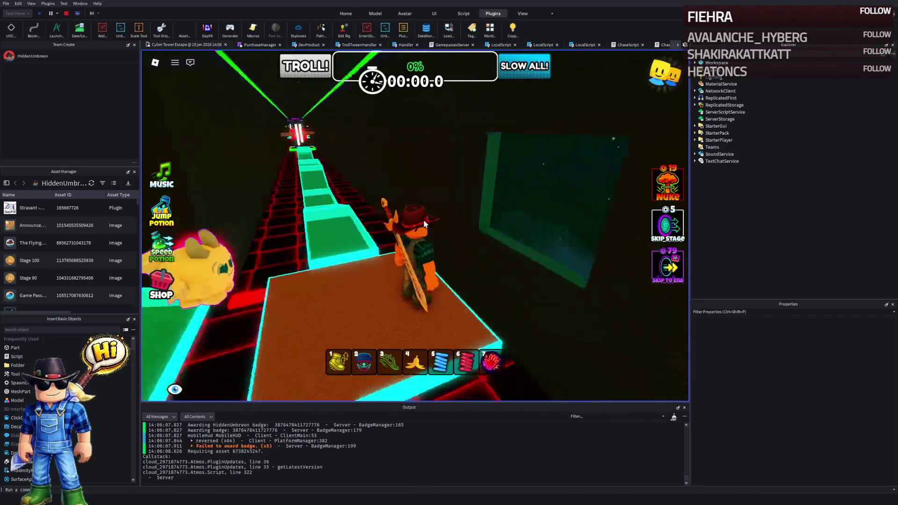
{"action": "key", "text": "Left"}
{"action": "key", "text": "Right"}
{"action": "key", "text": "Right"}
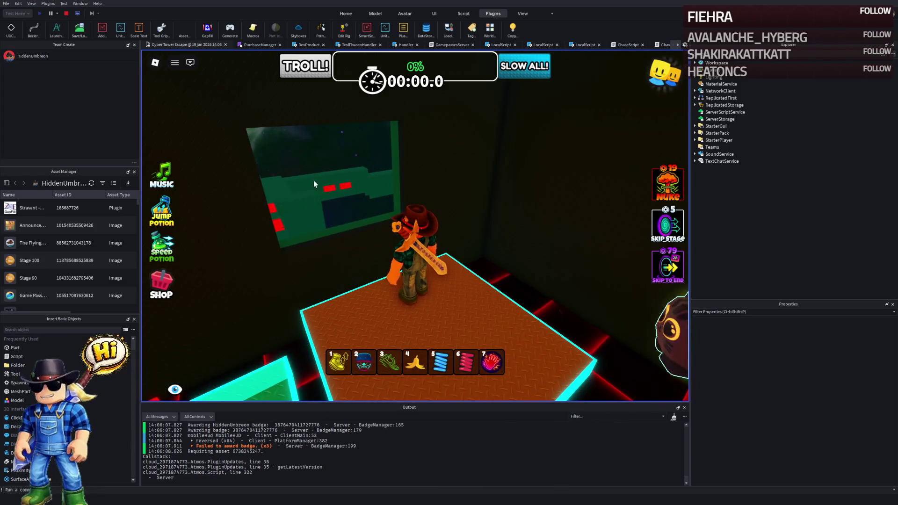
{"action": "key", "text": "Left"}
{"action": "key", "text": "Left"}
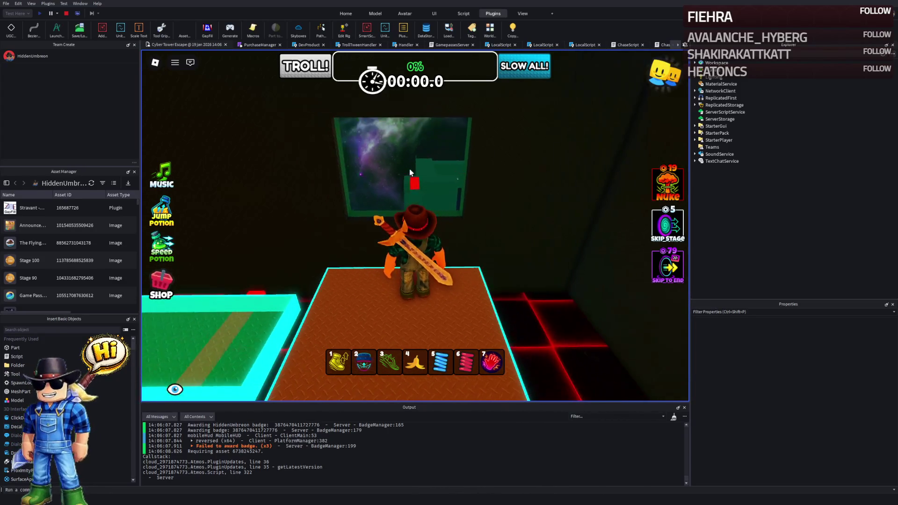
{"action": "key", "text": "Left"}
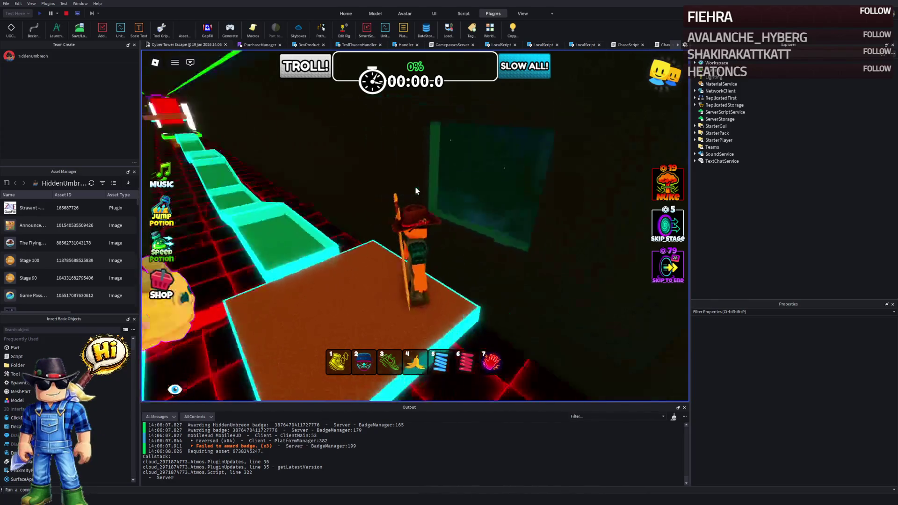
{"action": "key", "text": "Right"}
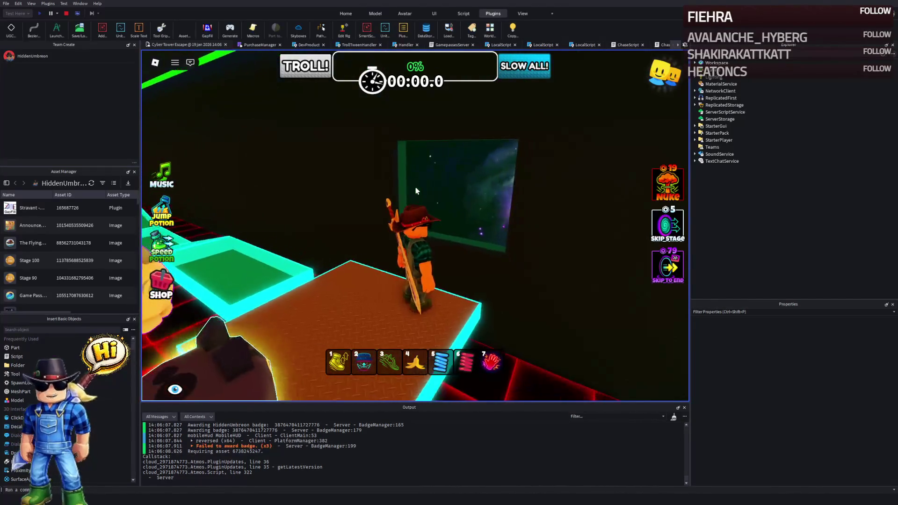
{"action": "key", "text": "Right"}
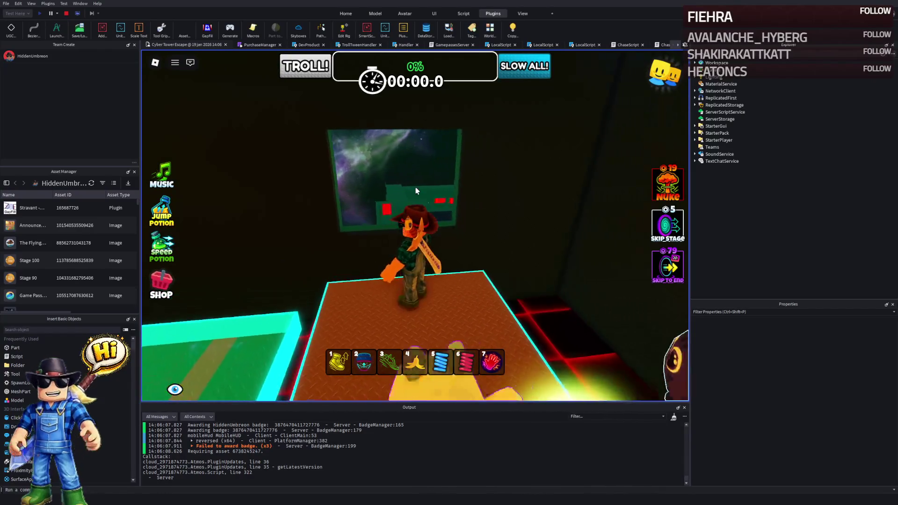
{"action": "key", "text": "Right"}
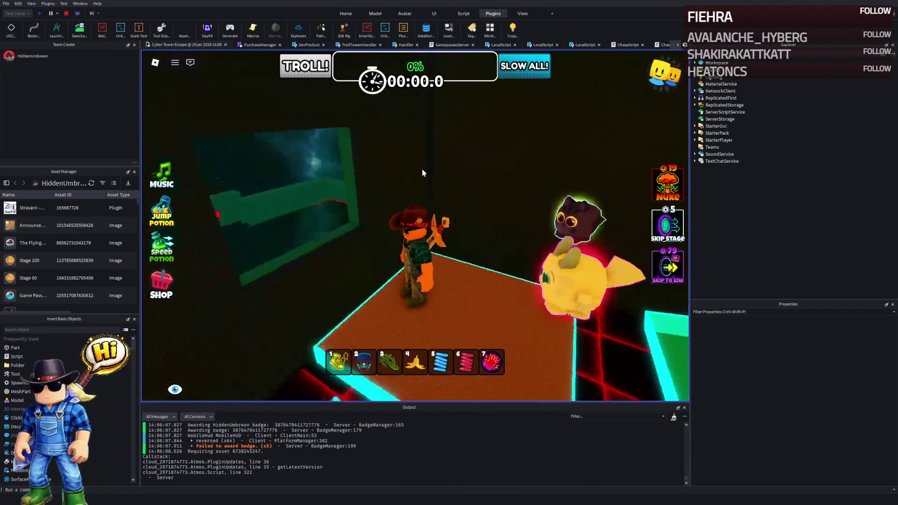
{"action": "key", "text": "Right"}
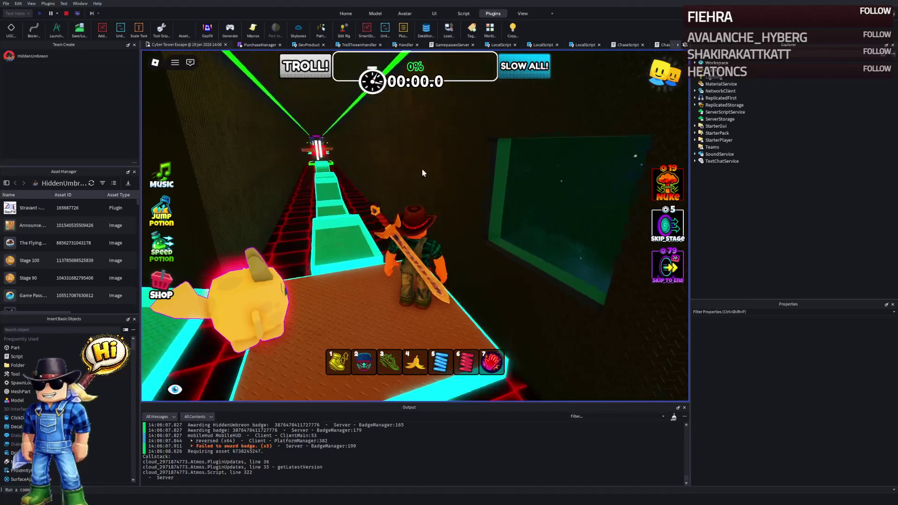
Step: Stop the play test and select the black diamond-plate wall parts in edit view
{"action": "left_click", "coordinate": [65, 13]}
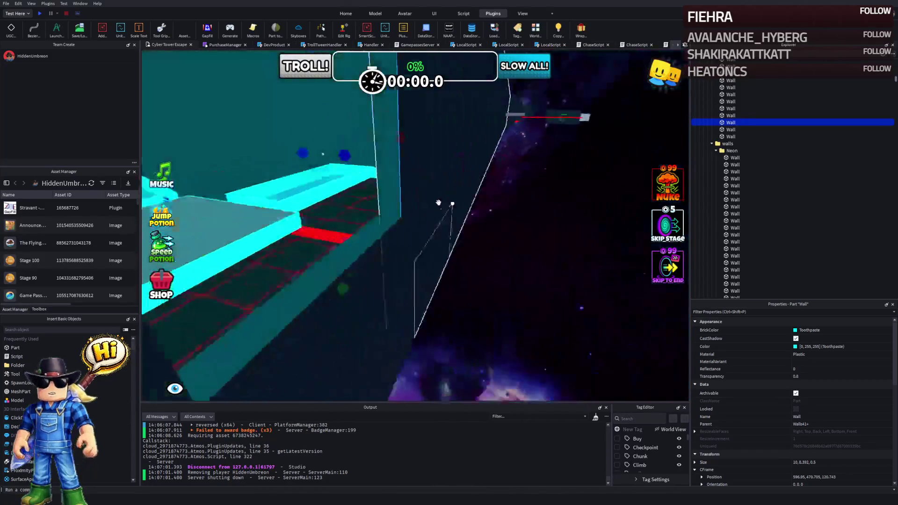
{"action": "key", "text": "Right"}
{"action": "left_click", "coordinate": [439, 203]}
{"action": "key", "text": "Left"}
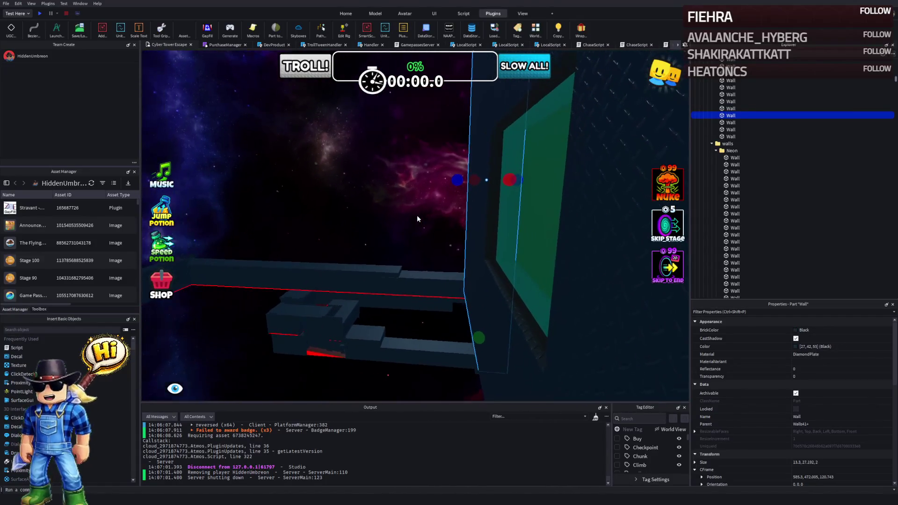
{"action": "key", "text": "Right"}
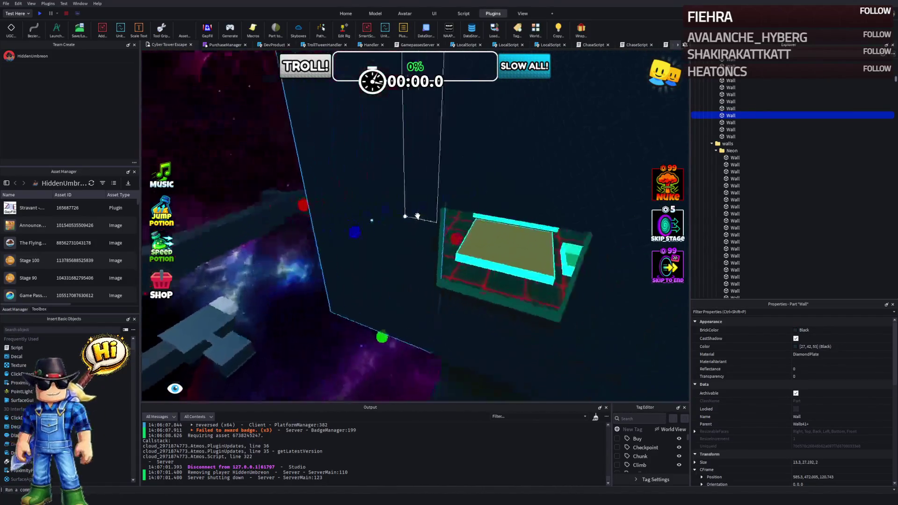
{"action": "left_click", "coordinate": [417, 216]}
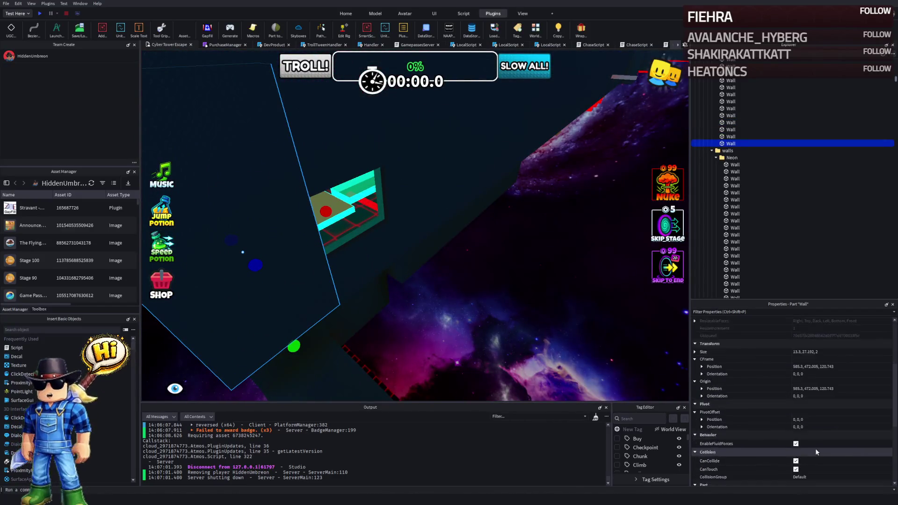
Step: Stretch the black diamond-plate wedge wall larger
{"action": "scroll", "coordinate": [816, 448], "scroll_direction": "down", "scroll_amount": 5}
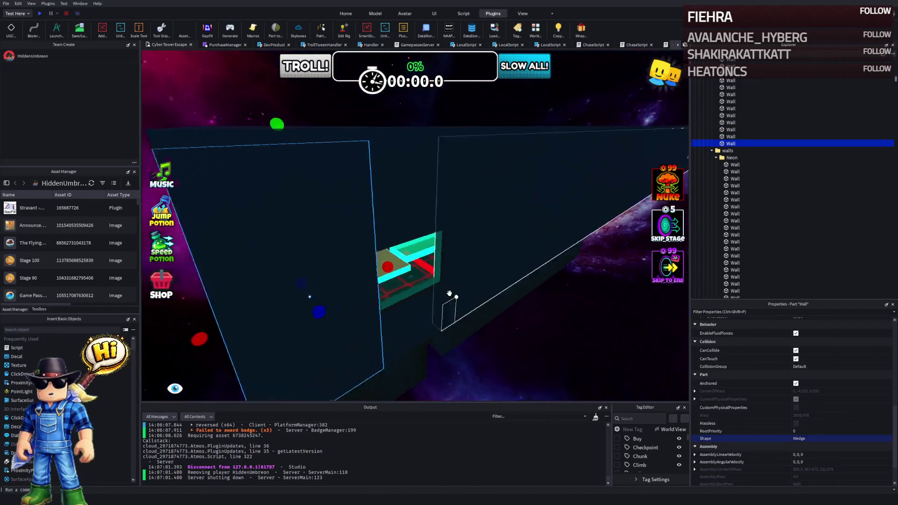
{"action": "key", "text": "Right"}
{"action": "key", "text": "Right"}
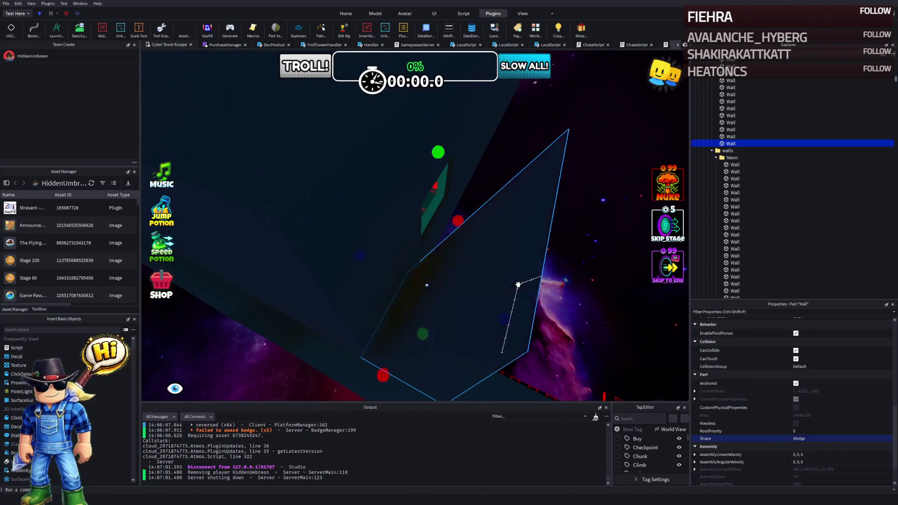
{"action": "key", "text": "Right"}
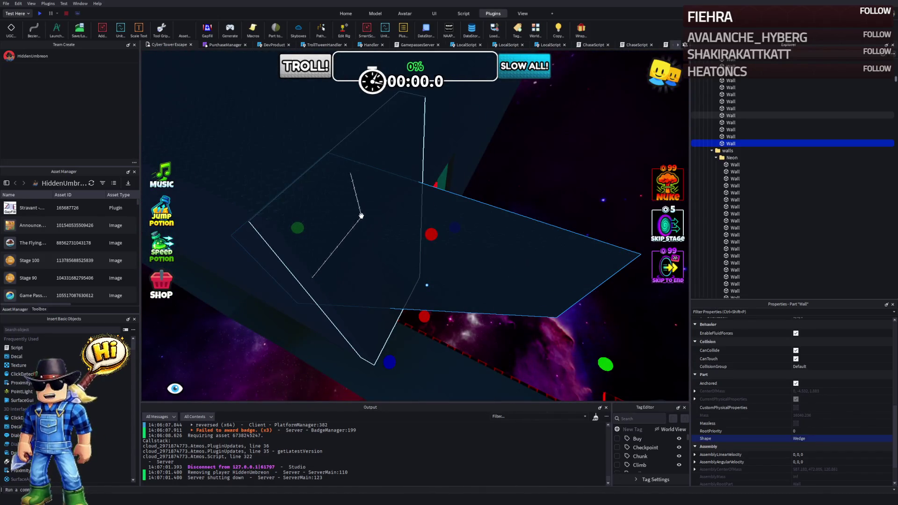
{"action": "key", "text": "Right"}
{"action": "key", "text": "Right"}
{"action": "key", "text": "Right"}
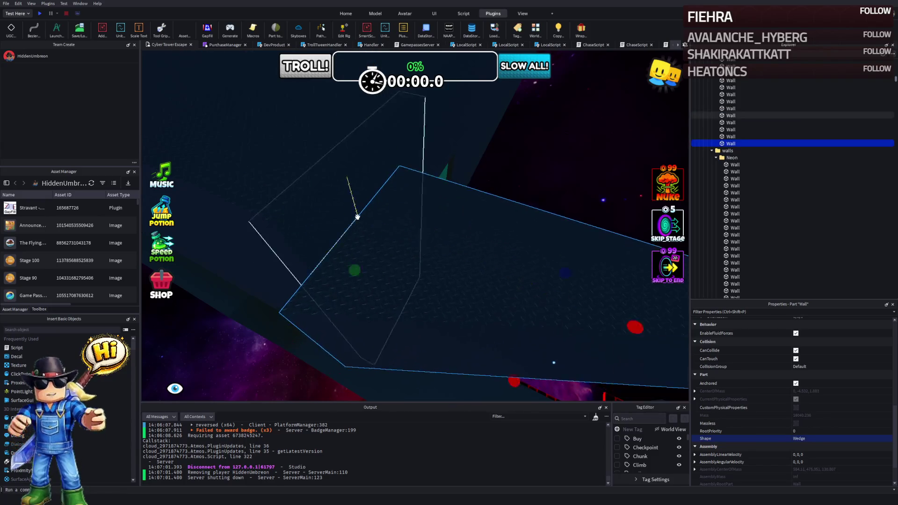
{"action": "key", "text": "Right"}
{"action": "key", "text": "Right"}
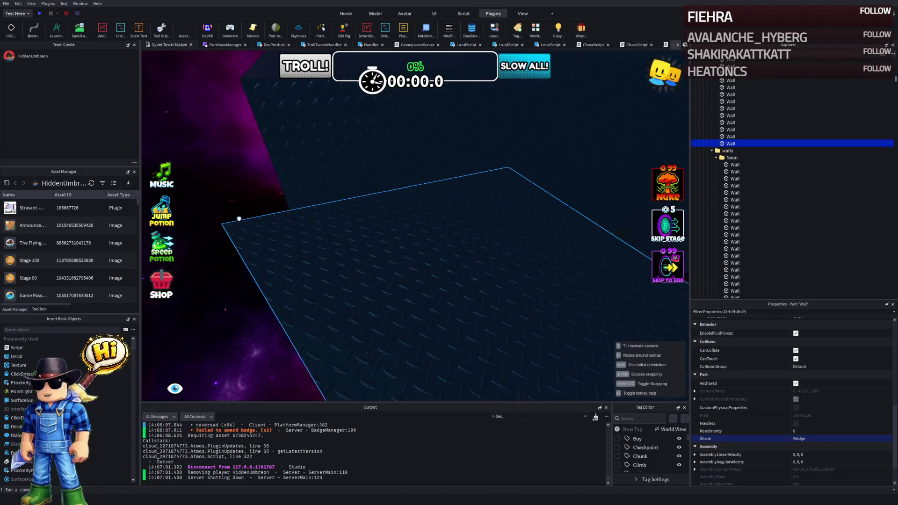
{"action": "left_click_drag", "start_coordinate": [239, 218], "coordinate": [269, 125]}
Step: Rotate the wedge twice, lengthen it, and move it about 10 studs along its axis
{"action": "key", "text": "Right"}
{"action": "key", "text": "Right"}
{"action": "key", "text": "Right"}
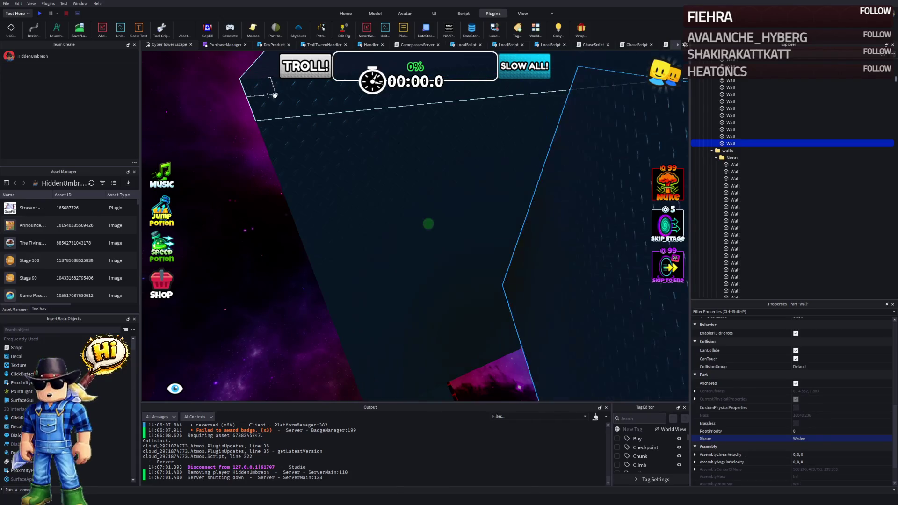
{"action": "key", "text": "Right"}
{"action": "key", "text": "Right"}
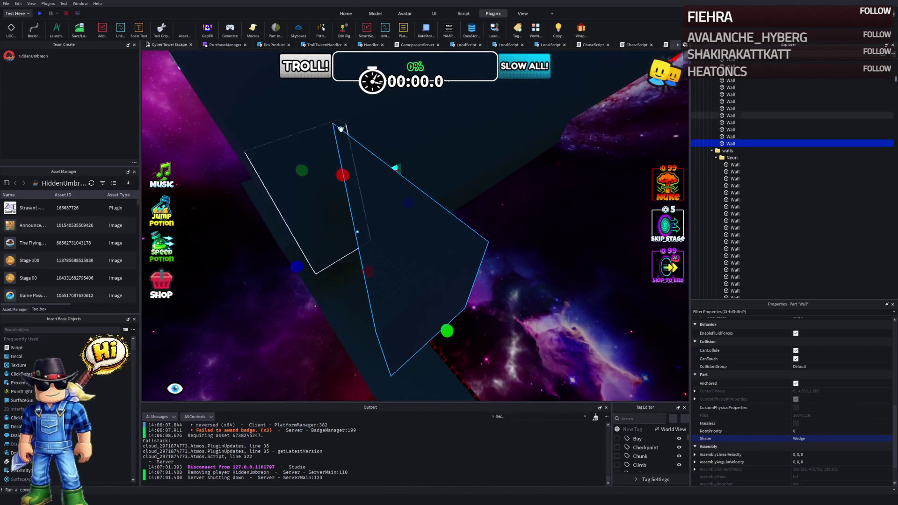
{"action": "key", "text": "ctrl+r"}
{"action": "key", "text": "ctrl+r"}
{"action": "key", "text": "ctrl+r"}
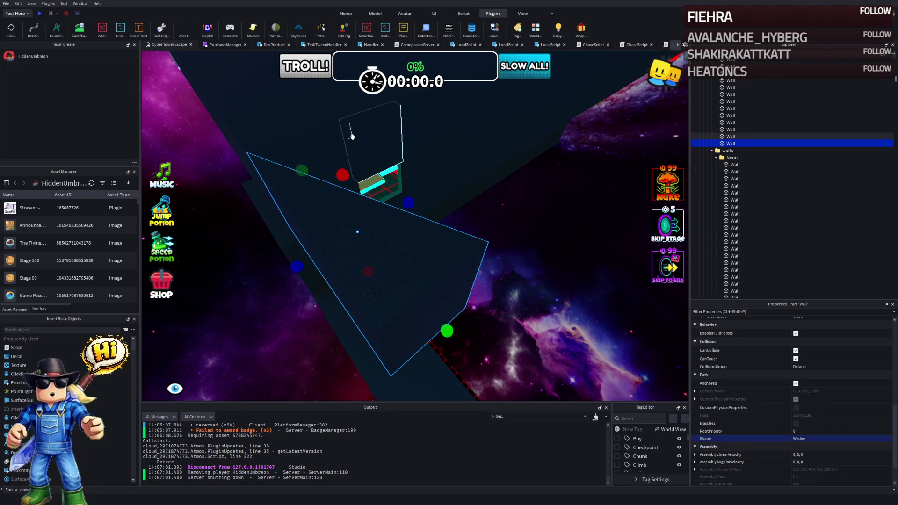
{"action": "key", "text": "ctrl+r"}
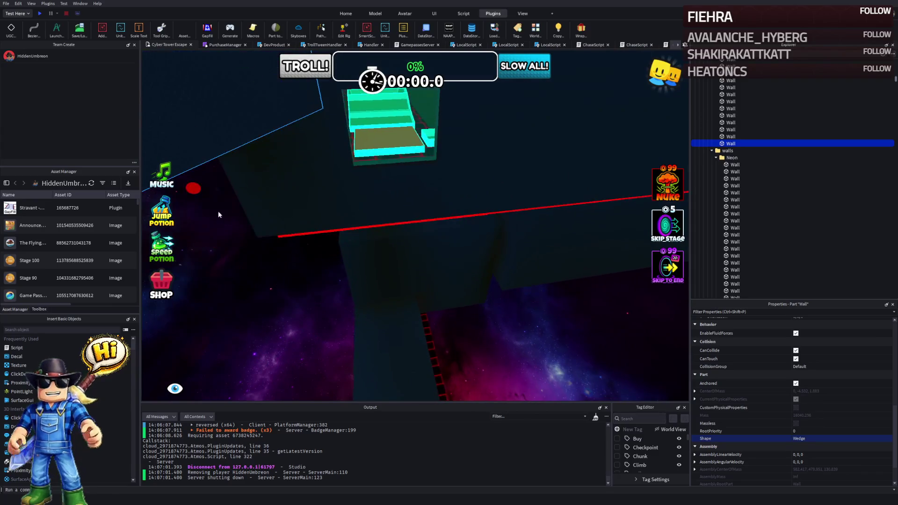
{"action": "left_click_drag", "start_coordinate": [198, 182], "coordinate": [249, 242]}
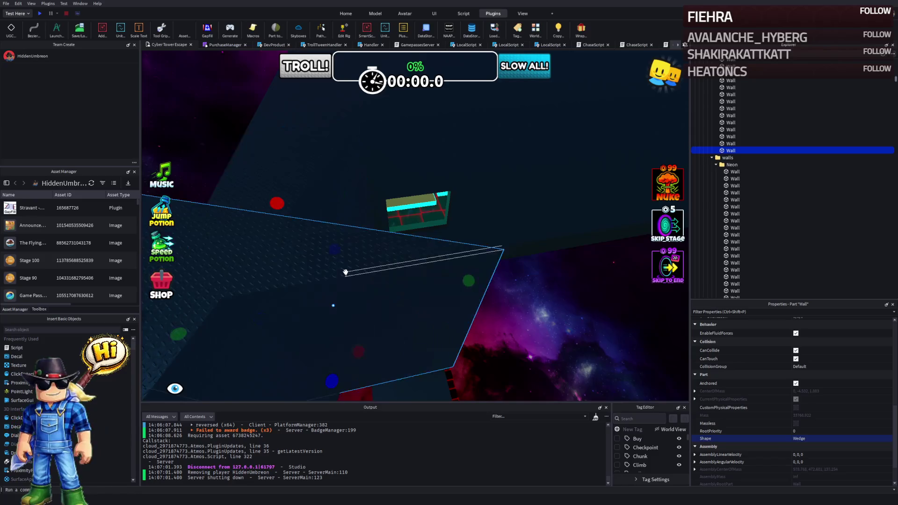
{"action": "left_click_drag", "start_coordinate": [327, 301], "coordinate": [267, 313]}
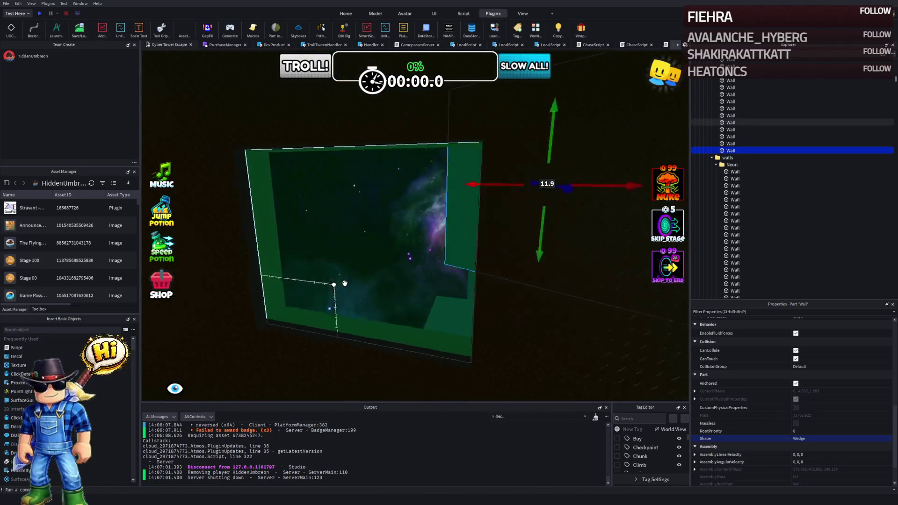
{"action": "key", "text": "w"}
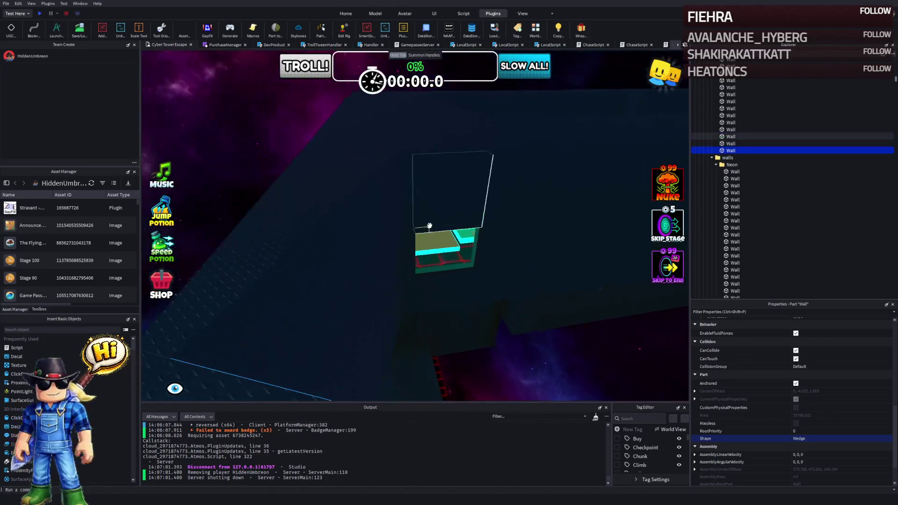
Step: Resize the selected wall's depth to about 26 studs
{"action": "left_click", "coordinate": [379, 196]}
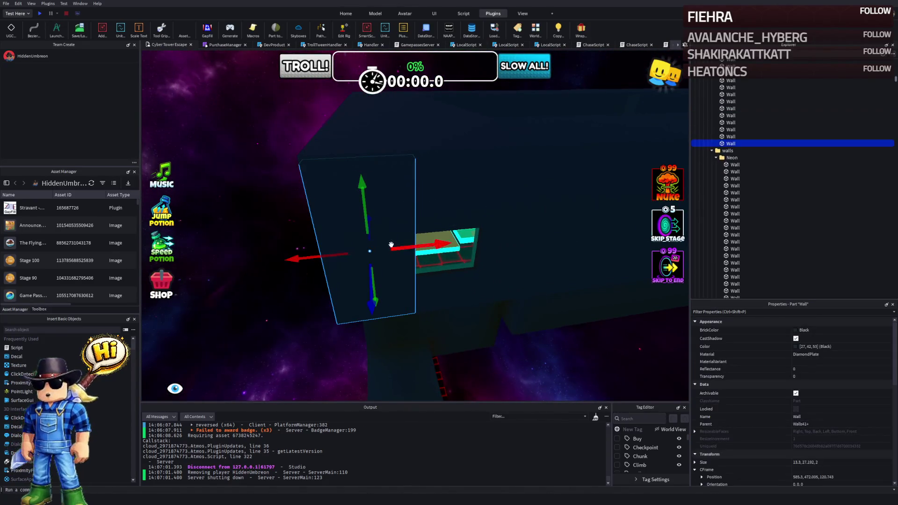
{"action": "key", "text": "w"}
{"action": "left_click", "coordinate": [348, 215]}
{"action": "mouse_move", "coordinate": [348, 271]}
{"action": "left_mouse_down"}
{"action": "mouse_move", "coordinate": [355, 262]}
{"action": "mouse_move", "coordinate": [388, 299]}
{"action": "left_mouse_up"}
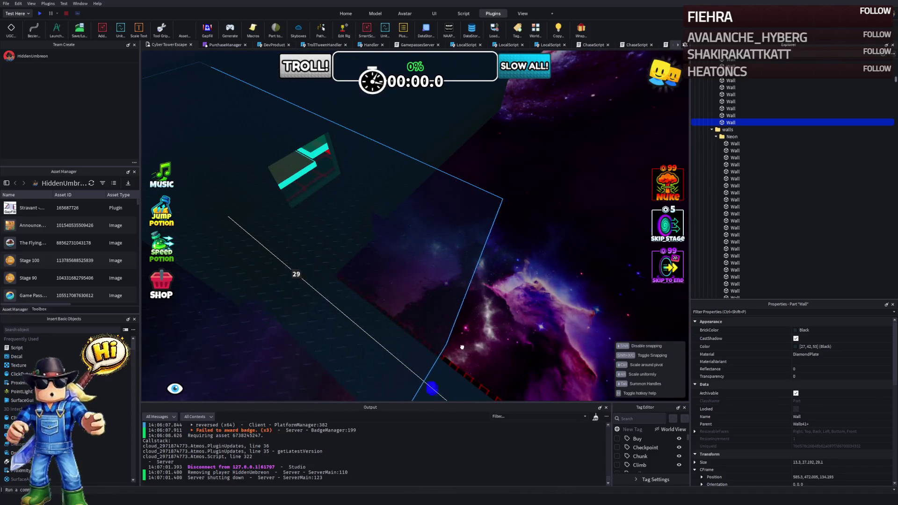
{"action": "left_click_drag", "start_coordinate": [431, 344], "coordinate": [423, 343]}
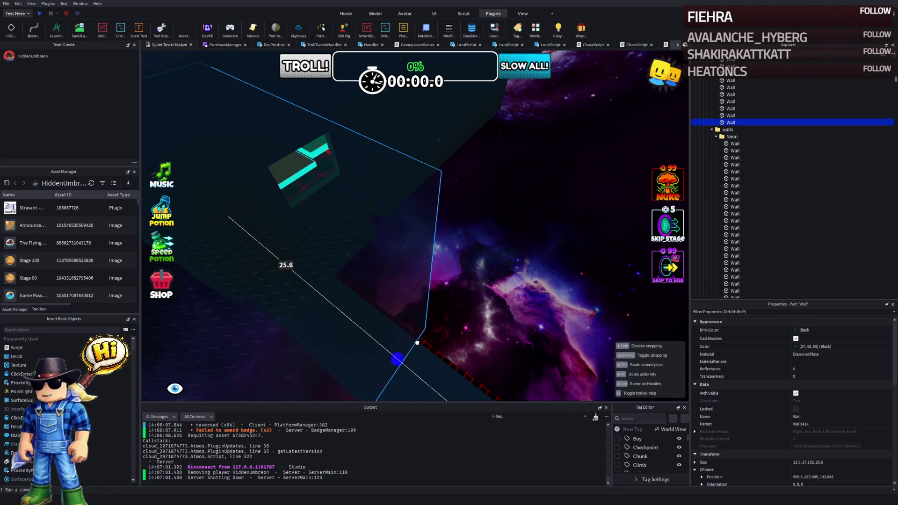
{"action": "scroll", "coordinate": [408, 344], "scroll_direction": "down", "scroll_amount": 5}
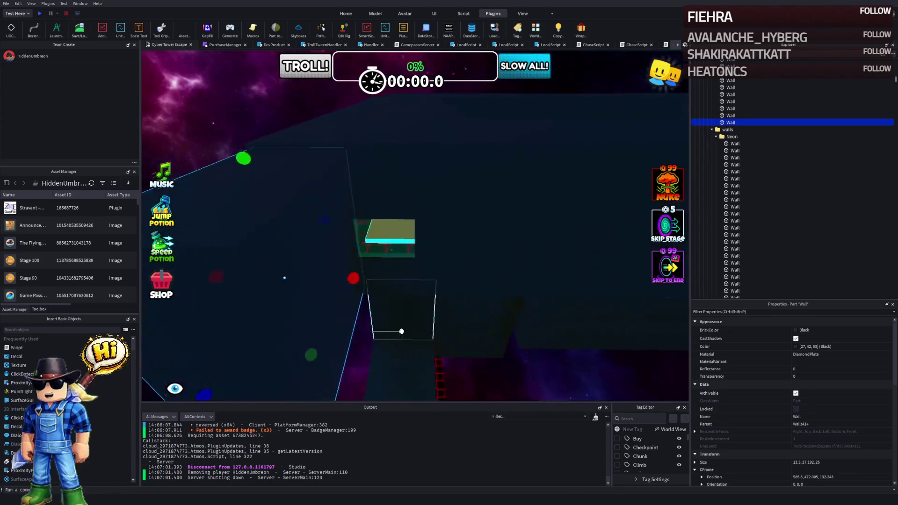
{"action": "left_click_drag", "start_coordinate": [321, 322], "coordinate": [339, 272]}
{"action": "key", "text": "e"}
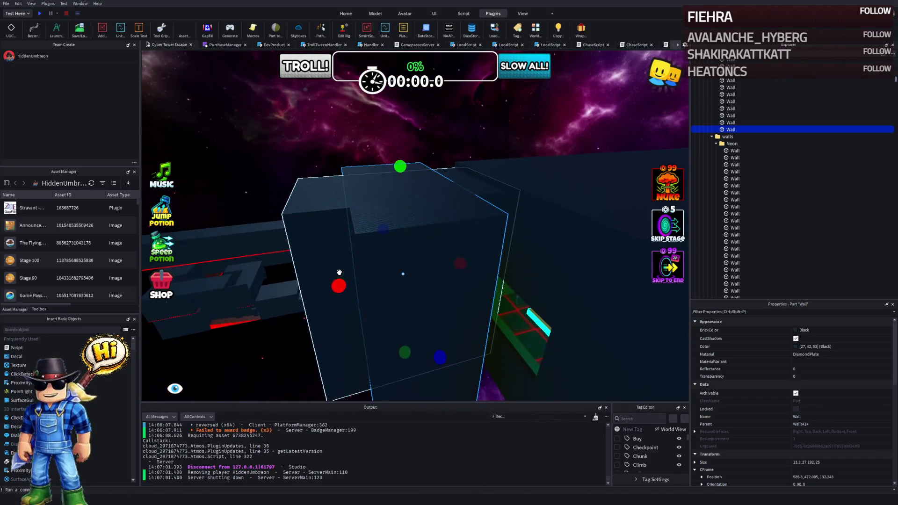
{"action": "key", "text": "w"}
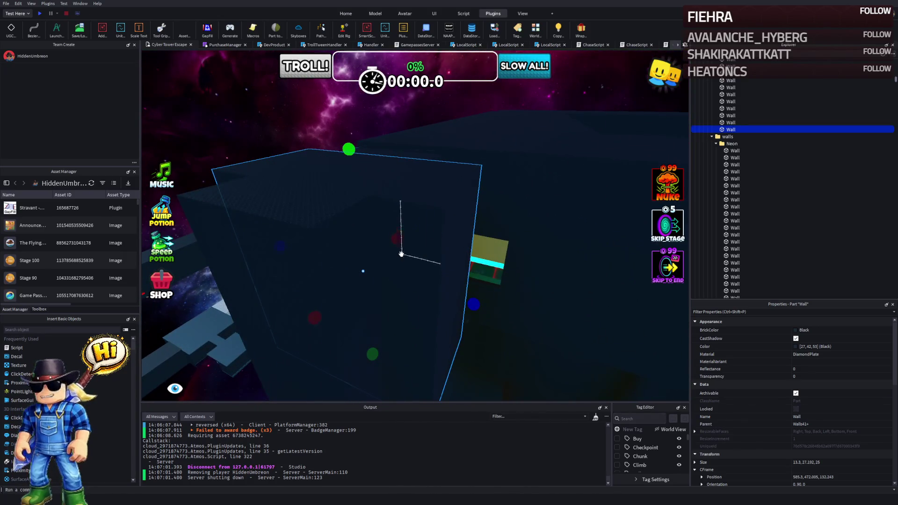
{"action": "key", "text": "d"}
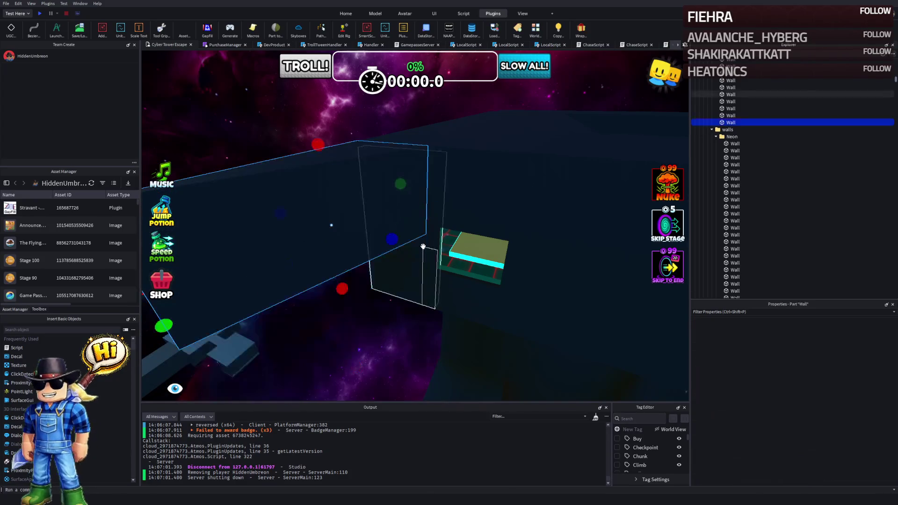
{"action": "key", "text": "w"}
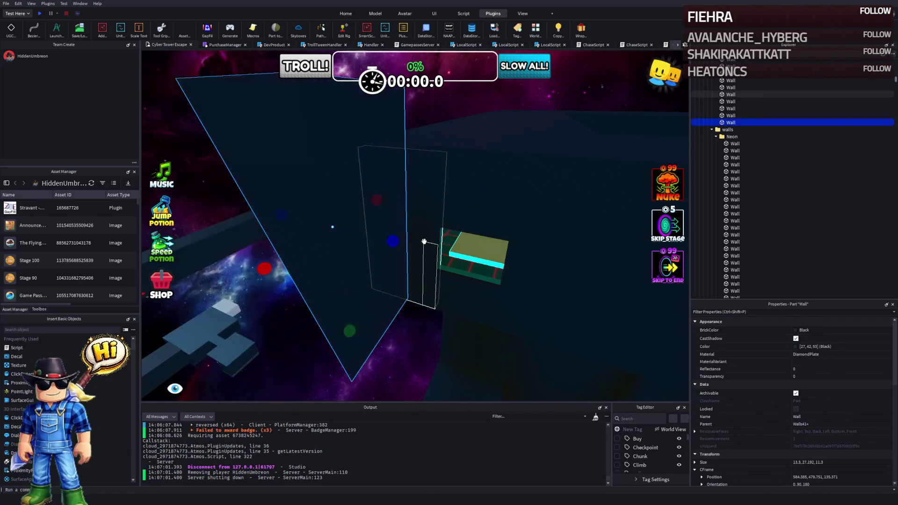
Step: Delete the oversized transparent walls around the neon course, then deselect
{"action": "key", "text": "Delete"}
{"action": "left_click", "coordinate": [447, 255]}
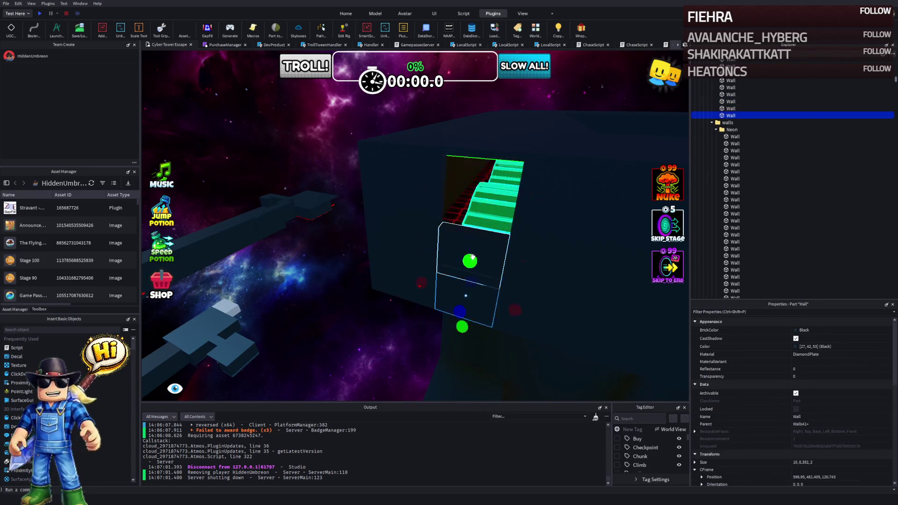
{"action": "left_click", "coordinate": [472, 257]}
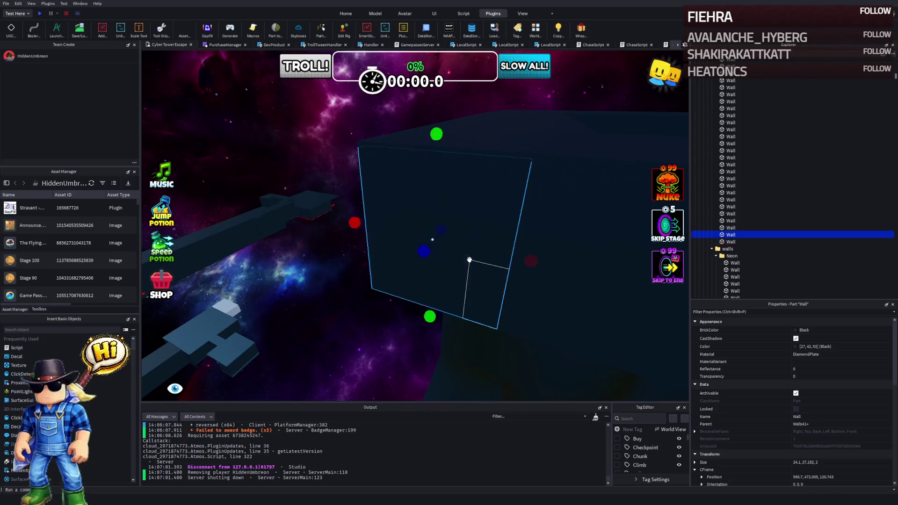
{"action": "key", "text": "Delete"}
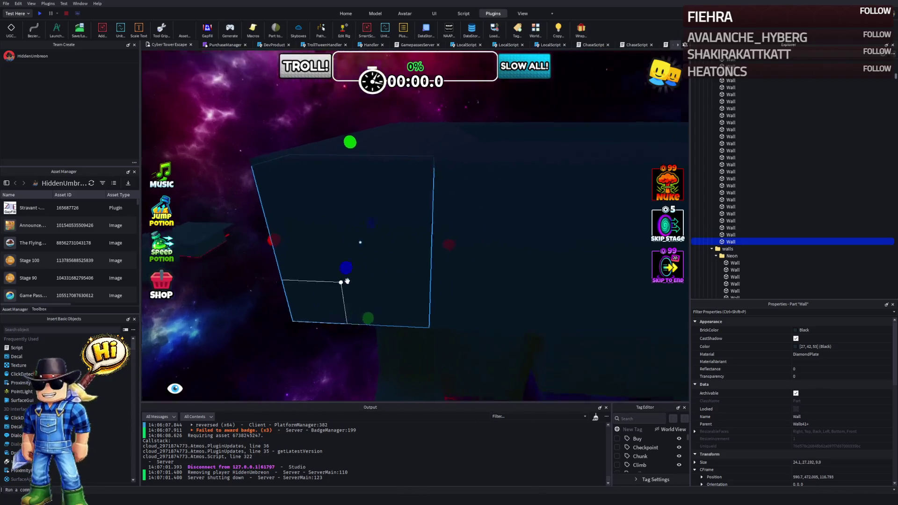
{"action": "key", "text": "Delete"}
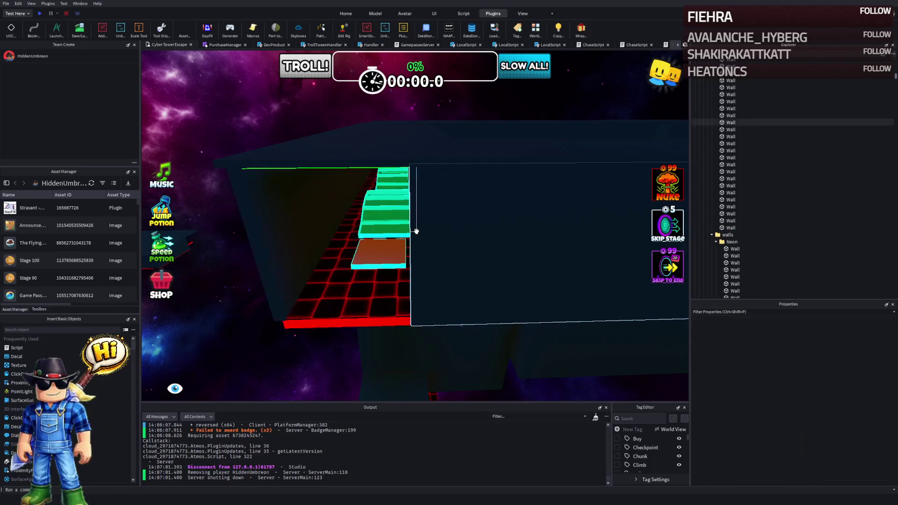
{"action": "left_click", "coordinate": [416, 236]}
{"action": "left_click", "coordinate": [468, 242]}
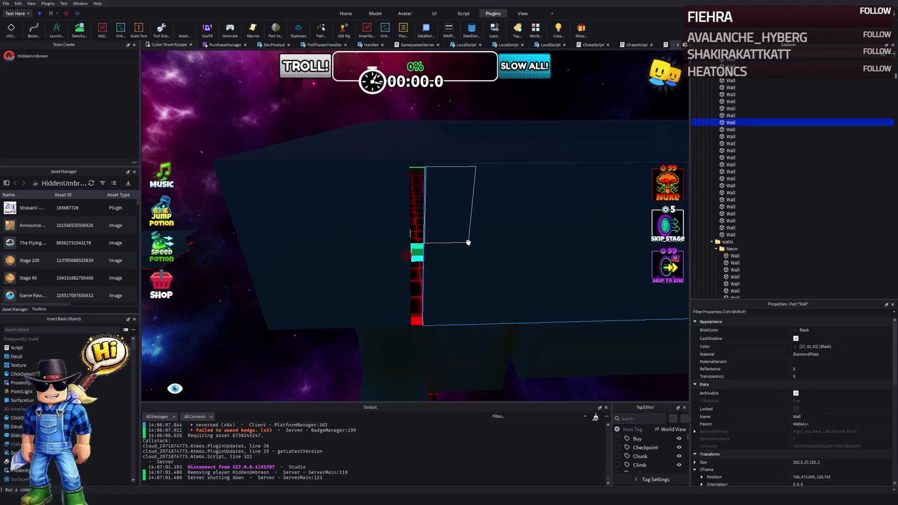
{"action": "left_click", "coordinate": [372, 246]}
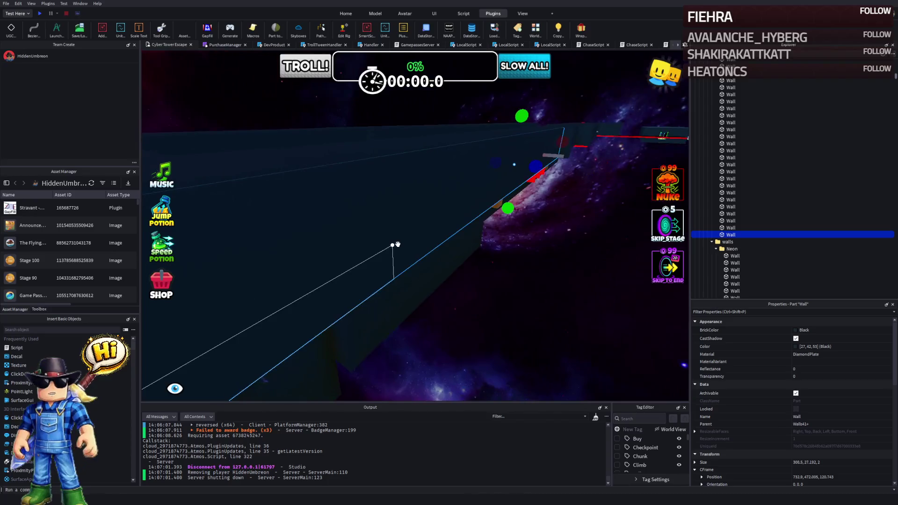
{"action": "left_click", "coordinate": [397, 244]}
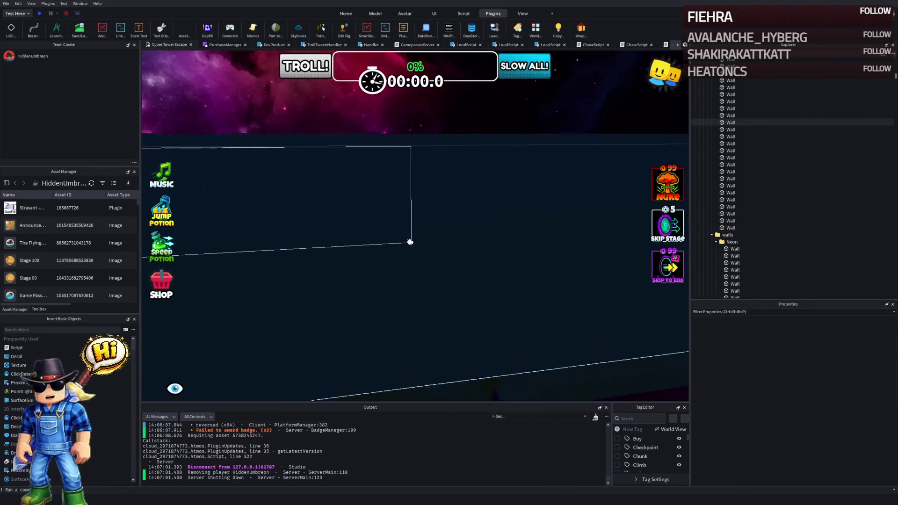
{"action": "key", "text": "w"}
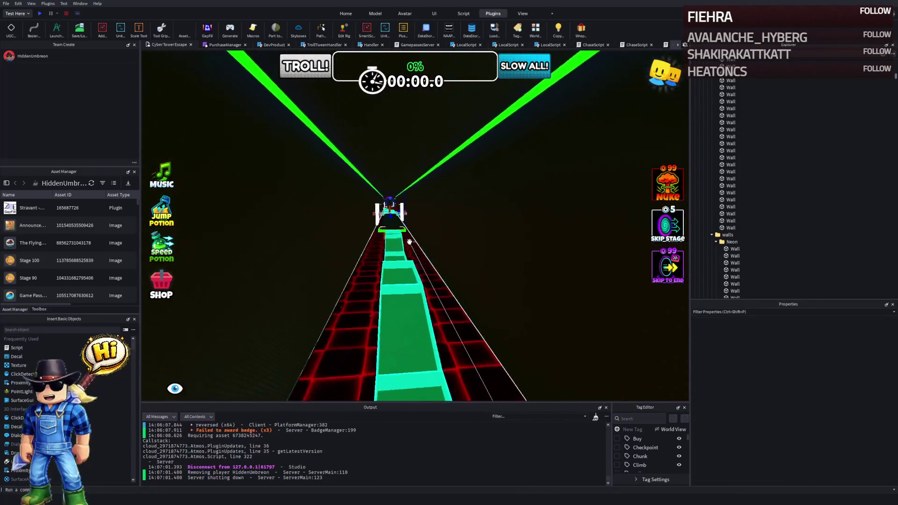
{"action": "key", "text": "w"}
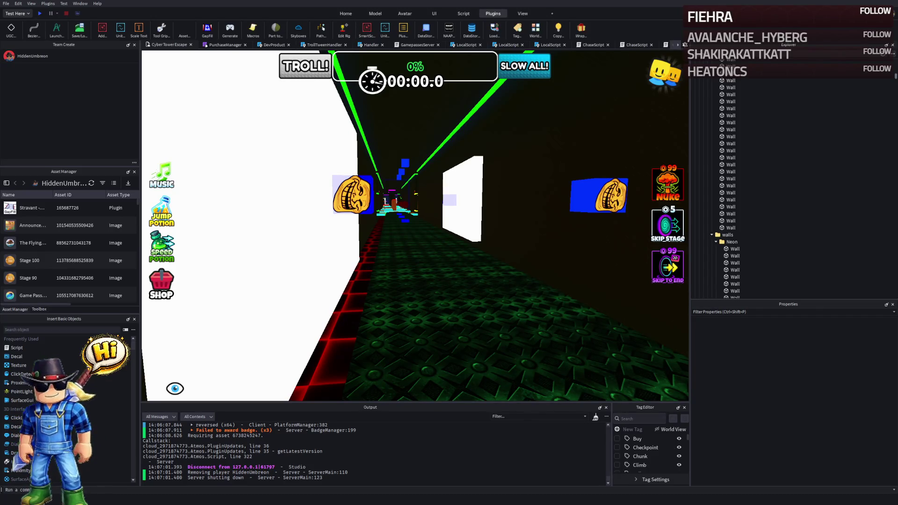
{"action": "key", "text": "w"}
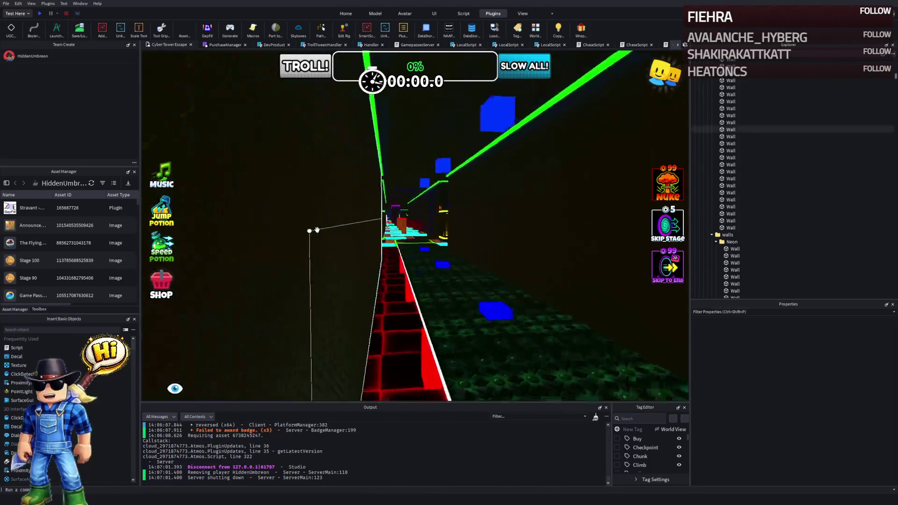
{"action": "key", "text": "w"}
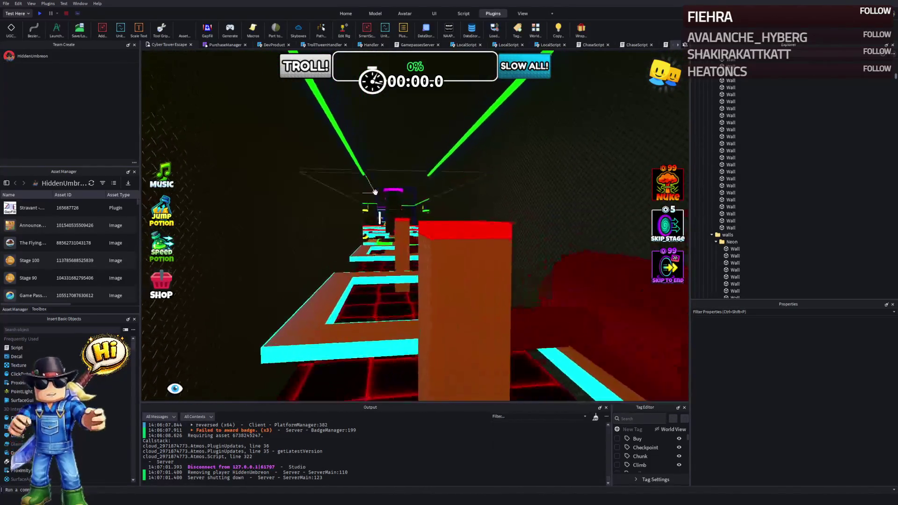
{"action": "key", "text": "w"}
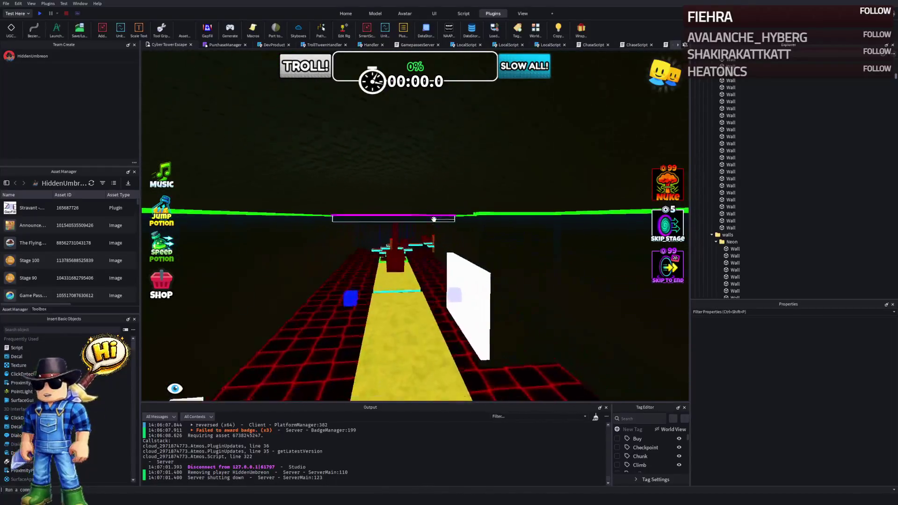
{"action": "key", "text": "w"}
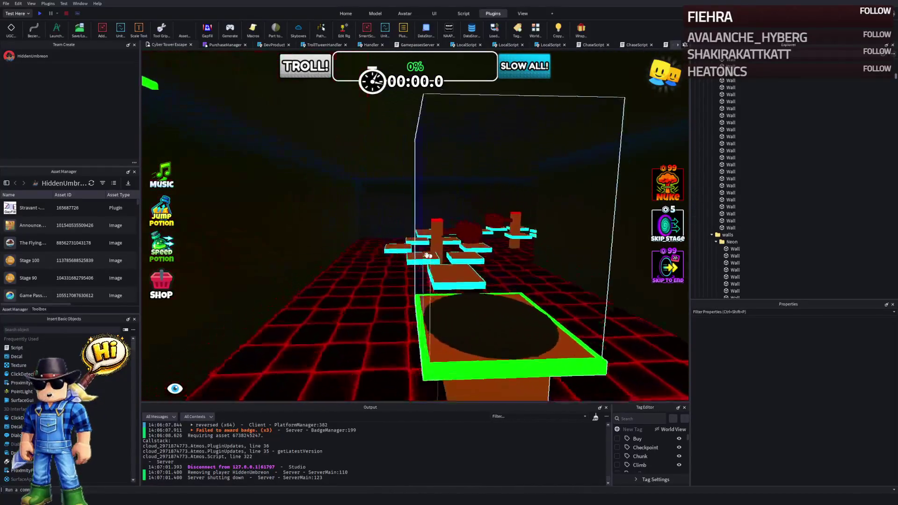
{"action": "key", "text": "w"}
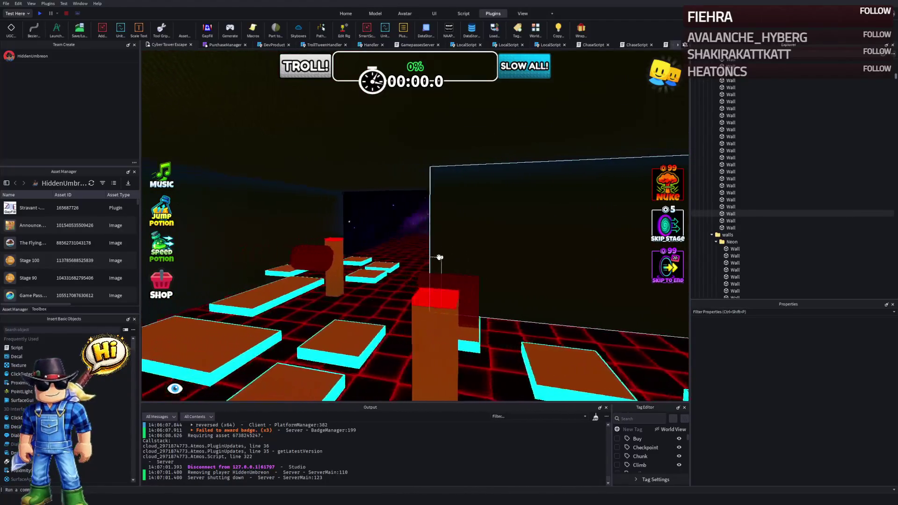
{"action": "key", "text": "w"}
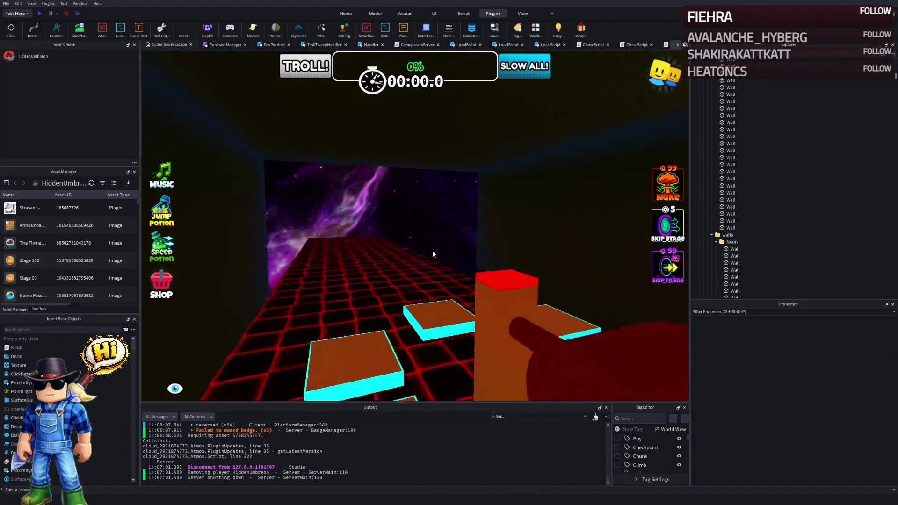
{"action": "left_click_drag", "start_coordinate": [431, 251], "coordinate": [437, 245]}
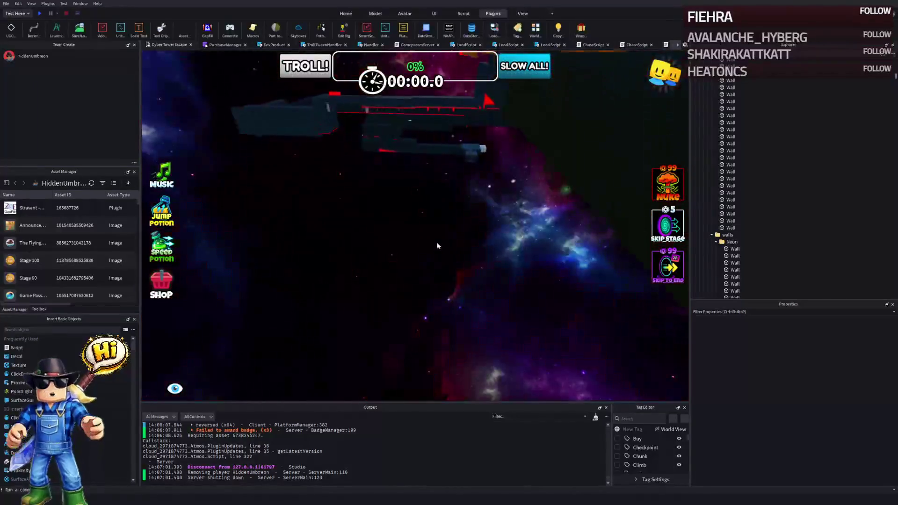
{"action": "left_click", "coordinate": [378, 136]}
{"action": "key", "text": "f"}
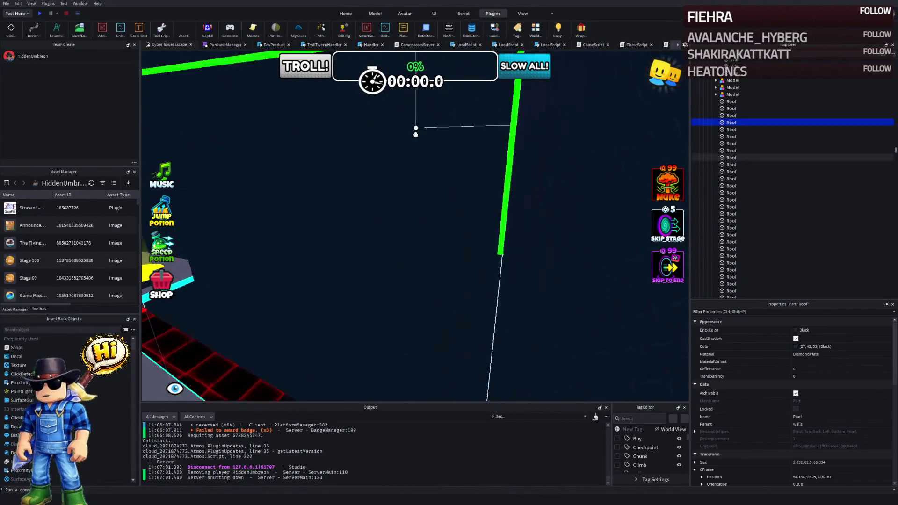
{"action": "left_click", "coordinate": [416, 134]}
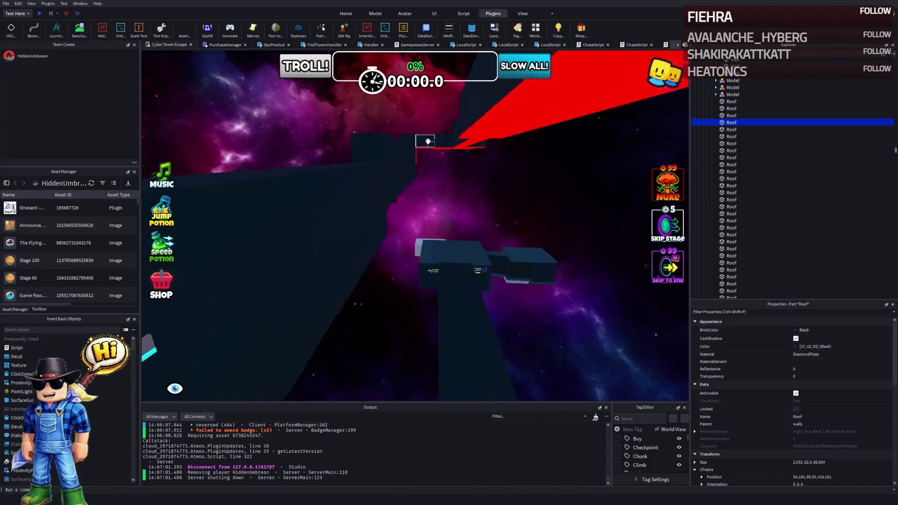
{"action": "key", "text": "f"}
{"action": "scroll", "coordinate": [425, 143], "scroll_direction": "up", "scroll_amount": 8}
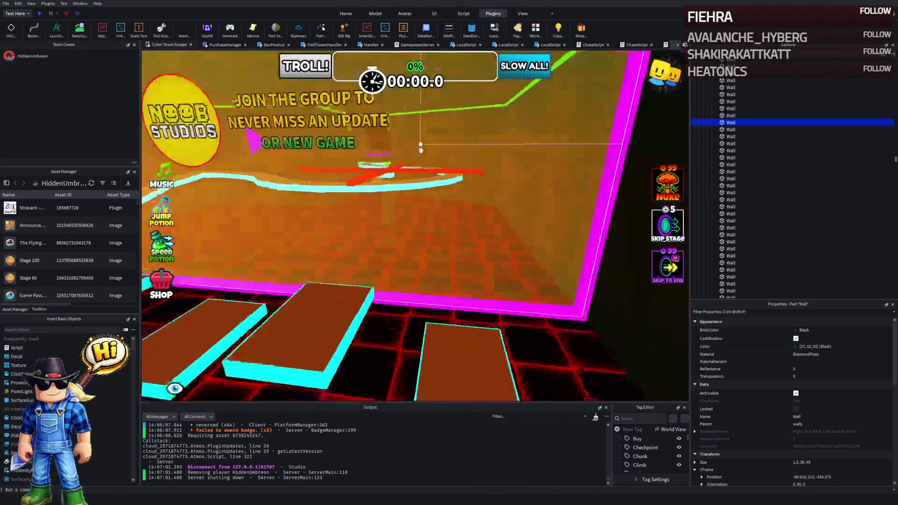
{"action": "scroll", "coordinate": [421, 150], "scroll_direction": "down", "scroll_amount": 8}
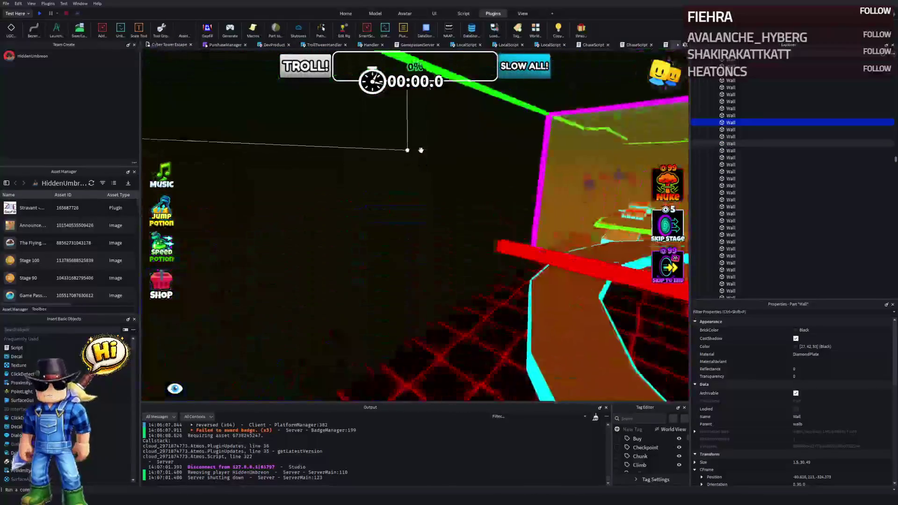
{"action": "scroll", "coordinate": [421, 150], "scroll_direction": "down", "scroll_amount": 5}
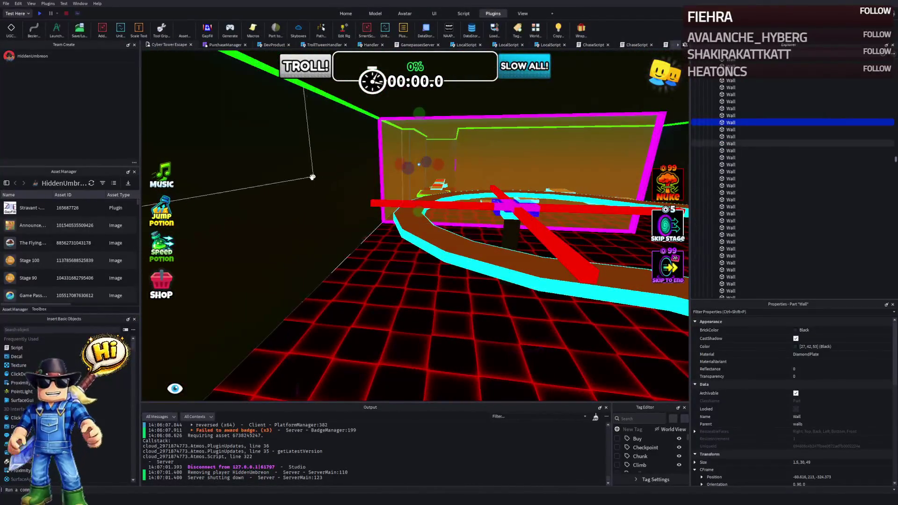
{"action": "left_click", "coordinate": [312, 177]}
{"action": "key", "text": "f"}
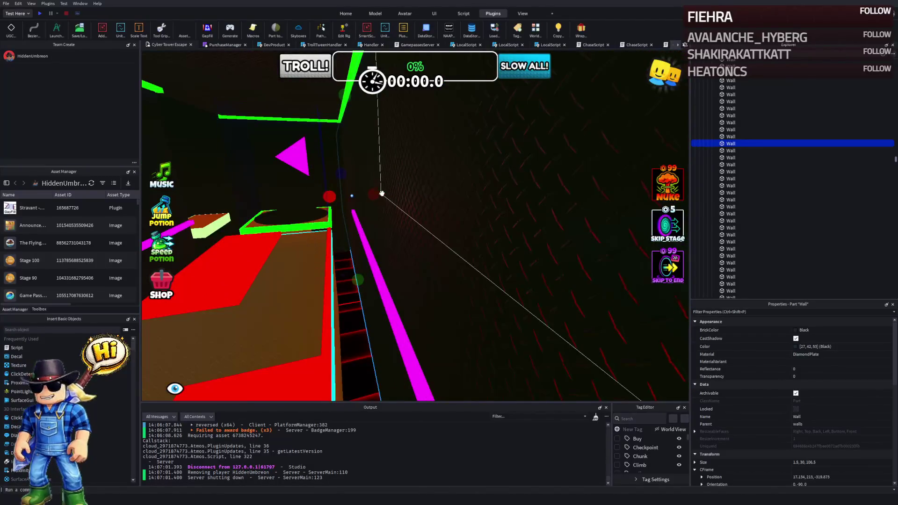
{"action": "left_click", "coordinate": [382, 193]}
{"action": "key", "text": "f"}
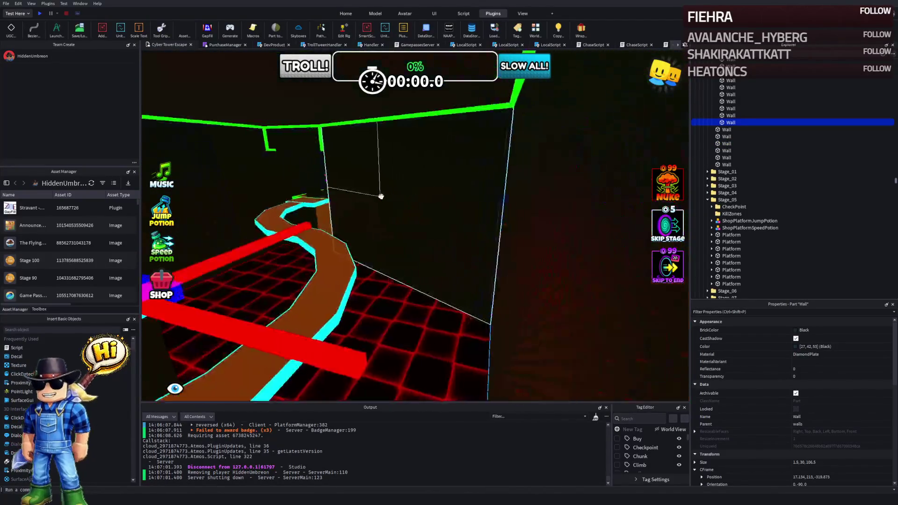
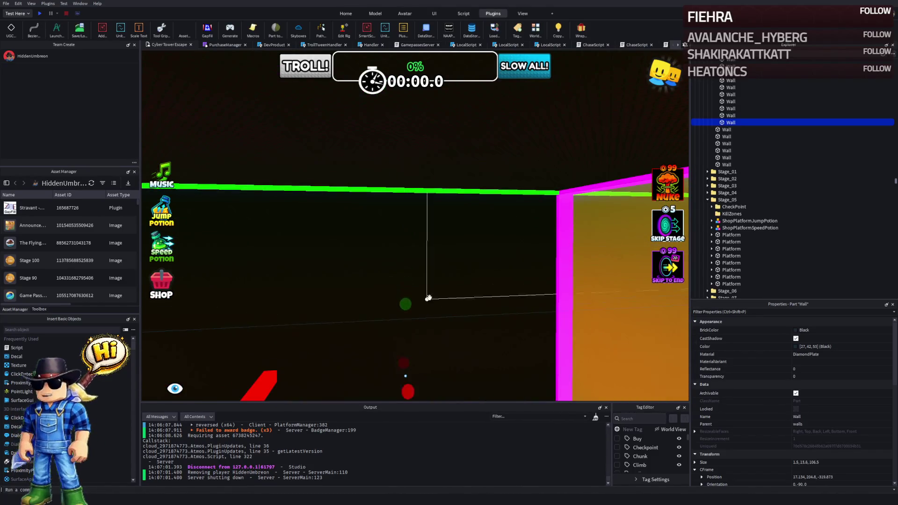
Step: Shrink the Stage_05 walls' height to roughly 13.6–15 studs with the Scale handles
{"action": "mouse_move", "coordinate": [462, 273]}
{"action": "left_mouse_down"}
{"action": "mouse_move", "coordinate": [471, 317]}
{"action": "mouse_move", "coordinate": [475, 217]}
{"action": "mouse_move", "coordinate": [470, 294]}
{"action": "mouse_move", "coordinate": [471, 230]}
{"action": "mouse_move", "coordinate": [411, 228]}
{"action": "mouse_move", "coordinate": [374, 244]}
{"action": "left_mouse_up"}
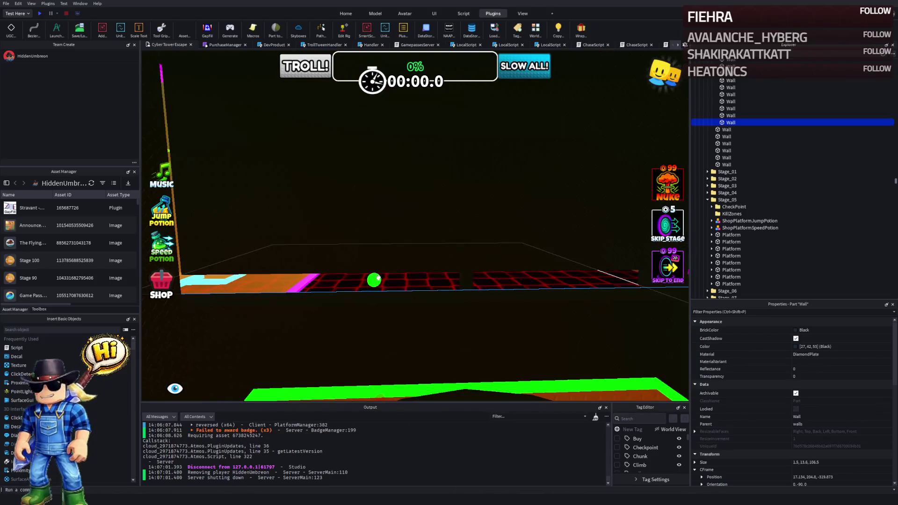
{"action": "left_click_drag", "start_coordinate": [373, 279], "coordinate": [377, 264]}
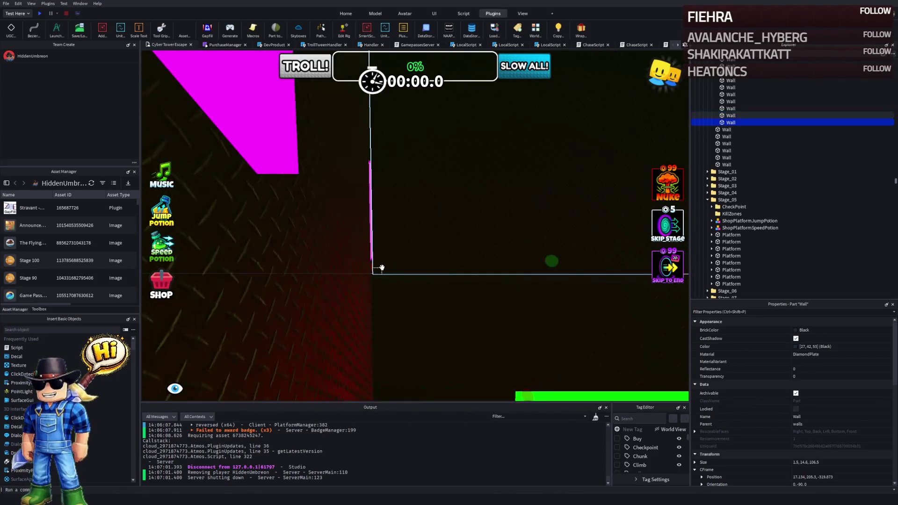
{"action": "key", "text": "s"}
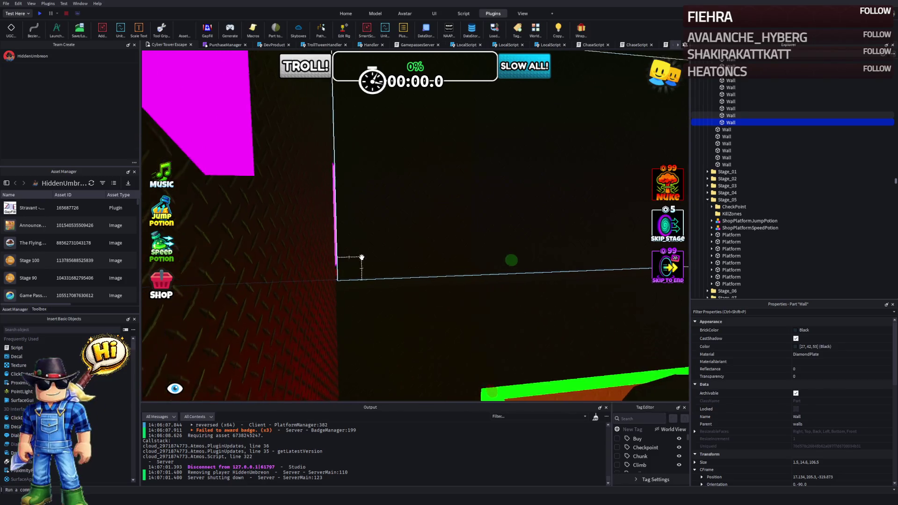
{"action": "scroll", "coordinate": [362, 258], "scroll_direction": "up", "scroll_amount": 3}
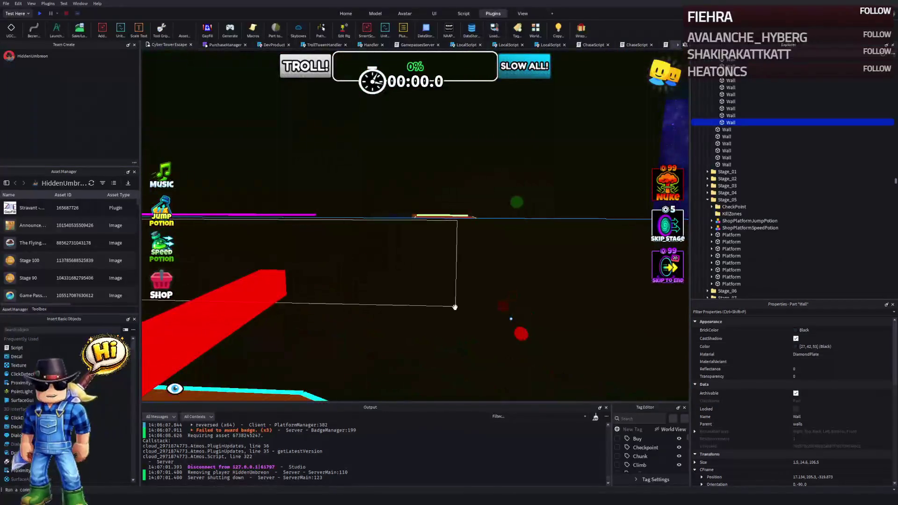
{"action": "mouse_move", "coordinate": [516, 212]}
{"action": "left_mouse_down"}
{"action": "mouse_move", "coordinate": [515, 201]}
{"action": "mouse_move", "coordinate": [412, 215]}
{"action": "left_mouse_up"}
{"action": "left_click_drag", "start_coordinate": [327, 228], "coordinate": [332, 216]}
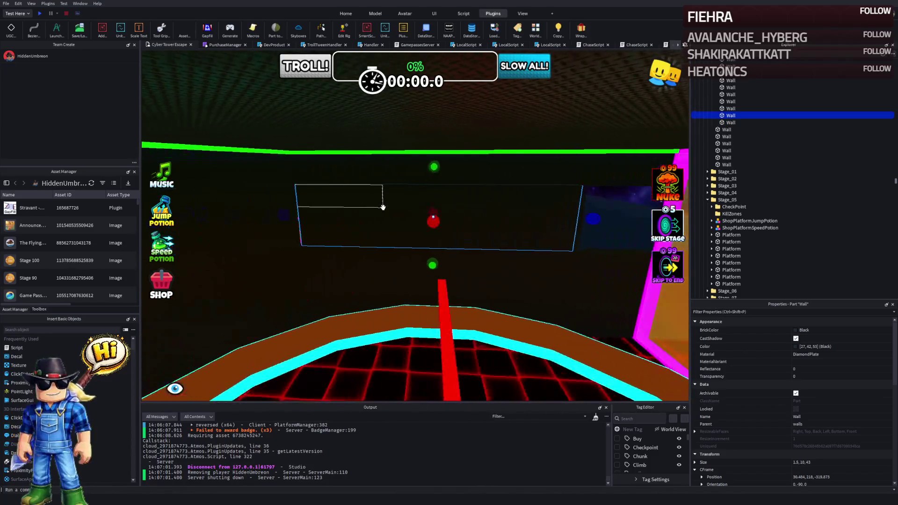
Step: Select another Stage_05 wall and slide it left along the X axis
{"action": "left_click", "coordinate": [383, 208]}
{"action": "key", "text": "f"}
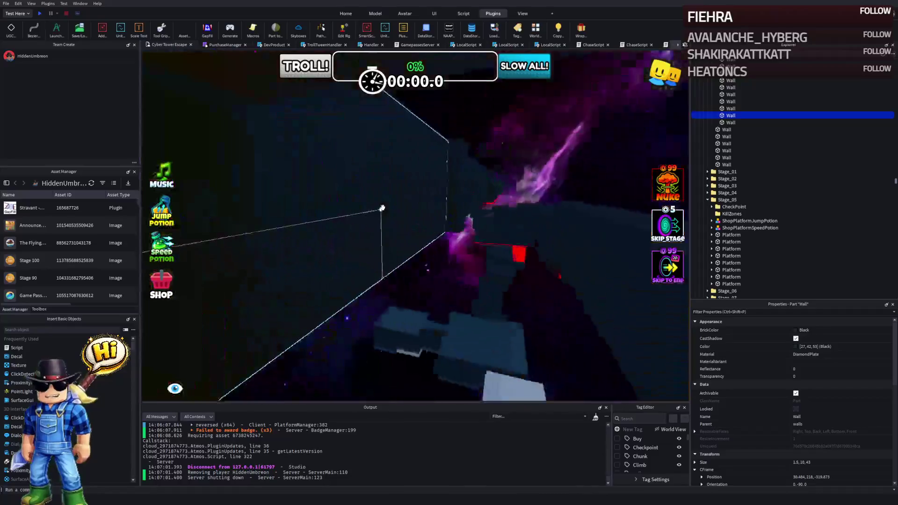
{"action": "scroll", "coordinate": [383, 207], "scroll_direction": "down", "scroll_amount": 5}
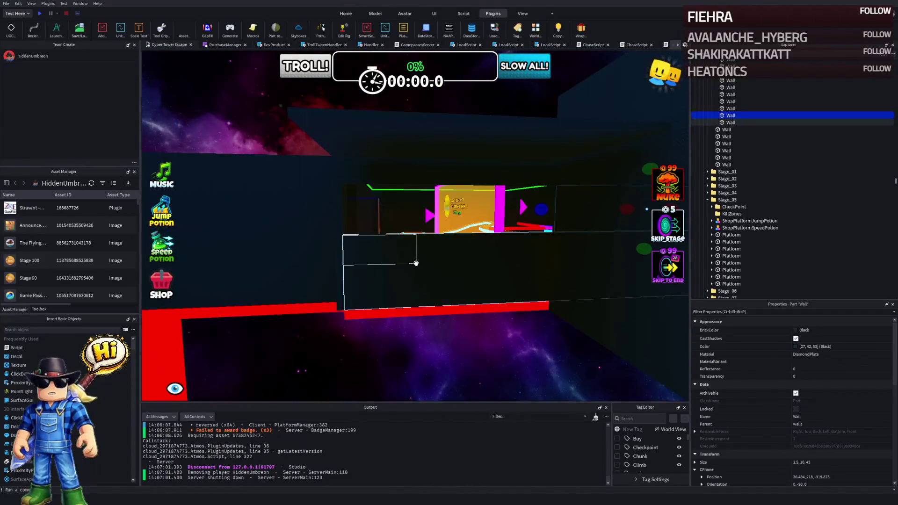
{"action": "left_click", "coordinate": [416, 263]}
{"action": "key", "text": "f"}
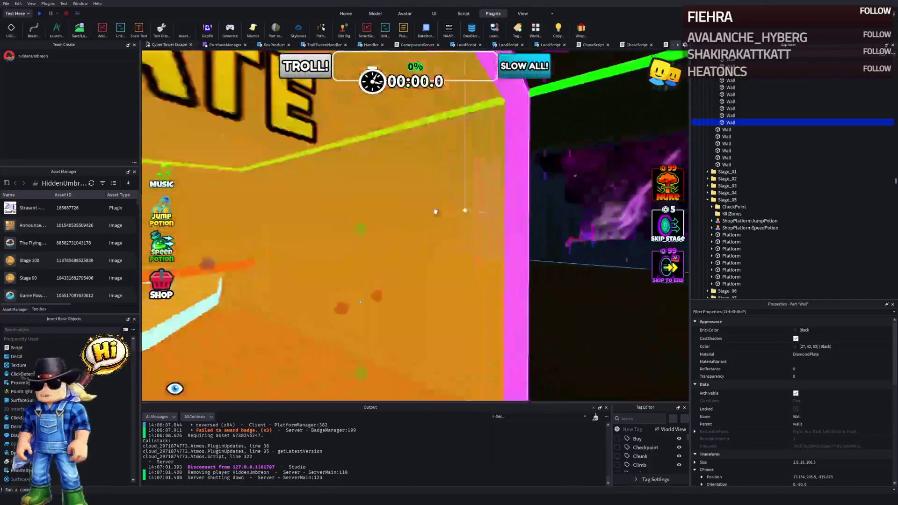
{"action": "left_click", "coordinate": [434, 211]}
{"action": "mouse_move", "coordinate": [430, 212]}
{"action": "left_mouse_down"}
{"action": "mouse_move", "coordinate": [436, 240]}
{"action": "mouse_move", "coordinate": [437, 195]}
{"action": "mouse_move", "coordinate": [447, 222]}
{"action": "left_mouse_up"}
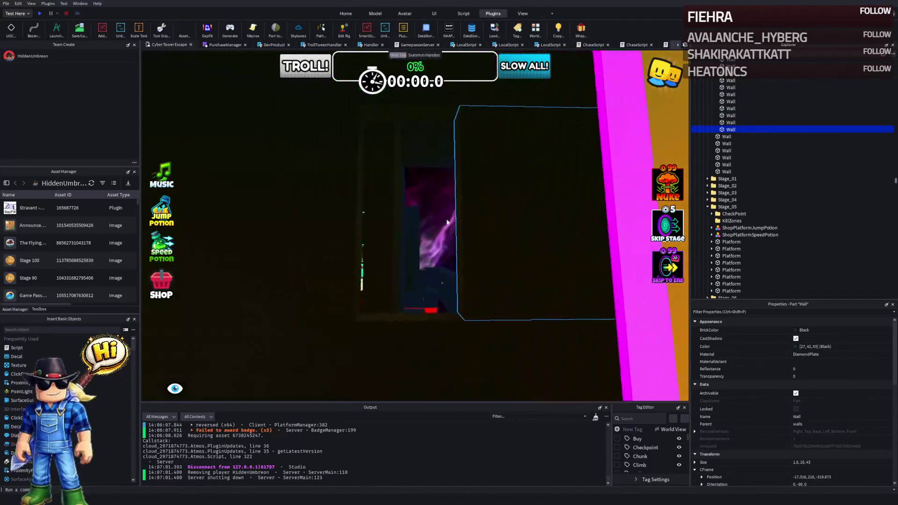
{"action": "scroll", "coordinate": [447, 222], "scroll_direction": "down", "scroll_amount": 3}
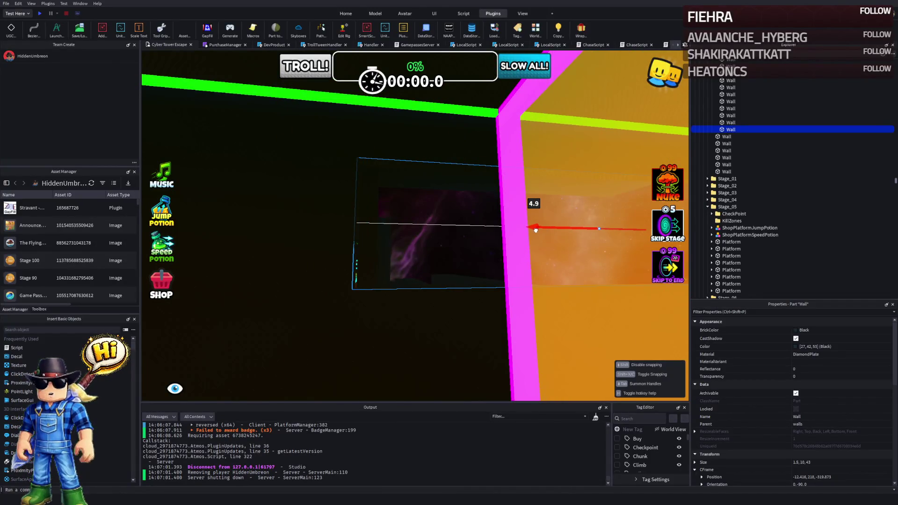
{"action": "left_click_drag", "start_coordinate": [537, 230], "coordinate": [461, 247]}
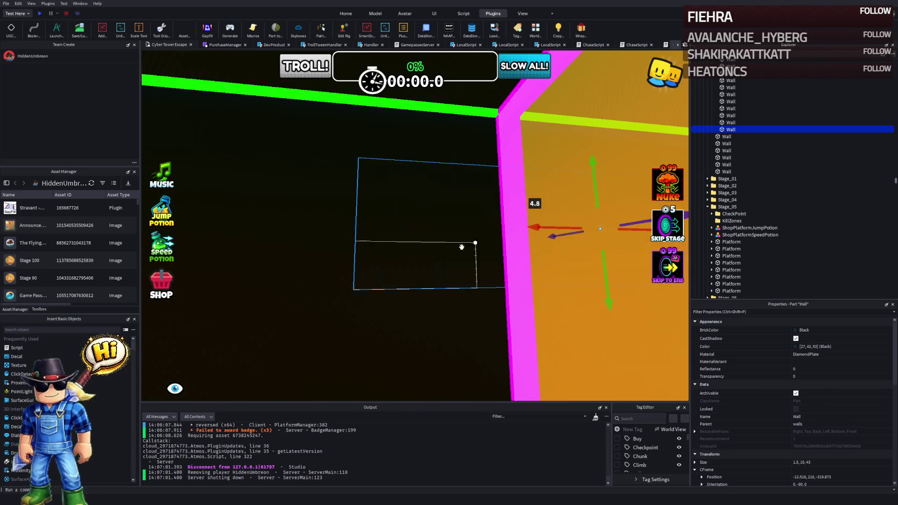
{"action": "scroll", "coordinate": [444, 335], "scroll_direction": "up", "scroll_amount": 5}
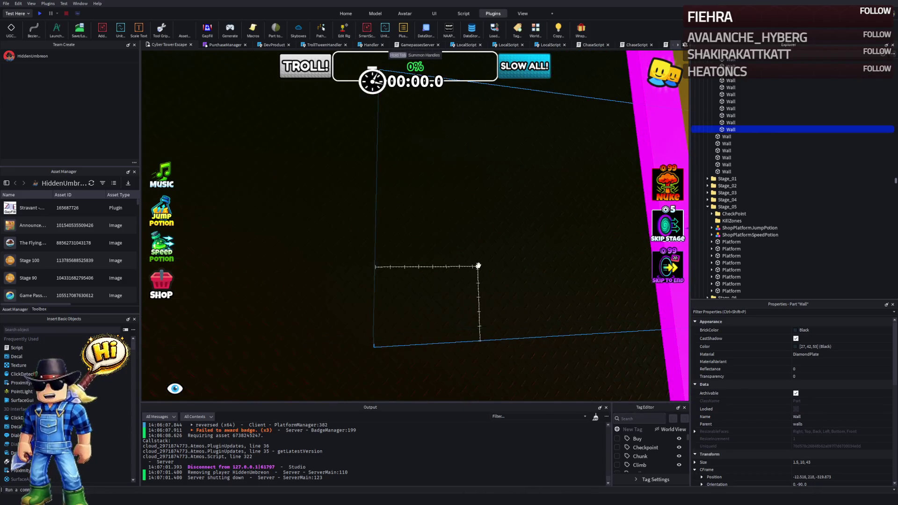
{"action": "scroll", "coordinate": [435, 295], "scroll_direction": "down", "scroll_amount": 5}
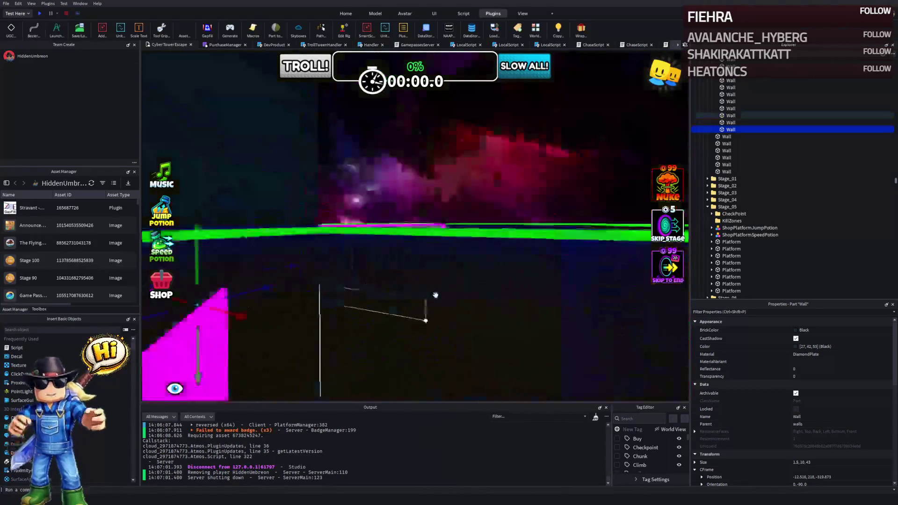
Step: Slide the selected wall about 67 studs along the X axis
{"action": "key", "text": "f"}
{"action": "left_click_drag", "start_coordinate": [275, 241], "coordinate": [289, 243]}
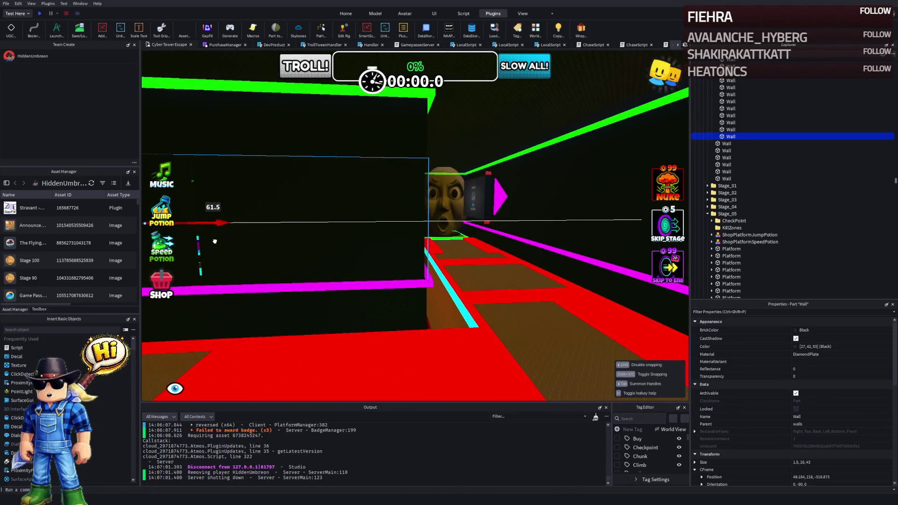
{"action": "key", "text": "s"}
{"action": "key", "text": "e"}
Step: Inspect the larger corridor walls, ending on the taller wall
{"action": "left_click", "coordinate": [600, 303]}
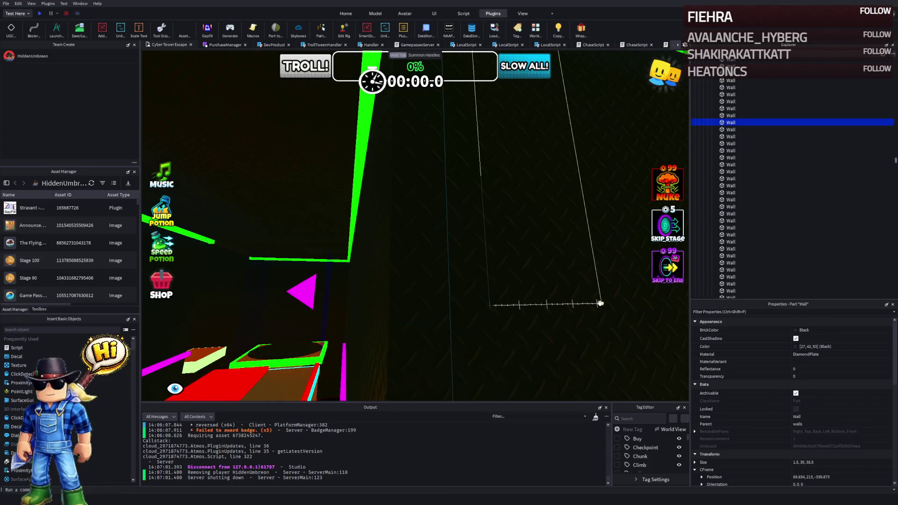
{"action": "key", "text": "w"}
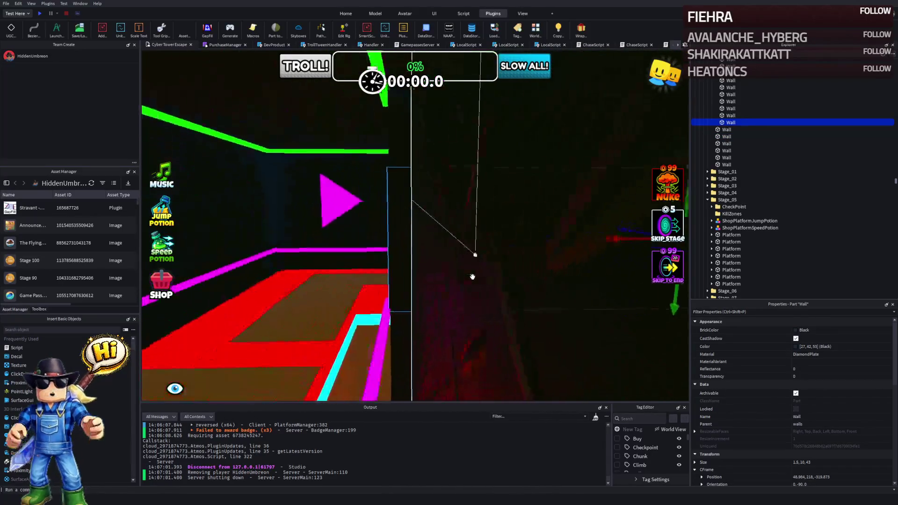
{"action": "left_click", "coordinate": [508, 258]}
{"action": "key", "text": "a"}
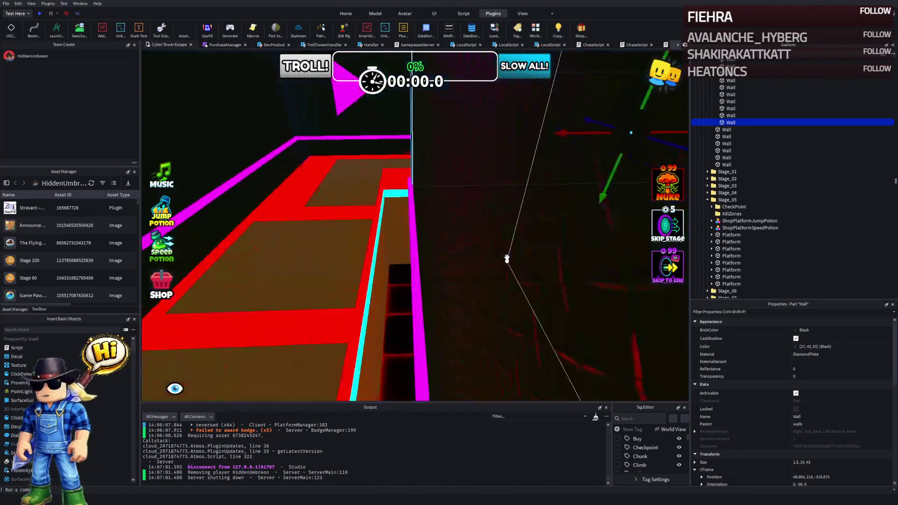
{"action": "key", "text": "d"}
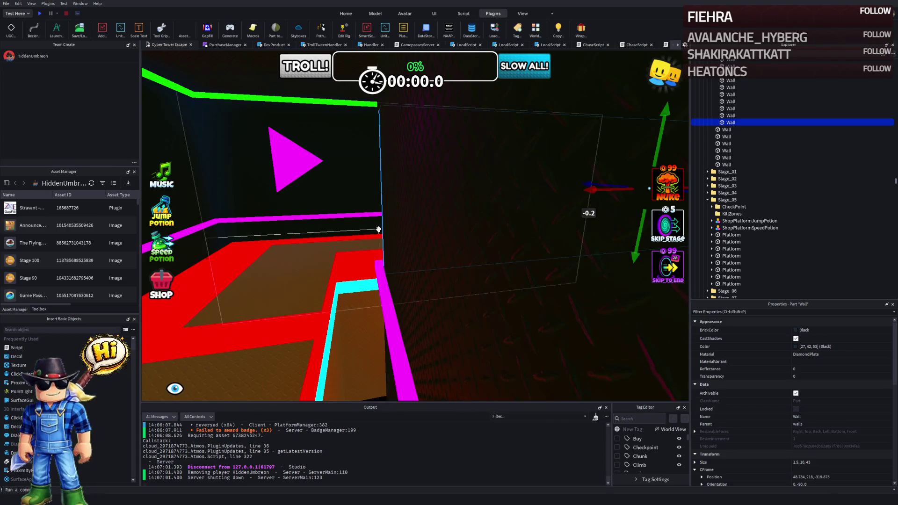
{"action": "left_click", "coordinate": [341, 228]}
{"action": "key", "text": "f"}
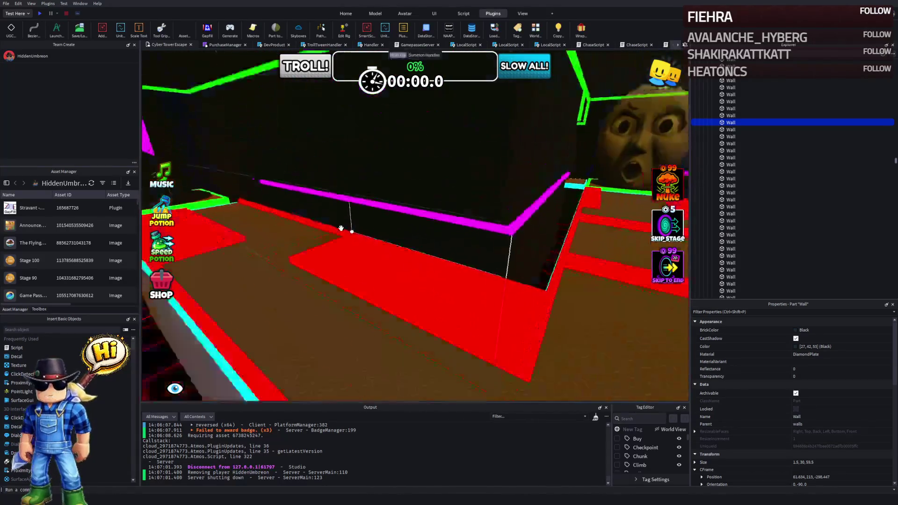
Step: Make the wall Cyan Plastic at 0.8 transparency and shorten it to about 19.6 studs
{"action": "key", "text": "d"}
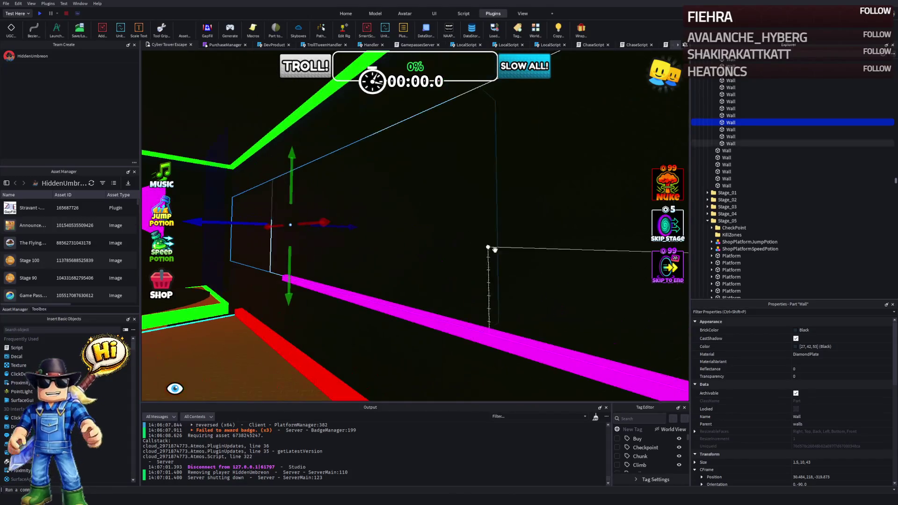
{"action": "left_click", "coordinate": [830, 352]}
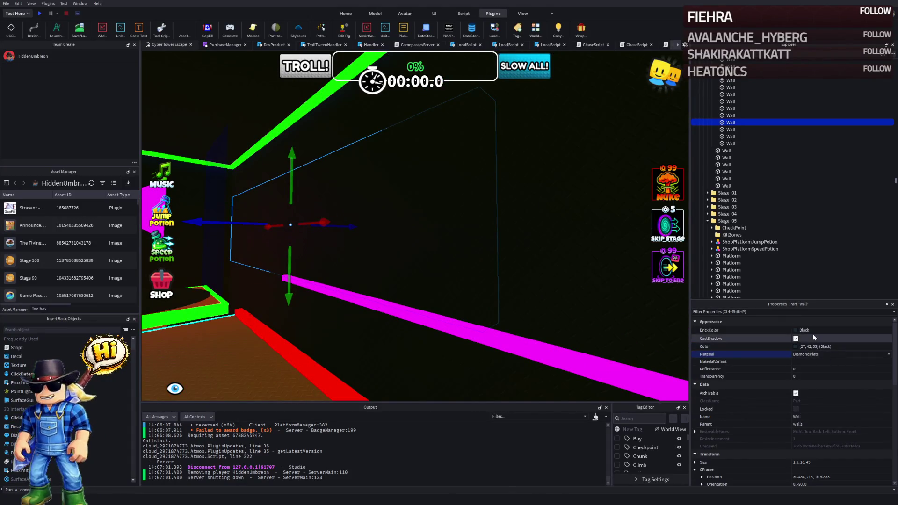
{"action": "key", "text": "p"}
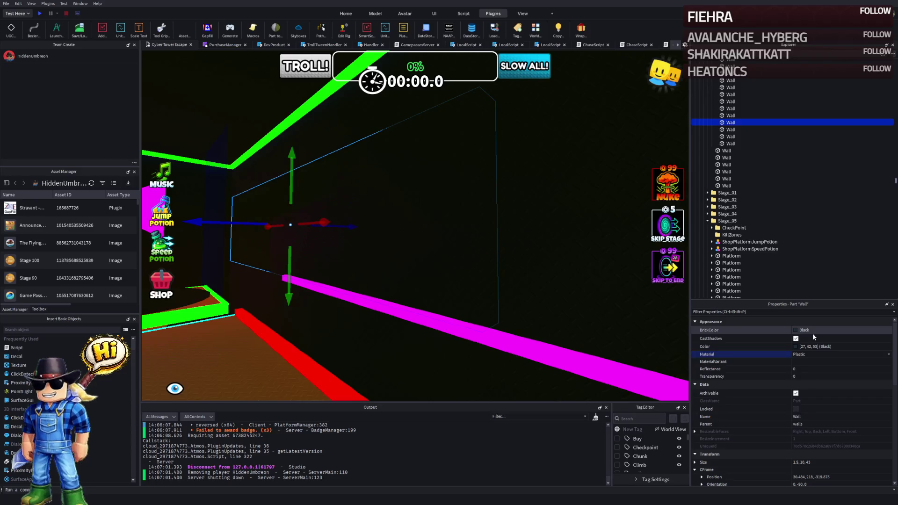
{"action": "left_click", "coordinate": [807, 330]}
{"action": "type", "text": "Cyan"}
{"action": "key", "text": "Return"}
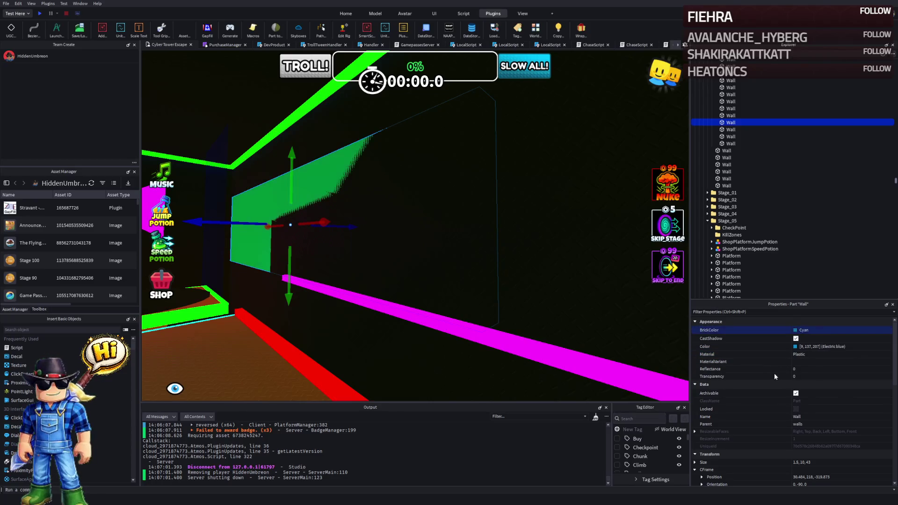
{"action": "left_click", "coordinate": [814, 374]}
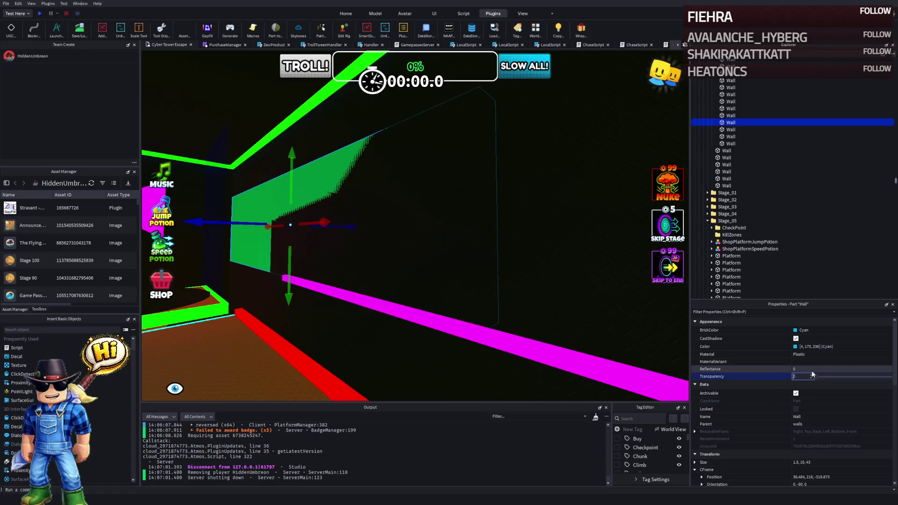
{"action": "type", "text": ".8"}
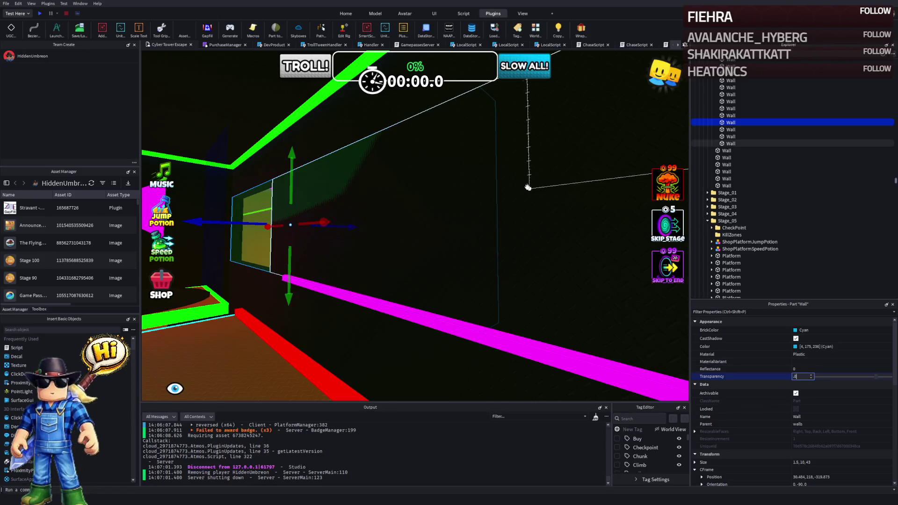
{"action": "type", "text": "d"}
{"action": "mouse_move", "coordinate": [251, 212]}
{"action": "left_mouse_down"}
{"action": "mouse_move", "coordinate": [407, 215]}
{"action": "mouse_move", "coordinate": [427, 277]}
{"action": "mouse_move", "coordinate": [491, 206]}
{"action": "mouse_move", "coordinate": [395, 257]}
{"action": "mouse_move", "coordinate": [402, 256]}
{"action": "left_mouse_up"}
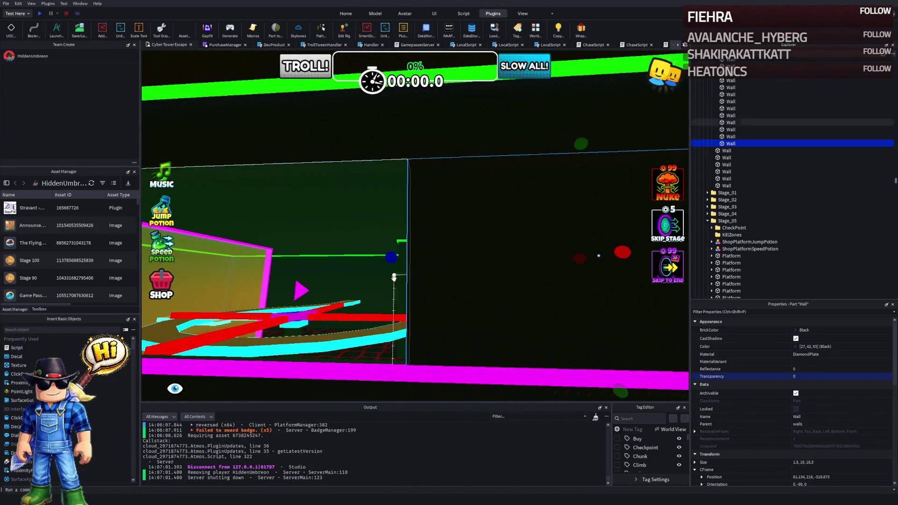
Step: View the red neon Glass staircase in Stage_24, then recolour the transparent wall Pearl
{"action": "left_click", "coordinate": [401, 317]}
{"action": "key", "text": "w"}
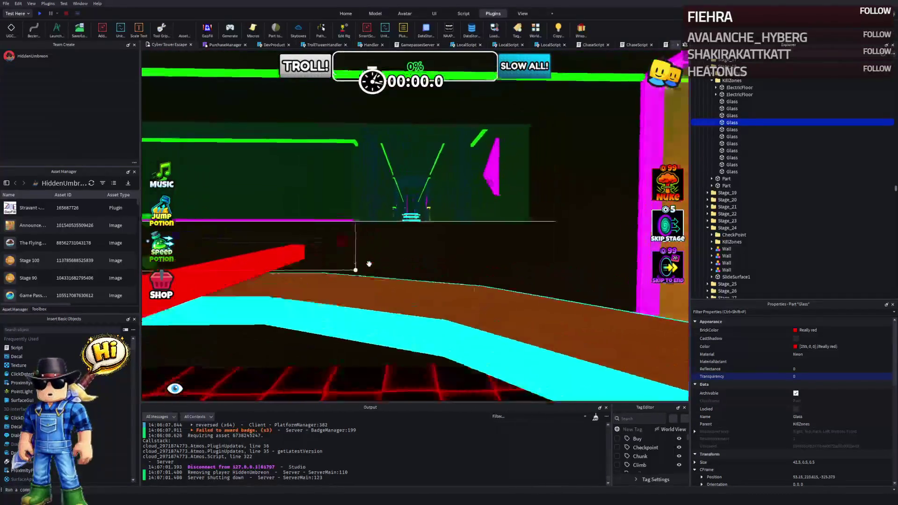
{"action": "key", "text": "w"}
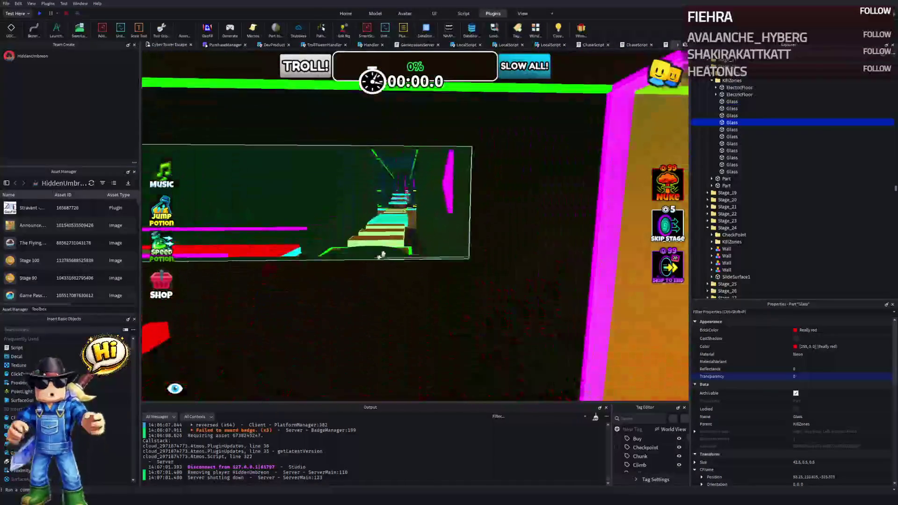
{"action": "left_click", "coordinate": [796, 330]}
{"action": "left_click", "coordinate": [763, 453]}
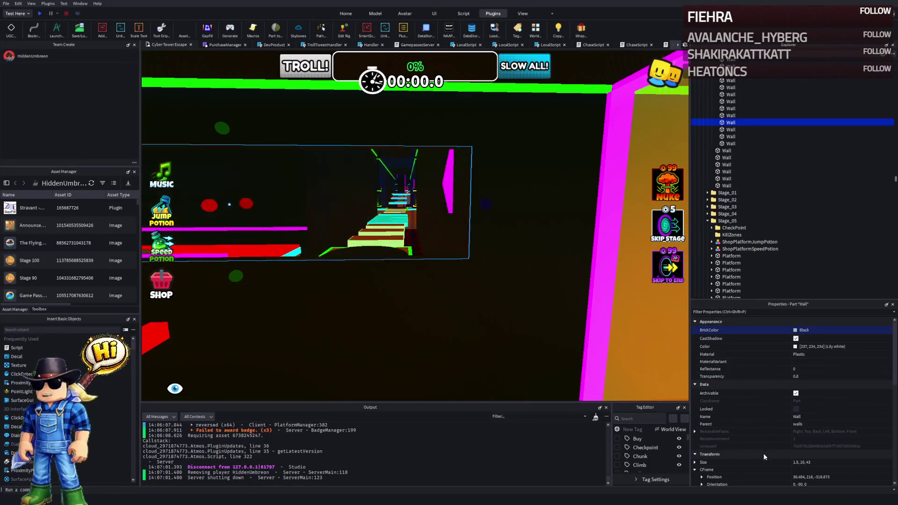
Step: Make the wall light-blue Glass with 0.45 transparency
{"action": "key", "text": "ctrl+z"}
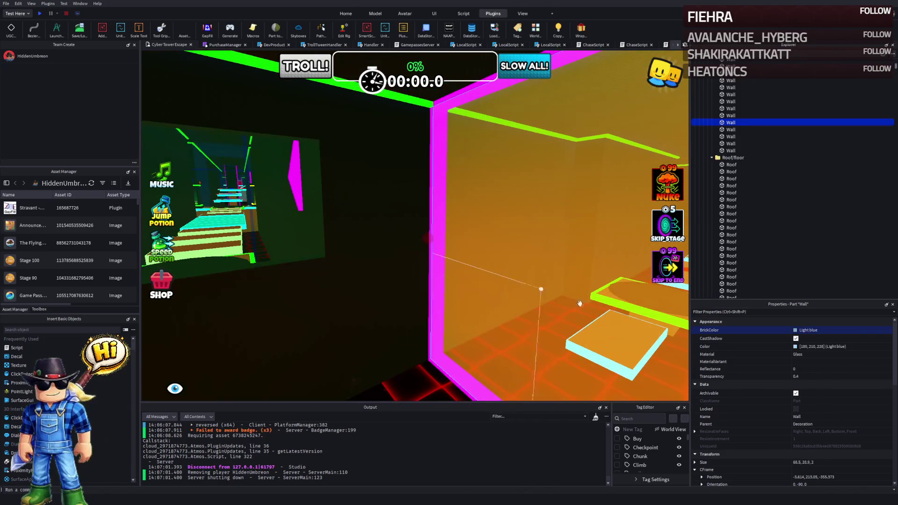
{"action": "key", "text": "Return"}
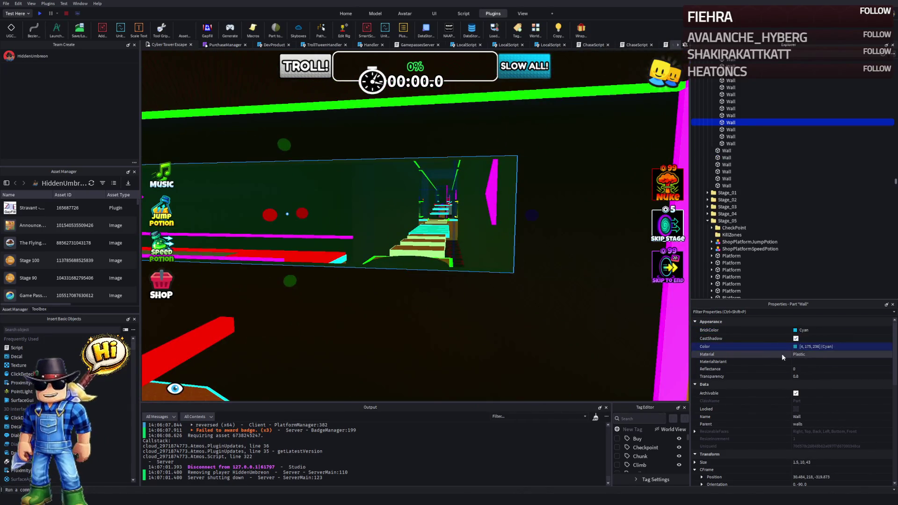
{"action": "key", "text": "ctrl+y"}
{"action": "left_click", "coordinate": [815, 351]}
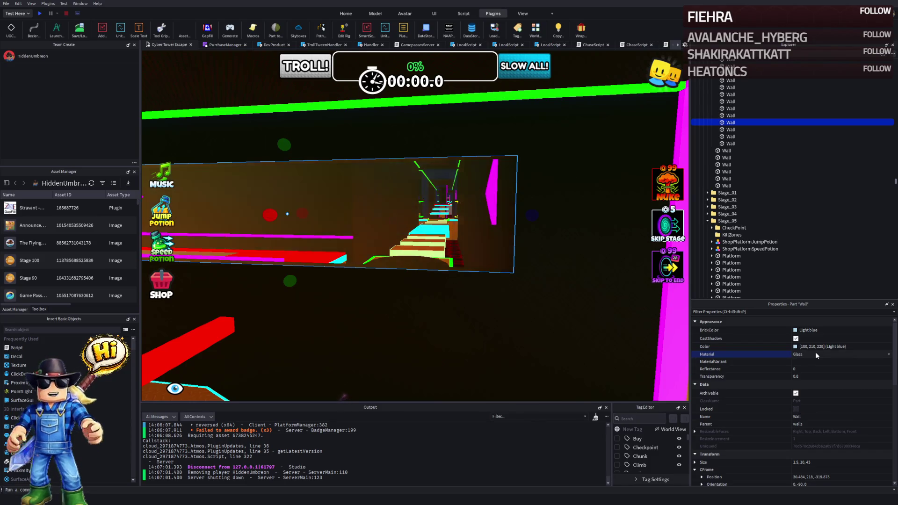
{"action": "left_click", "coordinate": [466, 253]}
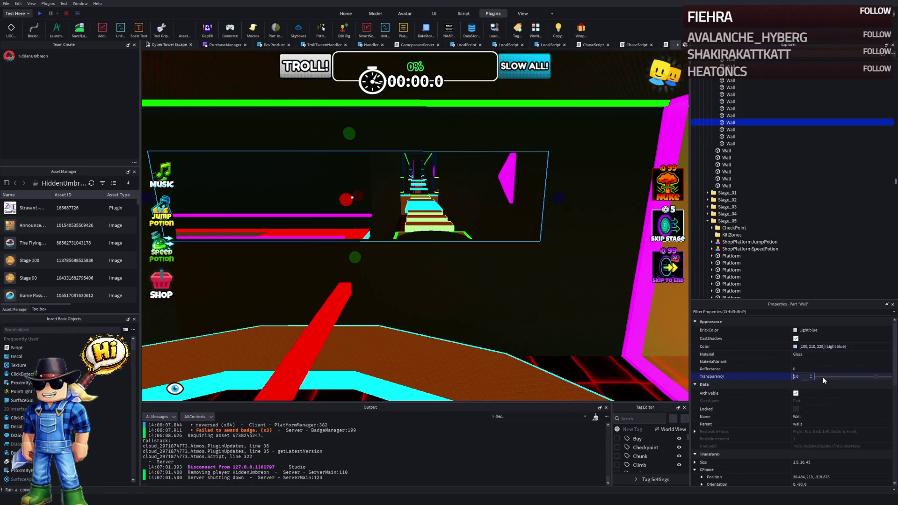
{"action": "mouse_move", "coordinate": [877, 381]}
{"action": "left_mouse_down"}
{"action": "mouse_move", "coordinate": [834, 381]}
{"action": "mouse_move", "coordinate": [852, 383]}
{"action": "left_mouse_up"}
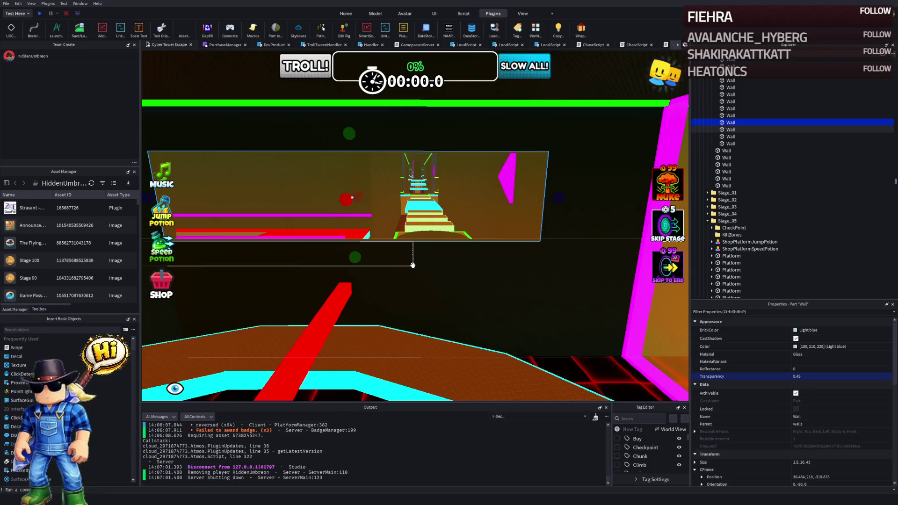
Step: Lengthen the diamond-plate wall slightly, then start a play-test
{"action": "key", "text": "w"}
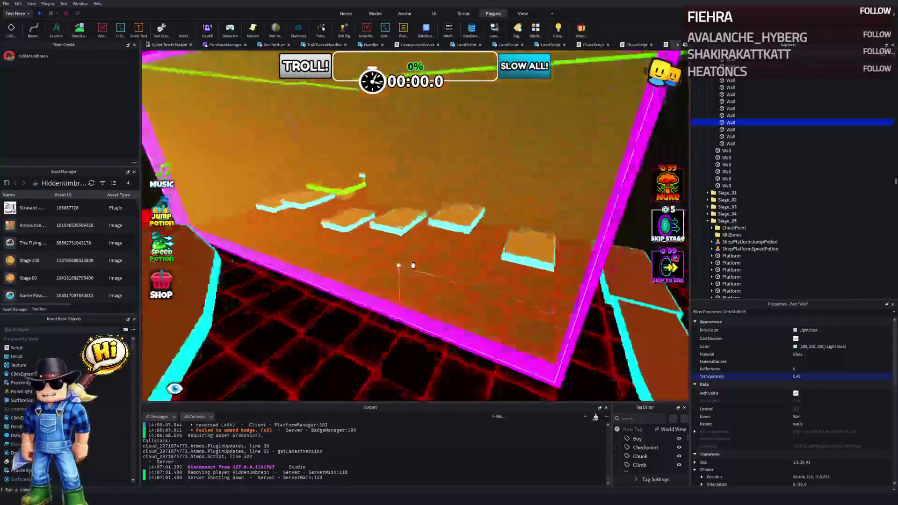
{"action": "key", "text": "f"}
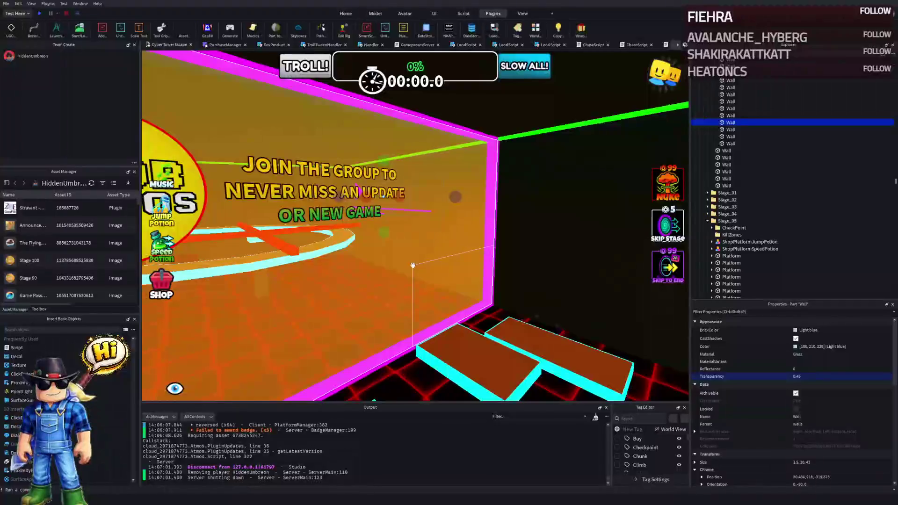
{"action": "key", "text": "w"}
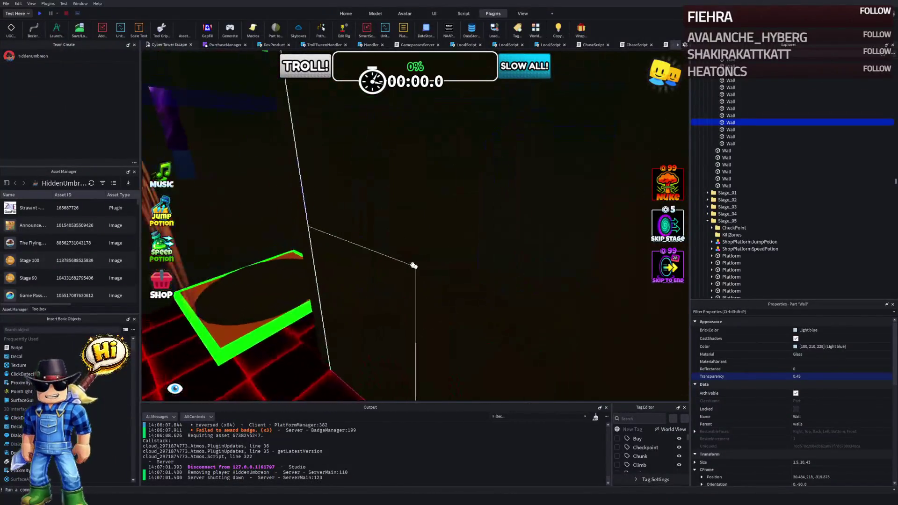
{"action": "key", "text": "w"}
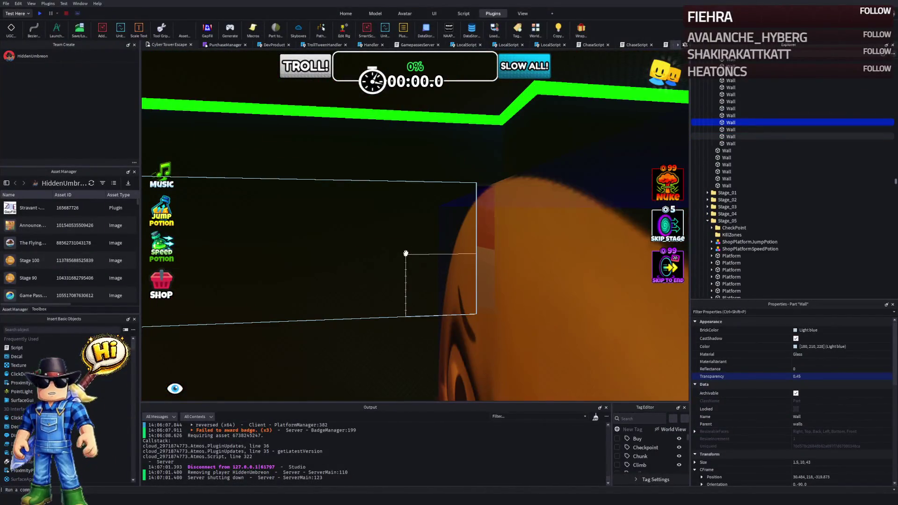
{"action": "key", "text": "w"}
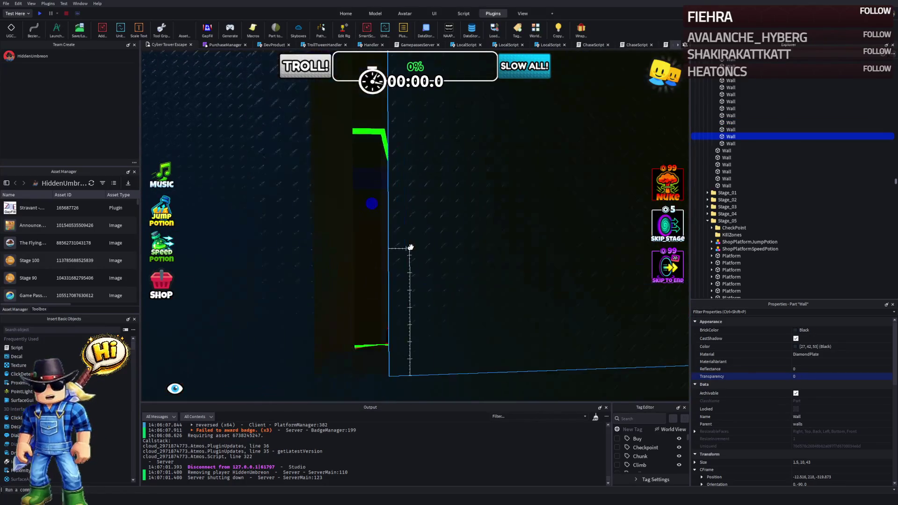
{"action": "mouse_move", "coordinate": [373, 215]}
{"action": "left_mouse_down"}
{"action": "mouse_move", "coordinate": [343, 209]}
{"action": "mouse_move", "coordinate": [289, 235]}
{"action": "left_mouse_up"}
{"action": "key", "text": "s"}
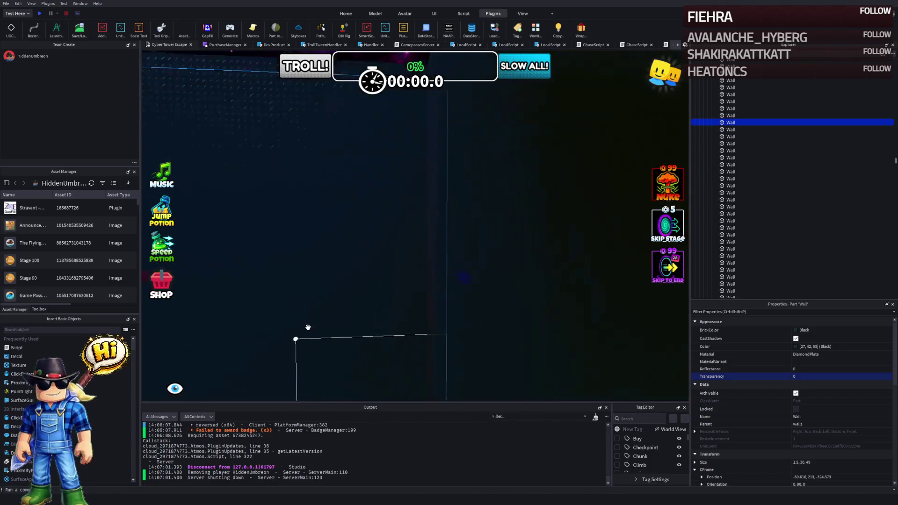
{"action": "key", "text": "w"}
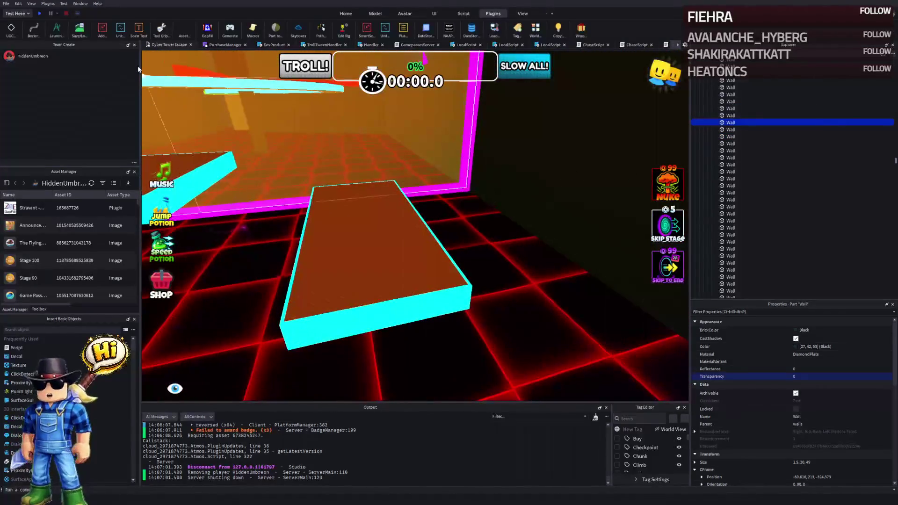
{"action": "left_click", "coordinate": [43, 12]}
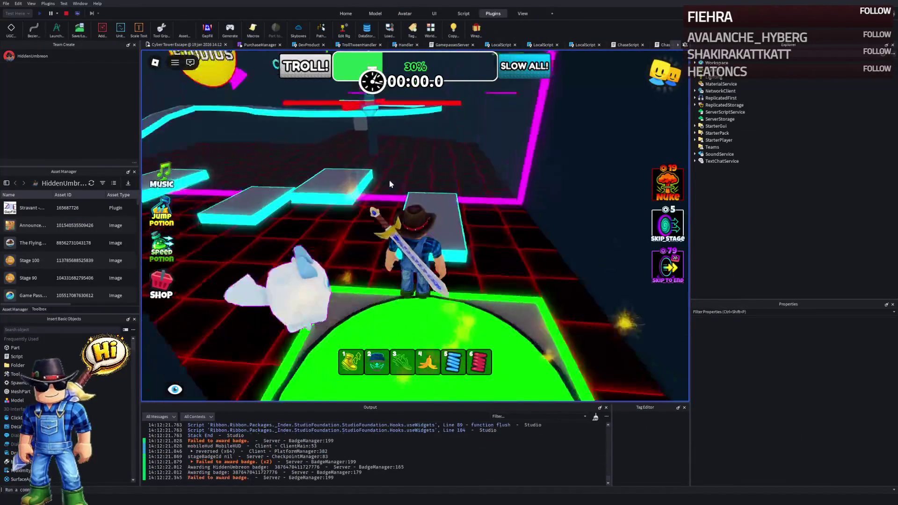
Step: Run the character along the neon platform paths, then stop the play-test
{"action": "key", "text": "w"}
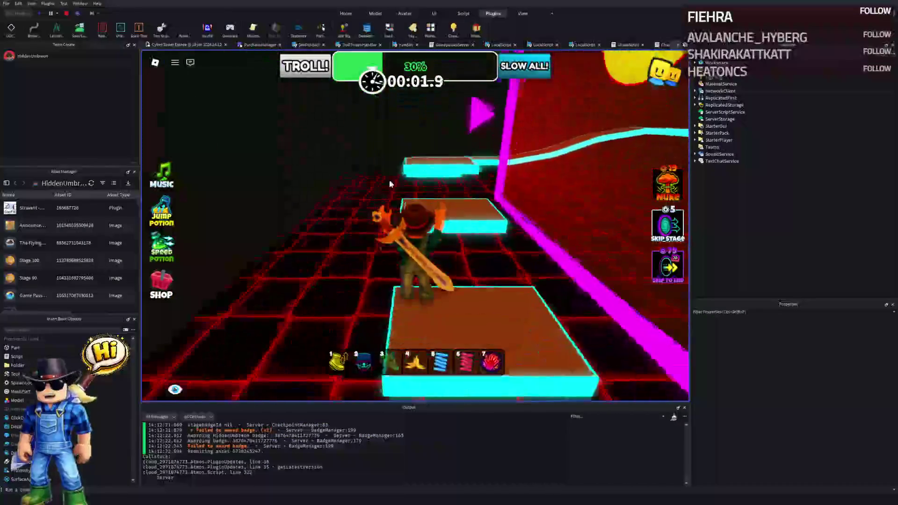
{"action": "key", "text": "w"}
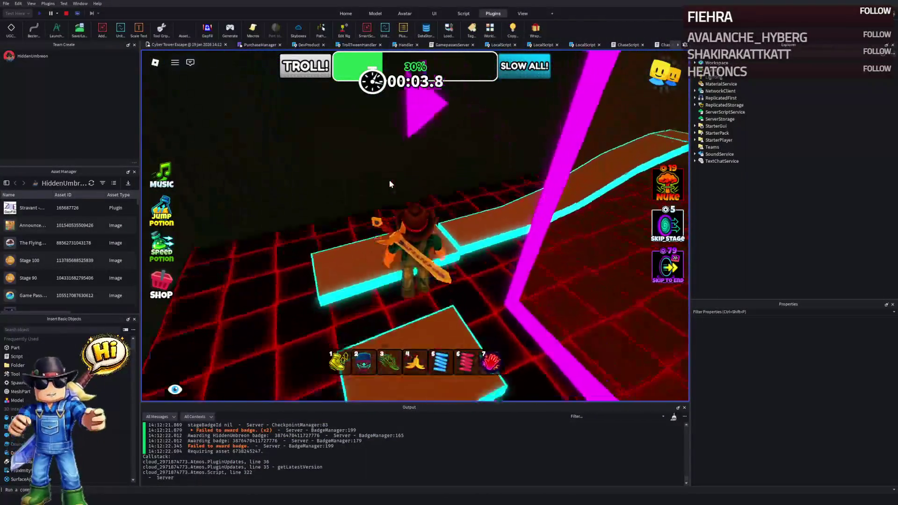
{"action": "key", "text": "w"}
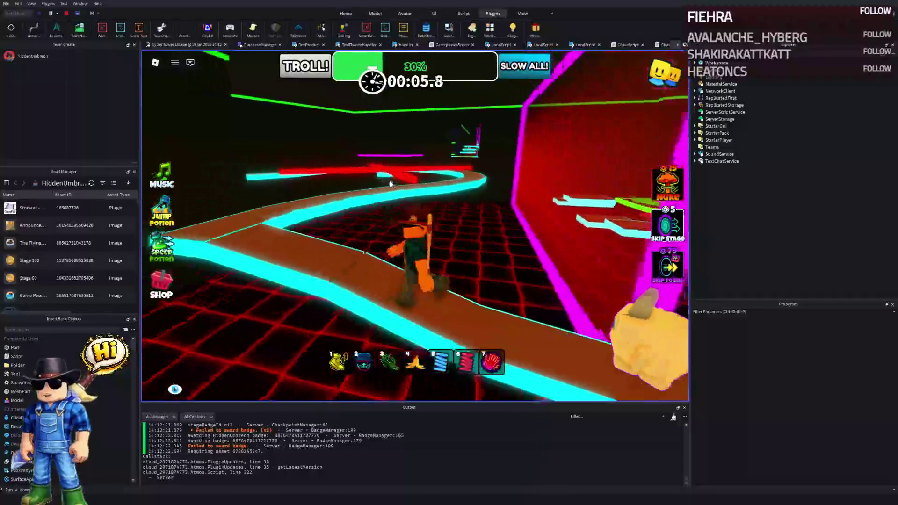
{"action": "key", "text": "w"}
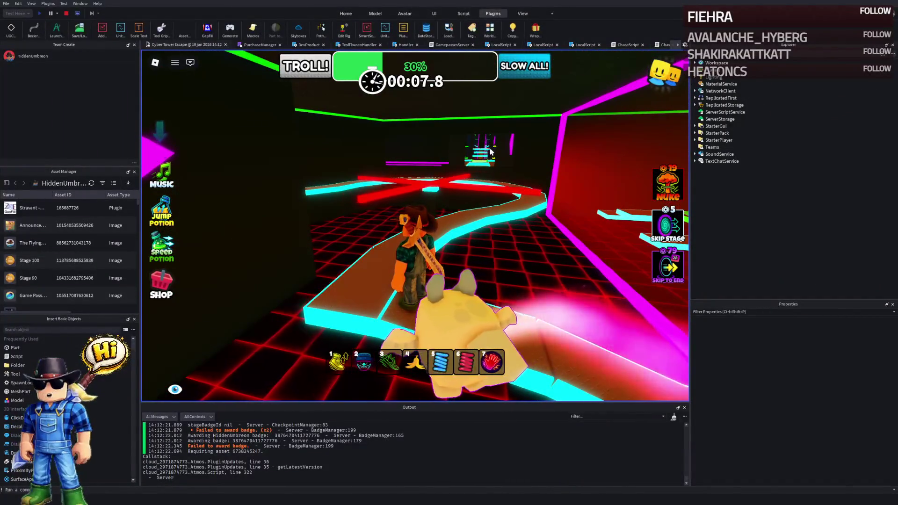
{"action": "key", "text": "w"}
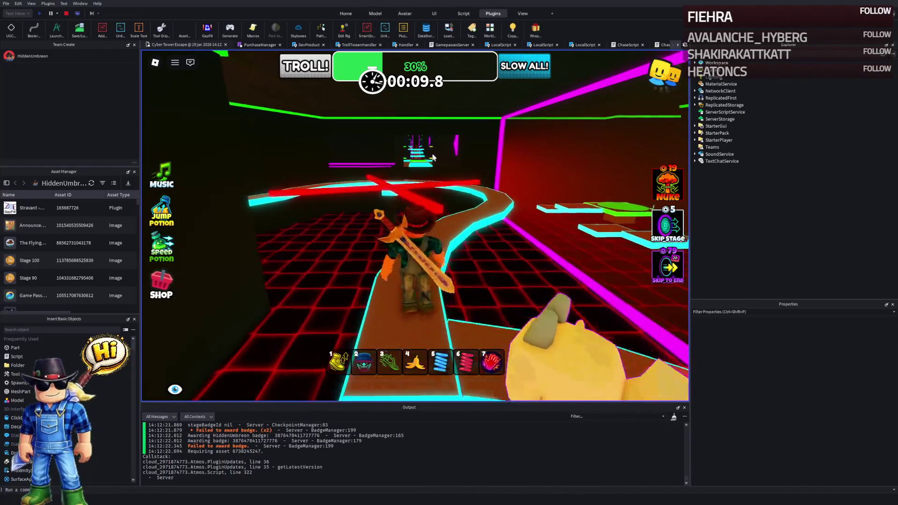
{"action": "key", "text": "w"}
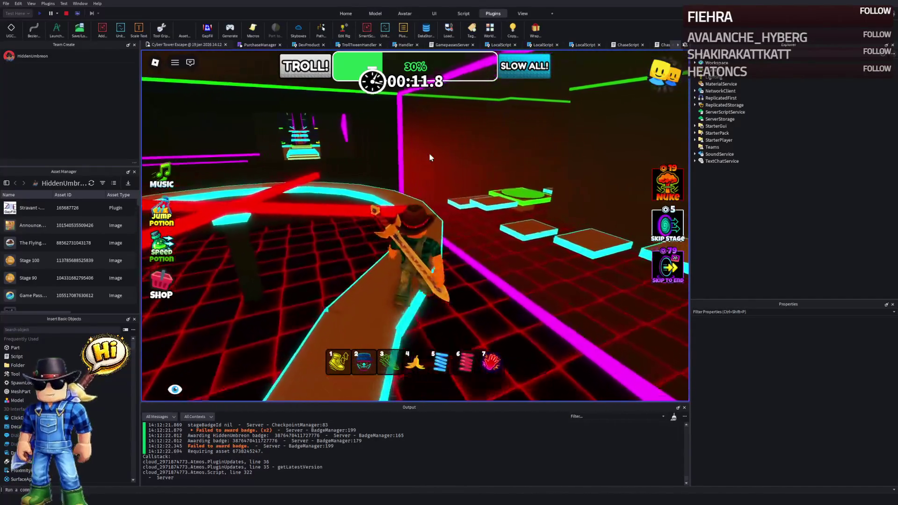
{"action": "key", "text": "w"}
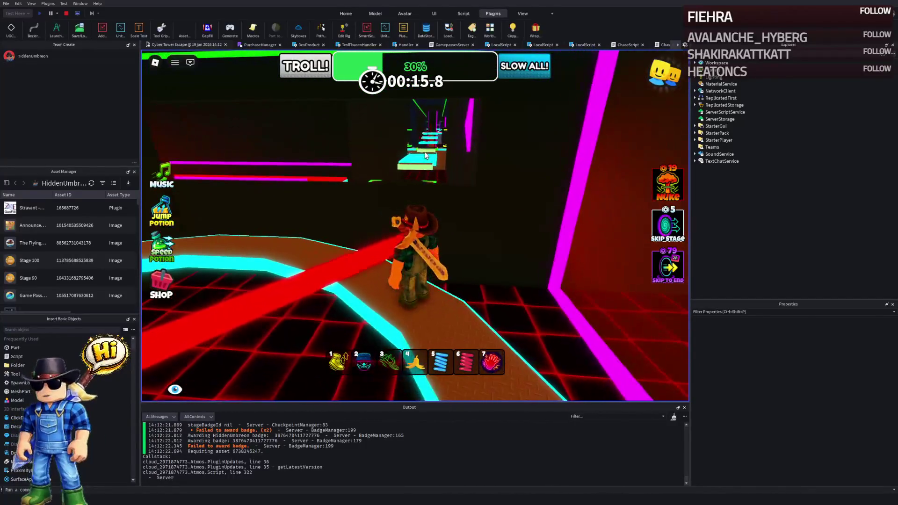
{"action": "key", "text": "w"}
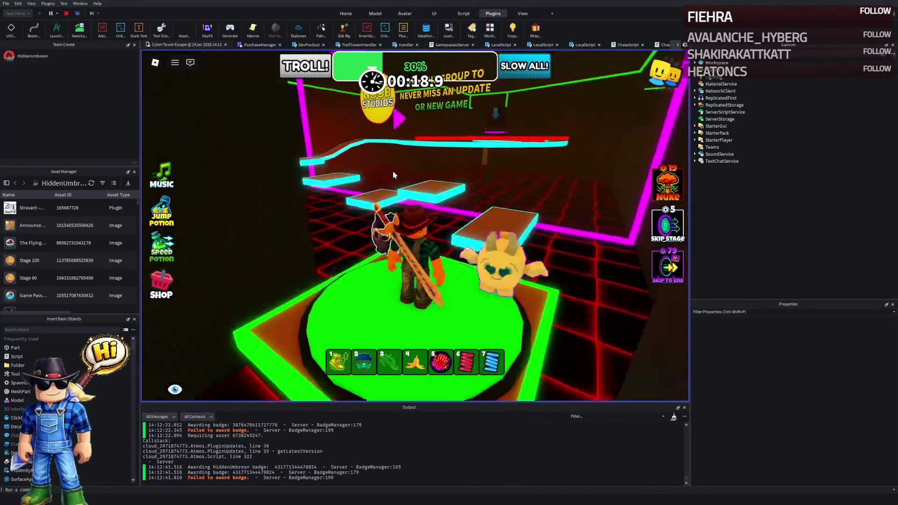
{"action": "key", "text": "w"}
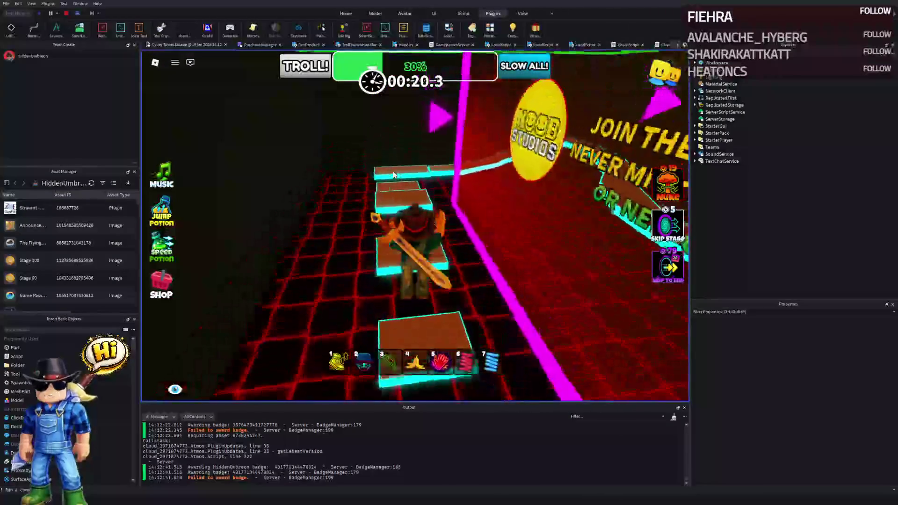
{"action": "key", "text": "w"}
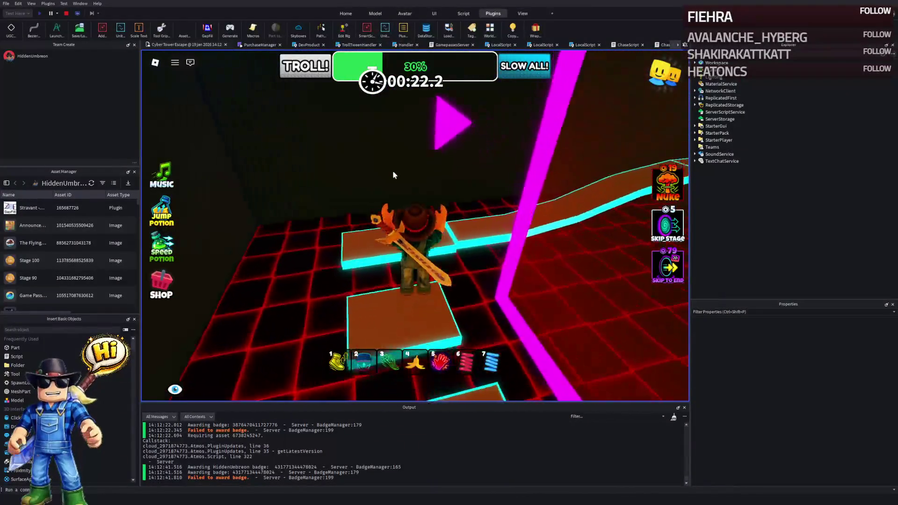
{"action": "key", "text": "w"}
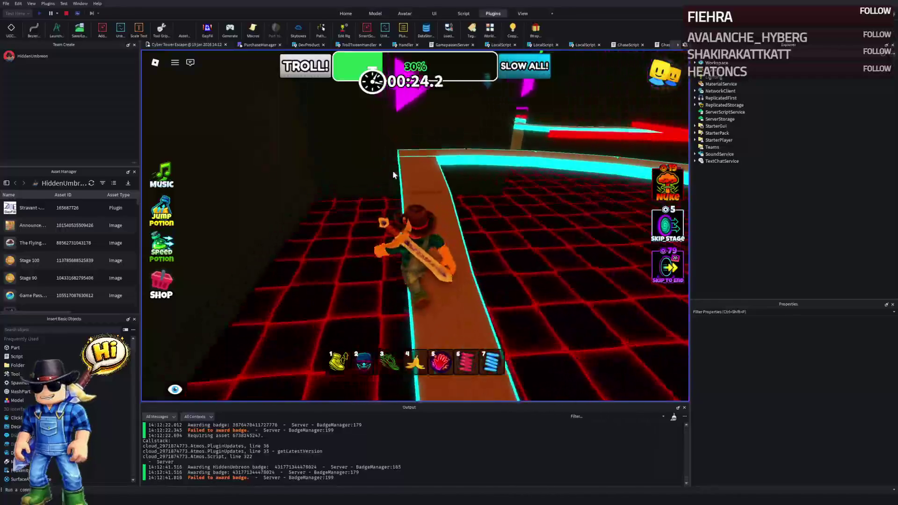
{"action": "key", "text": "w"}
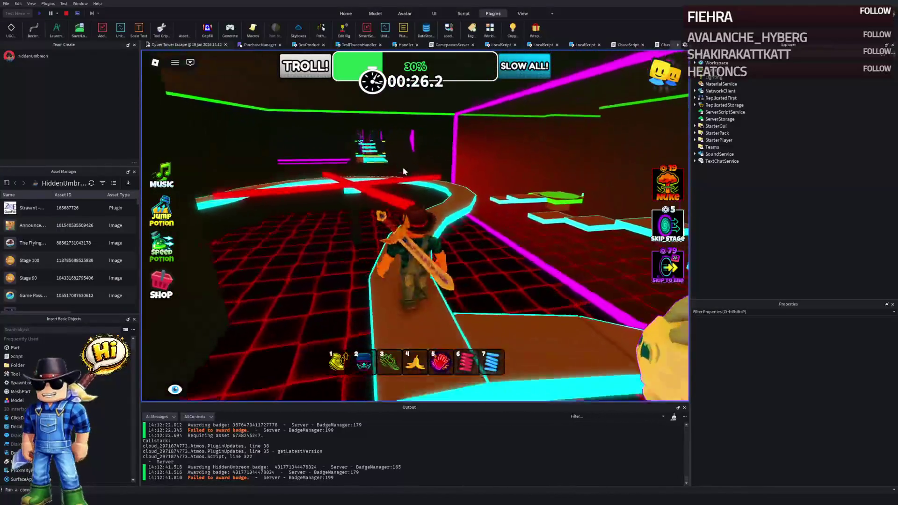
{"action": "key", "text": "w"}
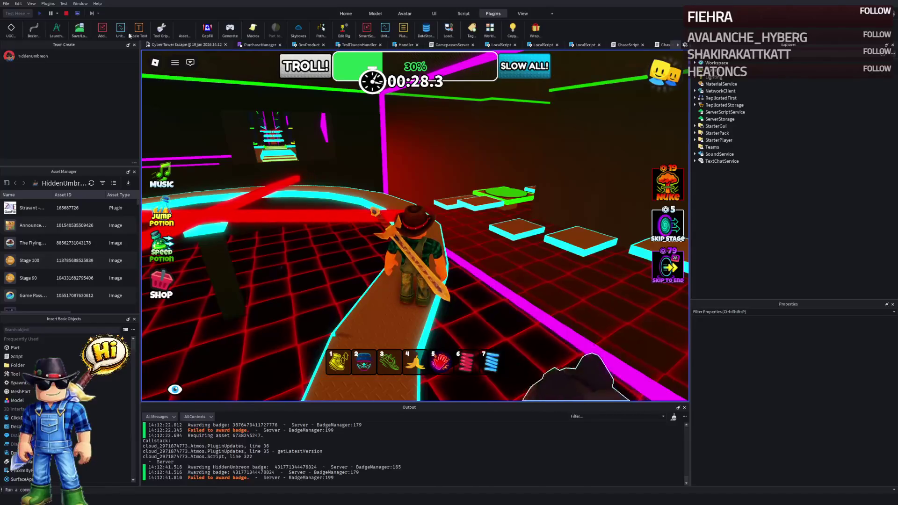
{"action": "left_click", "coordinate": [66, 13]}
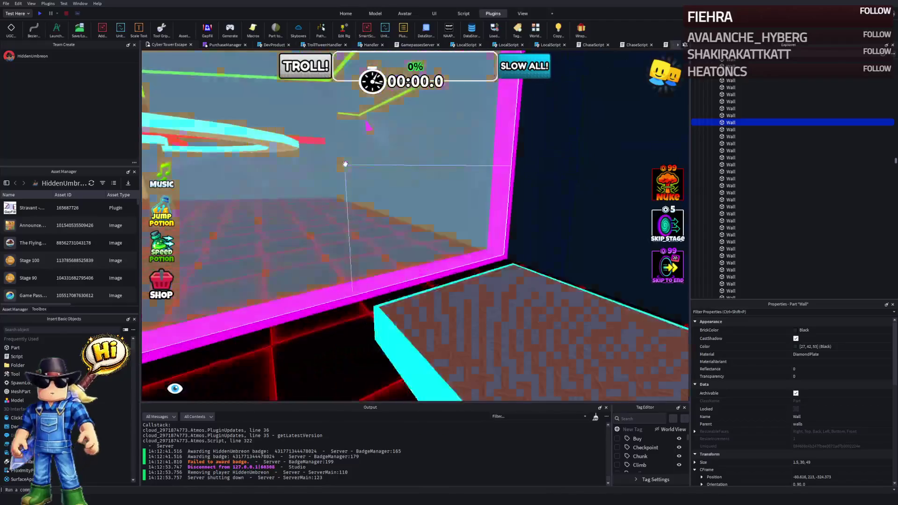
Step: Tint the two walls Pastel Blue (128, 187, 219)
{"action": "left_click", "coordinate": [345, 163]}
{"action": "key", "text": "f"}
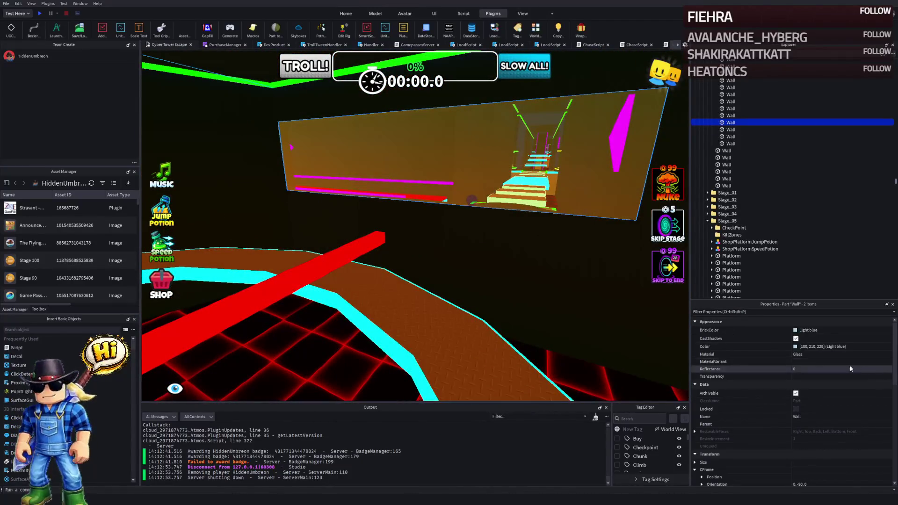
{"action": "scroll", "coordinate": [794, 352], "scroll_direction": "down", "scroll_amount": 5}
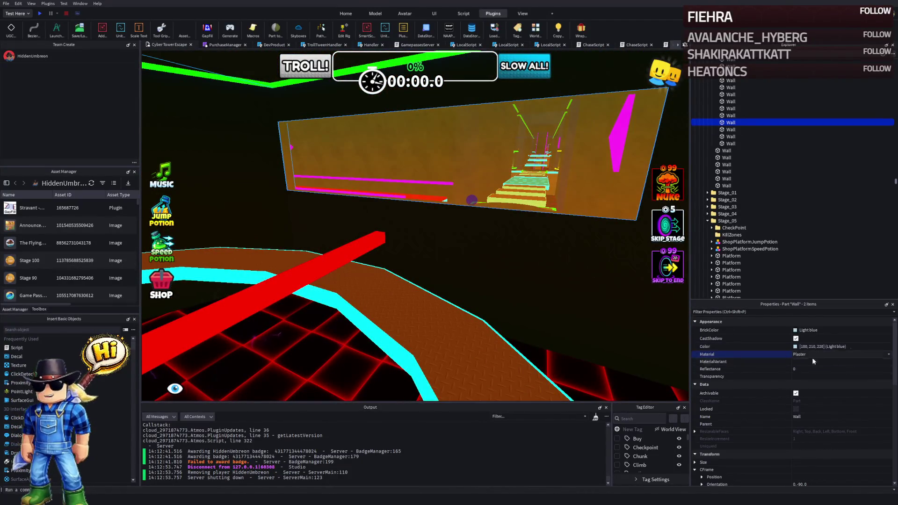
{"action": "scroll", "coordinate": [819, 355], "scroll_direction": "up", "scroll_amount": 5}
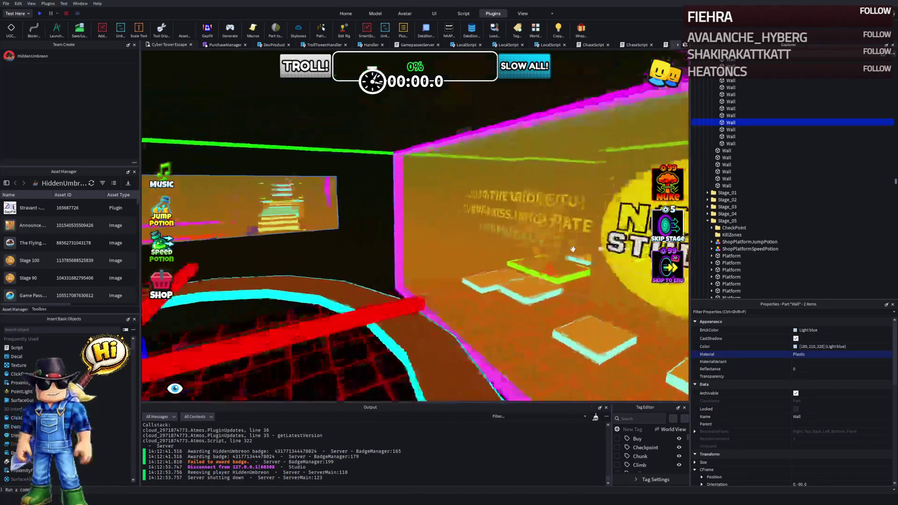
{"action": "key", "text": "a"}
{"action": "scroll", "coordinate": [799, 330], "scroll_direction": "down", "scroll_amount": 3}
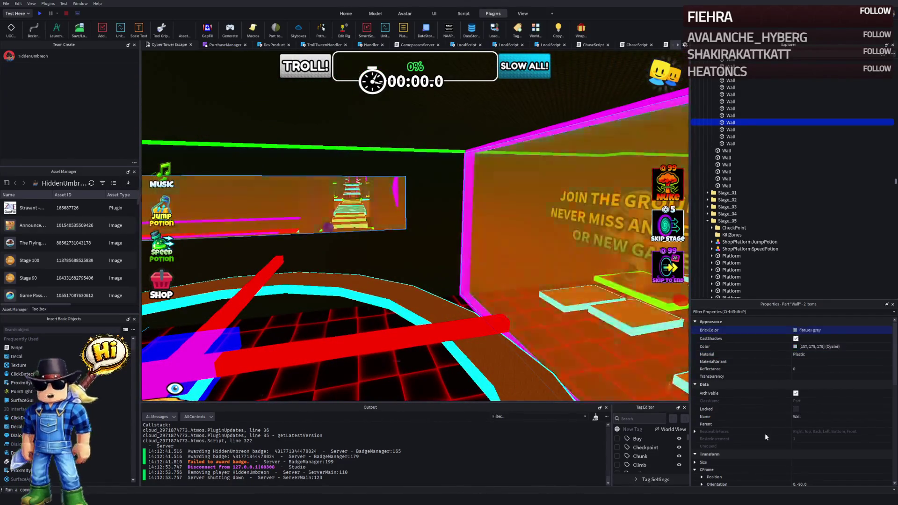
{"action": "key", "text": "Down"}
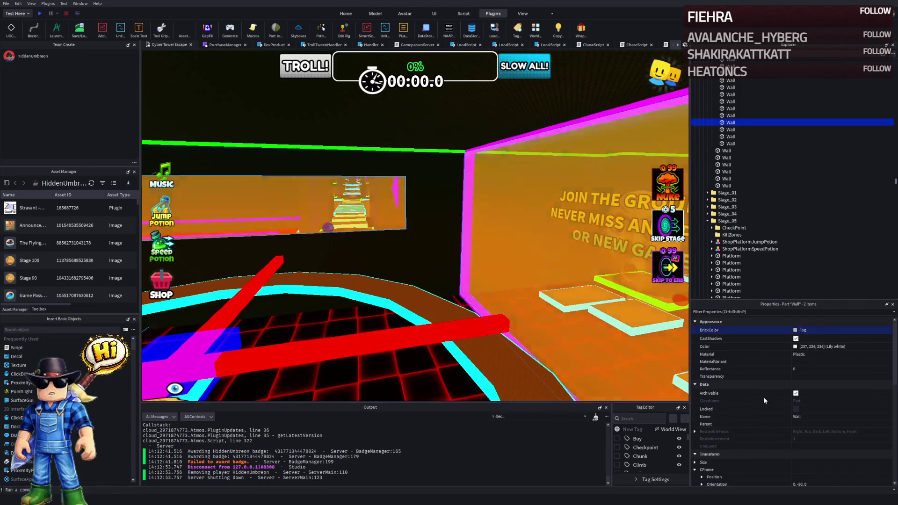
Step: Fly over the platforms and launch a play-test of the stage
{"action": "key", "text": "w"}
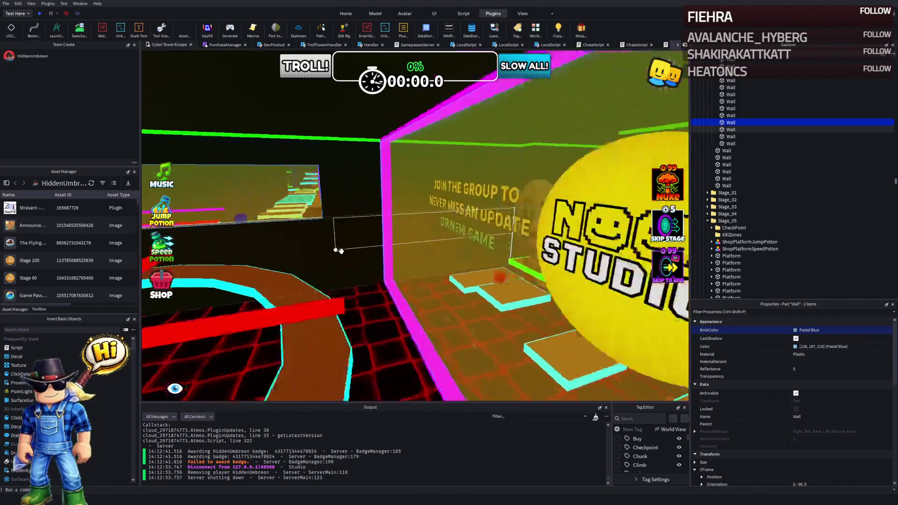
{"action": "key", "text": "s"}
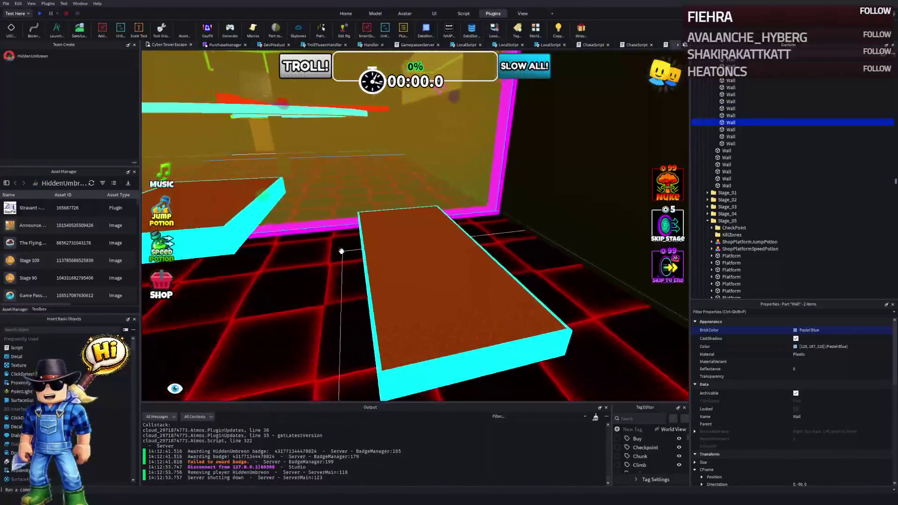
{"action": "left_click", "coordinate": [40, 13]}
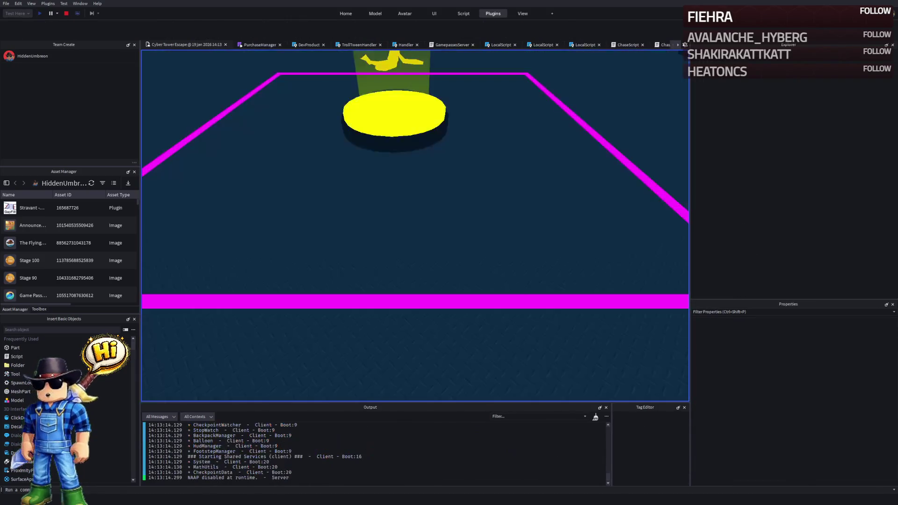
Step: Walk the character along the path past the Noob Studios wall, toggling hotbar item 7
{"action": "key", "text": "w"}
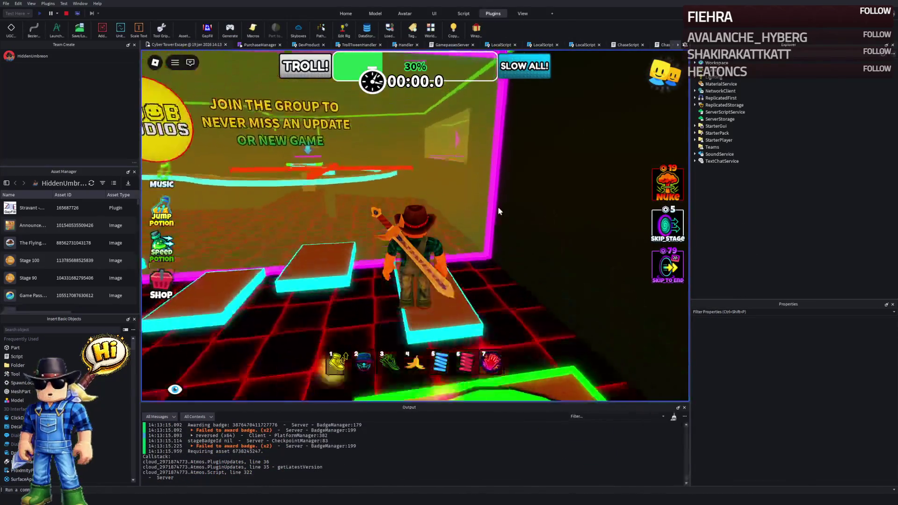
{"action": "key", "text": "w"}
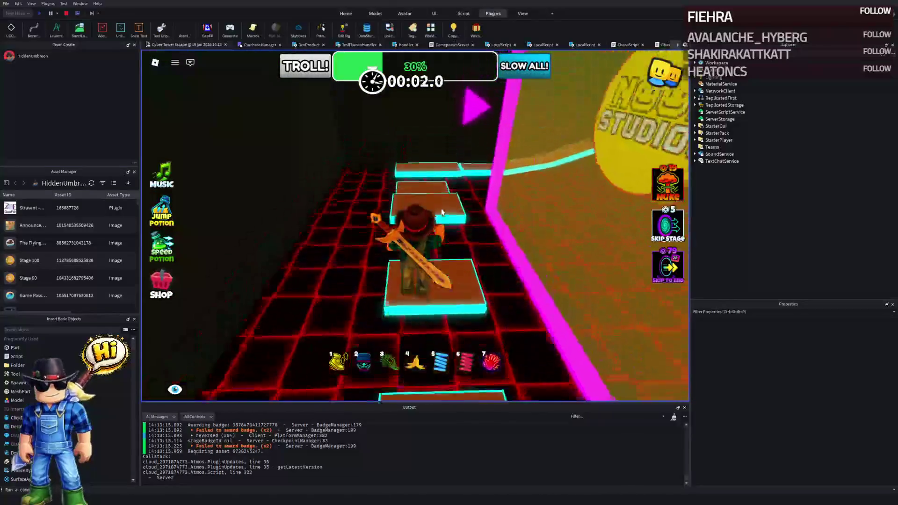
{"action": "key", "text": "w"}
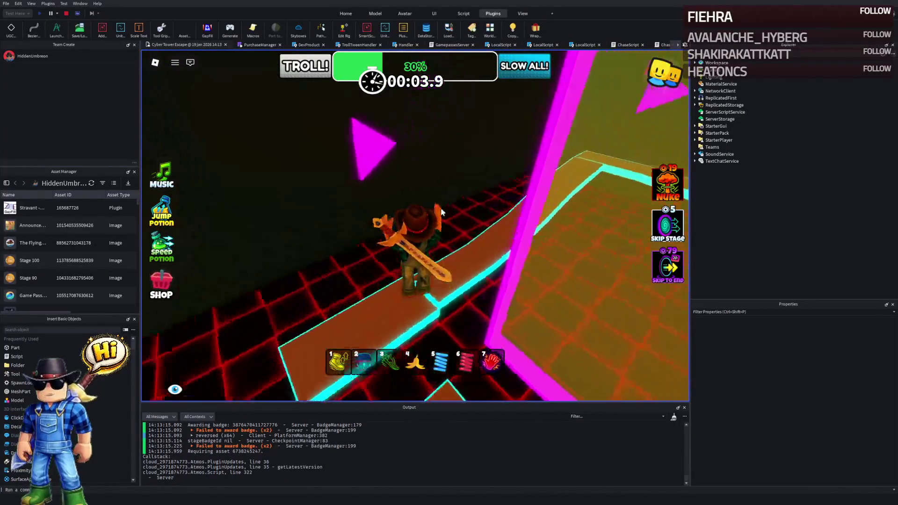
{"action": "key", "text": "w"}
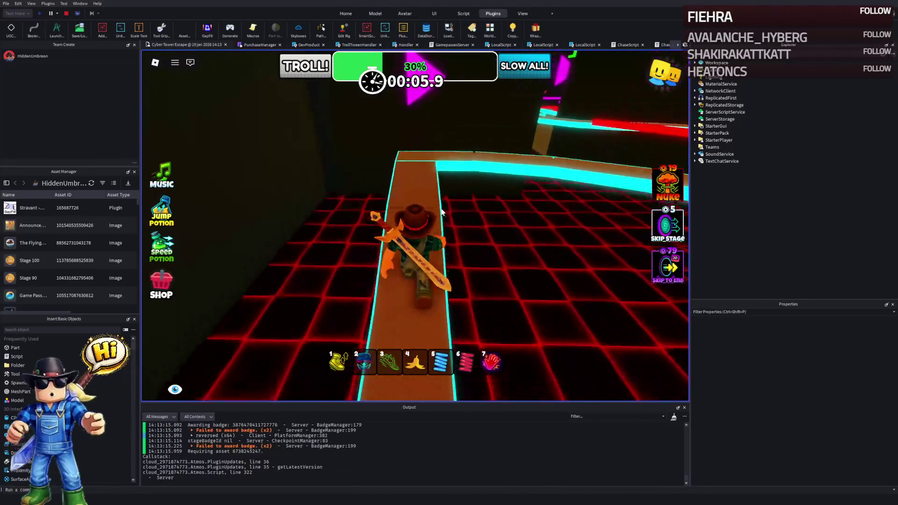
{"action": "key", "text": "w"}
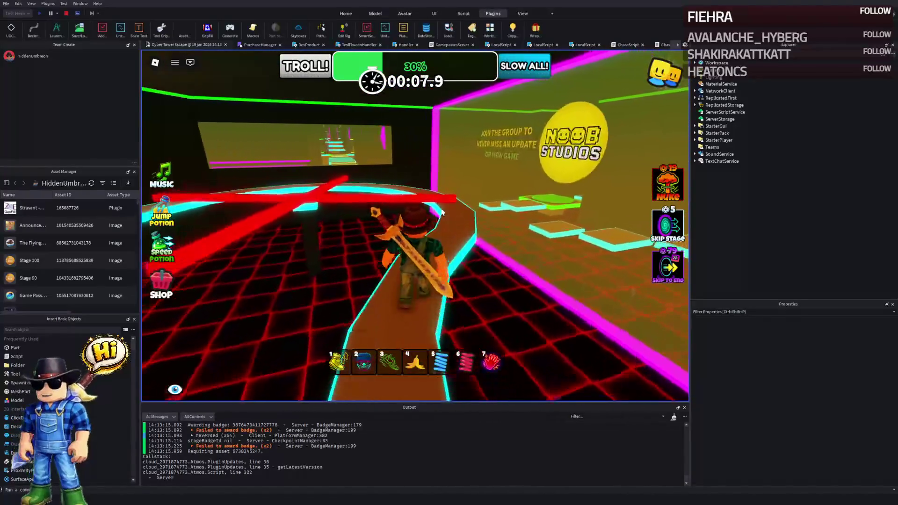
{"action": "key", "text": "w"}
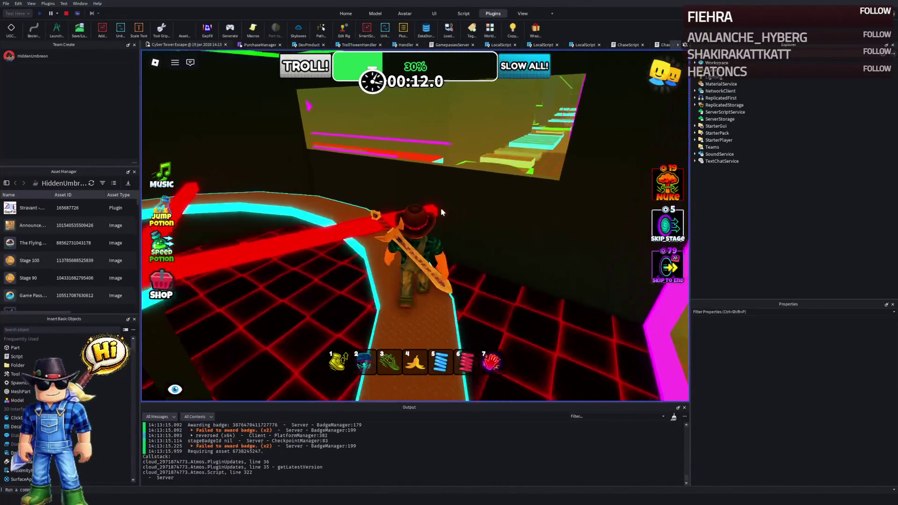
{"action": "key", "text": "w"}
{"action": "key", "text": "7"}
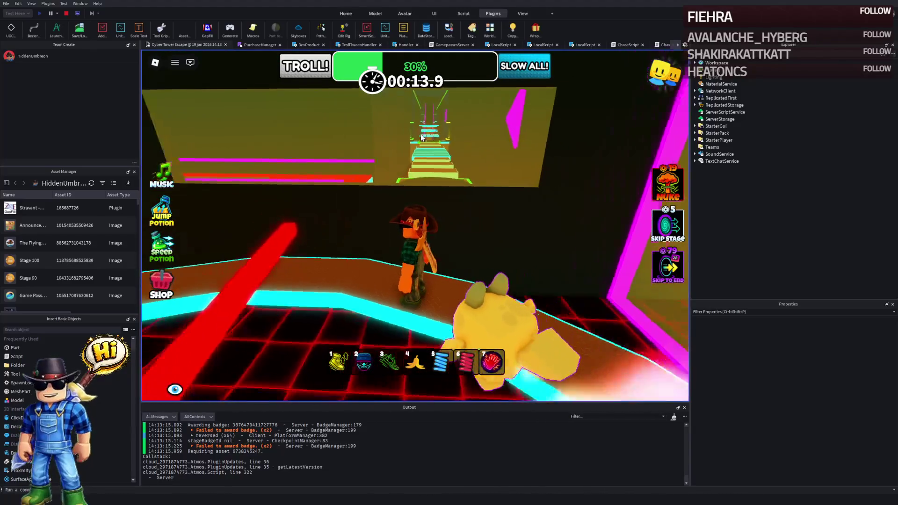
{"action": "key", "text": "w"}
{"action": "key", "text": "7"}
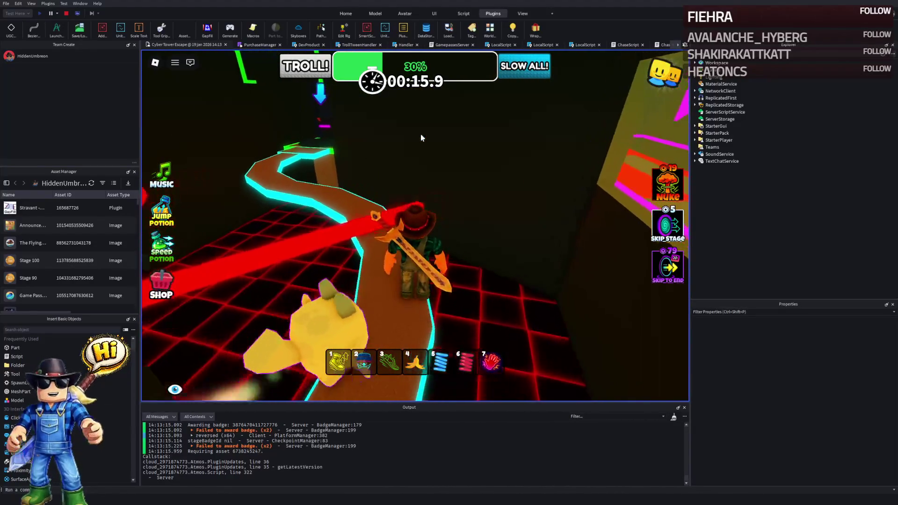
Step: Follow the winding path to the red section, dismiss the Slow All prompt, and stop the test
{"action": "key", "text": "w"}
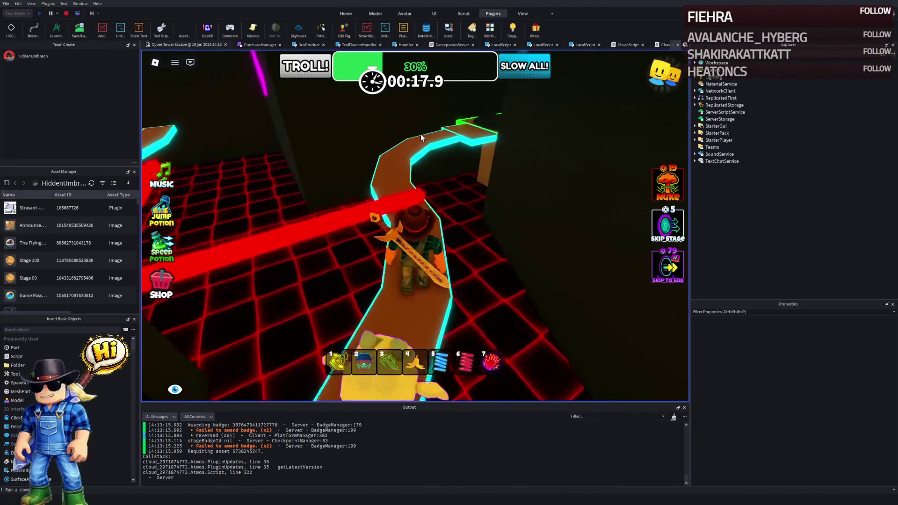
{"action": "key", "text": "w"}
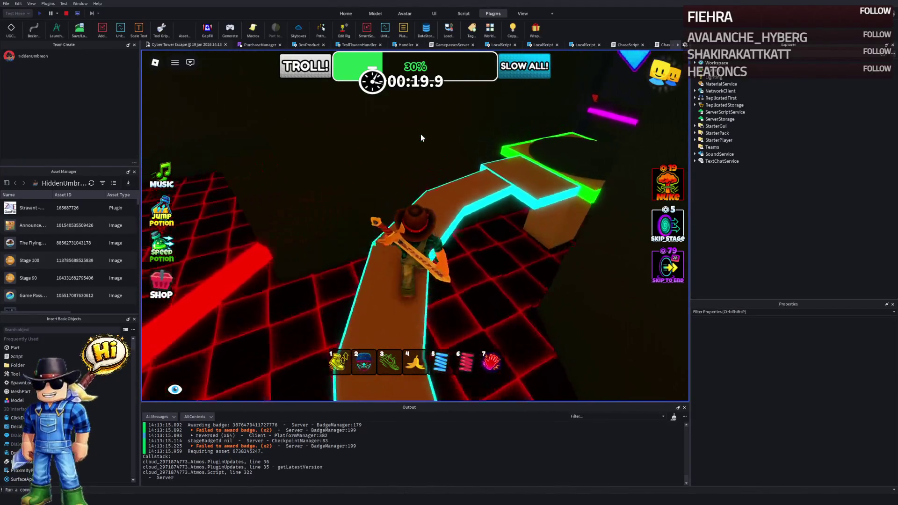
{"action": "key", "text": "w"}
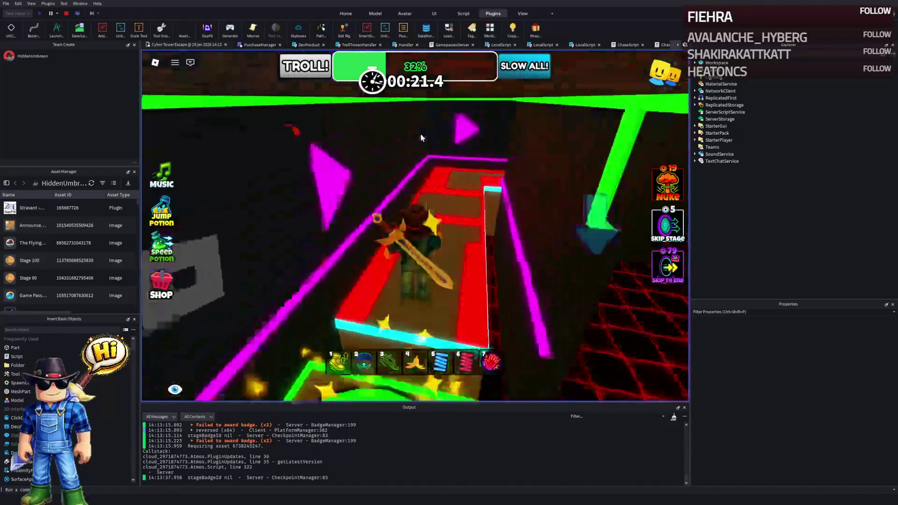
{"action": "key", "text": "w"}
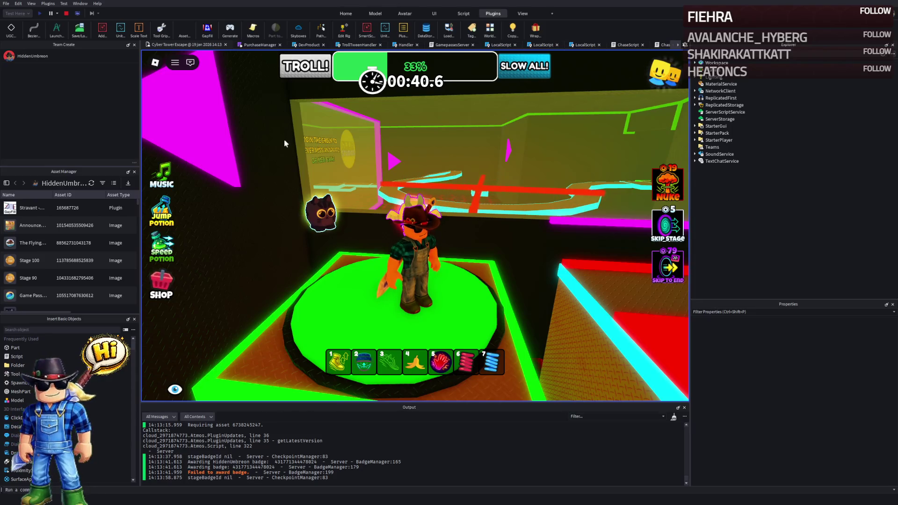
{"action": "left_click", "coordinate": [508, 67]}
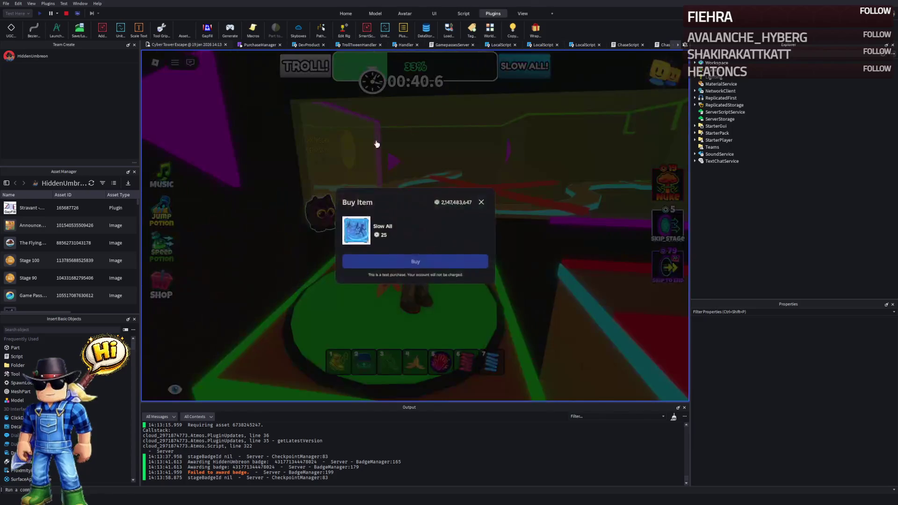
{"action": "left_click", "coordinate": [488, 201]}
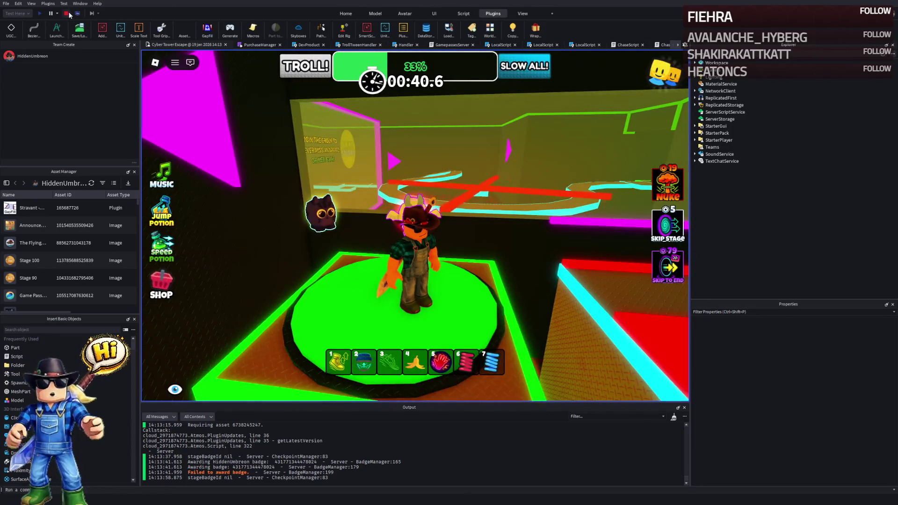
{"action": "left_click", "coordinate": [66, 13]}
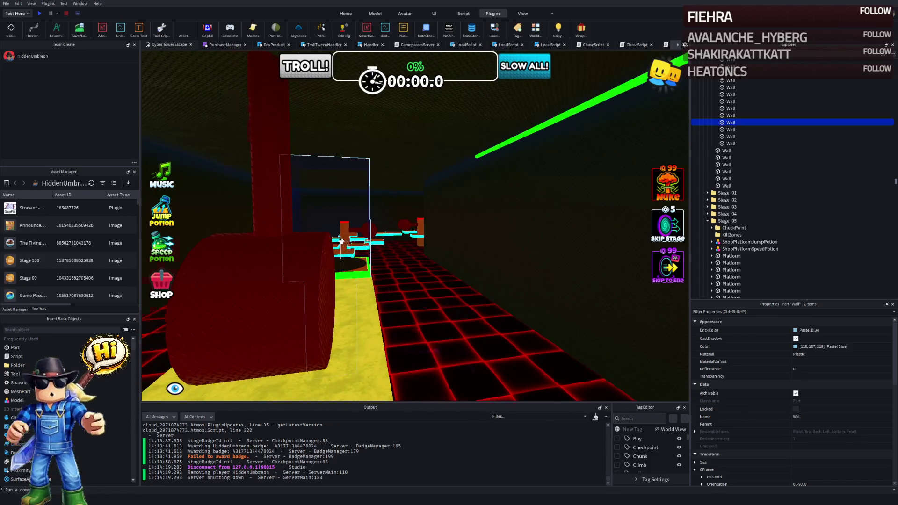
Step: Duplicate the brown platform and slide the copy sideways along X
{"action": "key", "text": "w"}
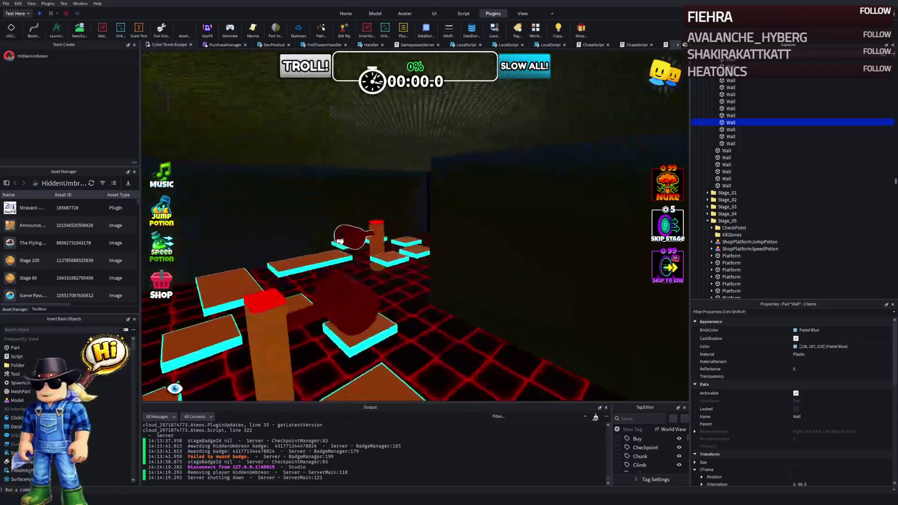
{"action": "key", "text": "s"}
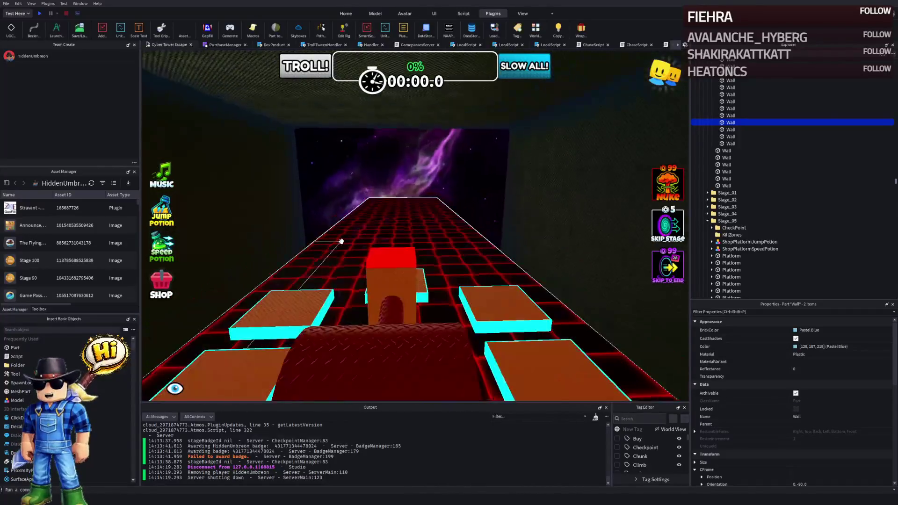
{"action": "key", "text": "a"}
{"action": "mouse_move", "coordinate": [341, 241]}
{"action": "left_mouse_down"}
{"action": "mouse_move", "coordinate": [360, 238]}
{"action": "mouse_move", "coordinate": [357, 226]}
{"action": "mouse_move", "coordinate": [421, 223]}
{"action": "left_mouse_up"}
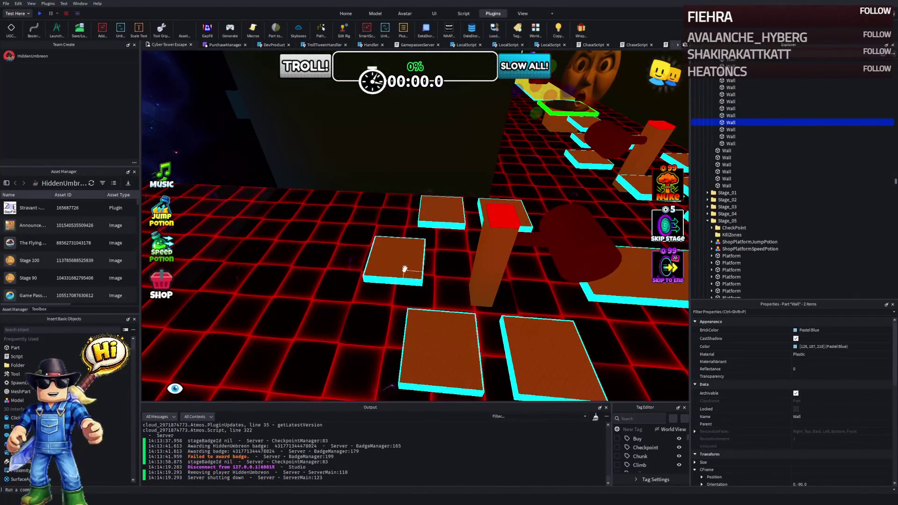
{"action": "left_click", "coordinate": [405, 270]}
{"action": "key", "text": "ctrl+d"}
{"action": "mouse_move", "coordinate": [433, 262]}
{"action": "left_mouse_down"}
{"action": "mouse_move", "coordinate": [429, 242]}
{"action": "mouse_move", "coordinate": [429, 265]}
{"action": "mouse_move", "coordinate": [400, 287]}
{"action": "mouse_move", "coordinate": [374, 295]}
{"action": "mouse_move", "coordinate": [351, 285]}
{"action": "left_mouse_up"}
Step: Lower the platform copy slightly, then duplicate two platforms and move them 10.8 studs left
{"action": "mouse_move", "coordinate": [350, 243]}
{"action": "left_mouse_down"}
{"action": "mouse_move", "coordinate": [353, 250]}
{"action": "mouse_move", "coordinate": [357, 239]}
{"action": "left_mouse_up"}
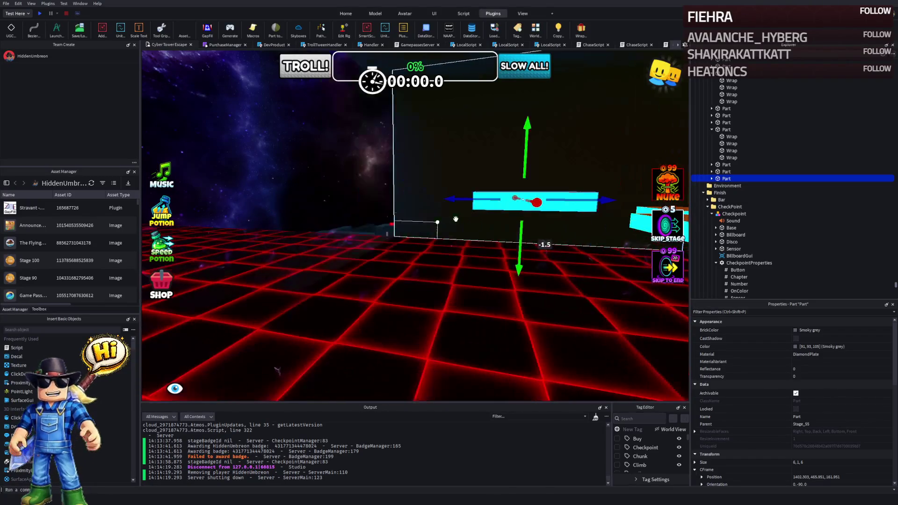
{"action": "key", "text": "ctrl+d"}
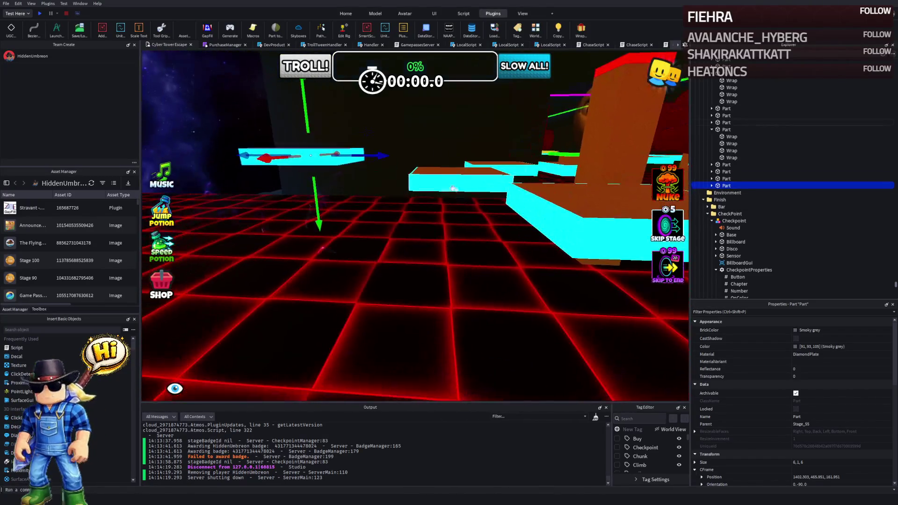
{"action": "left_click", "coordinate": [336, 158]}
{"action": "left_click", "coordinate": [338, 159], "text": "ctrl"}
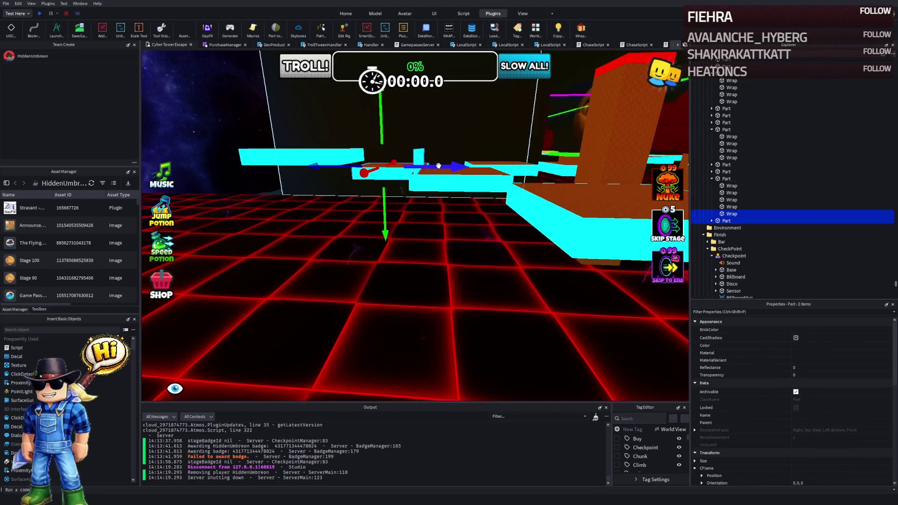
{"action": "left_click_drag", "start_coordinate": [413, 325], "coordinate": [443, 337]}
{"action": "left_click", "coordinate": [443, 337]}
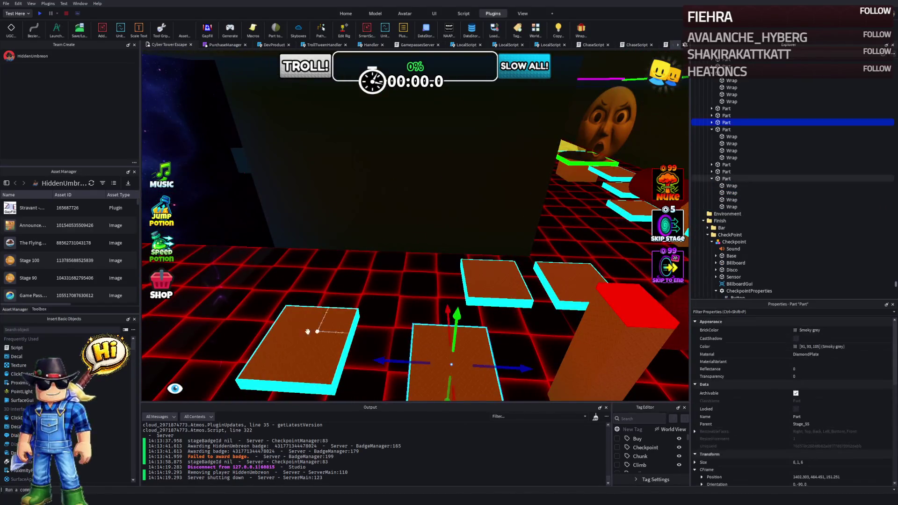
{"action": "key", "text": "ctrl+d"}
{"action": "mouse_move", "coordinate": [427, 356]}
{"action": "left_mouse_down"}
{"action": "mouse_move", "coordinate": [389, 346]}
{"action": "mouse_move", "coordinate": [363, 357]}
{"action": "left_mouse_up"}
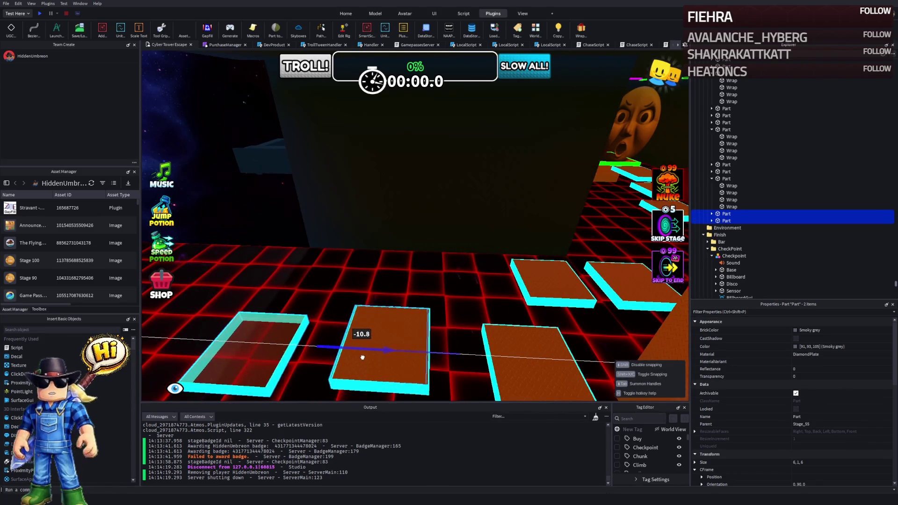
Step: Duplicate the two diamond-plate platforms again and slide the copies along the row
{"action": "scroll", "coordinate": [365, 357], "scroll_direction": "up", "scroll_amount": 5}
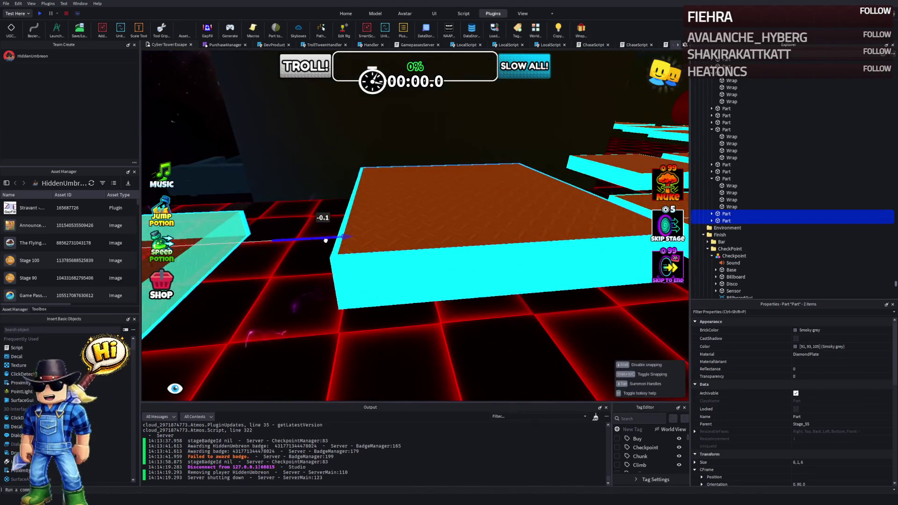
{"action": "left_click", "coordinate": [429, 191]}
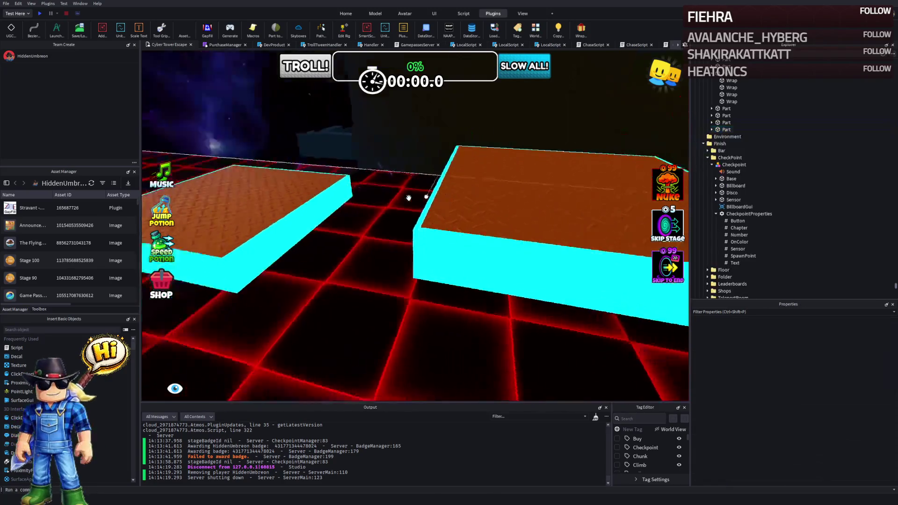
{"action": "left_click", "coordinate": [337, 196]}
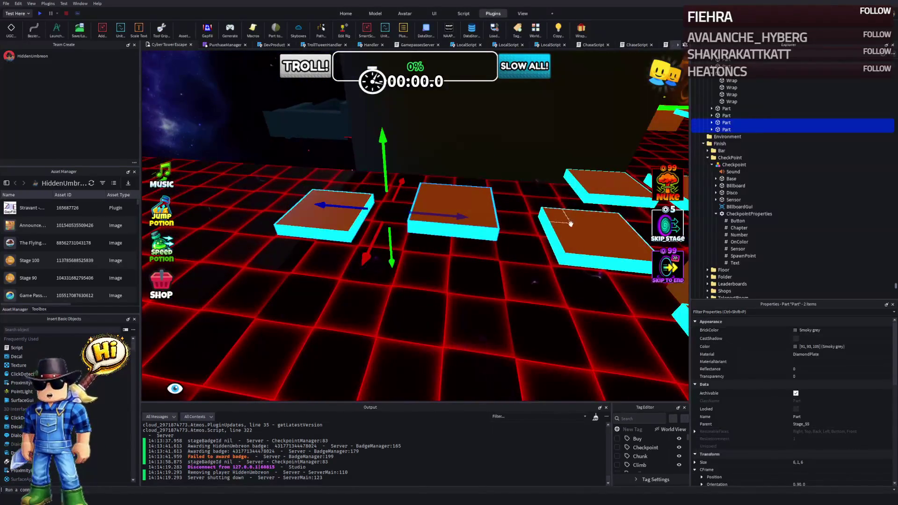
{"action": "key", "text": "ctrl+d"}
{"action": "mouse_move", "coordinate": [478, 221]}
{"action": "left_mouse_down"}
{"action": "mouse_move", "coordinate": [442, 203]}
{"action": "mouse_move", "coordinate": [299, 221]}
{"action": "left_mouse_up"}
{"action": "key", "text": "f"}
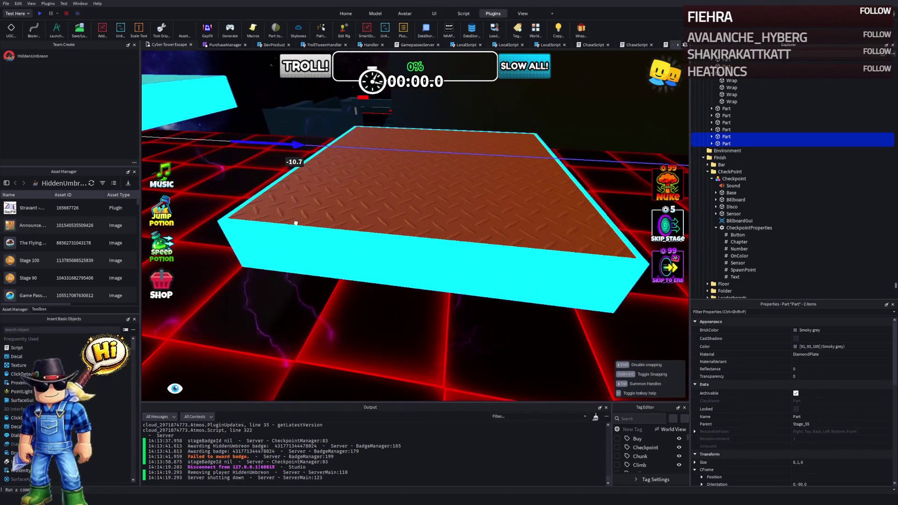
{"action": "scroll", "coordinate": [295, 224], "scroll_direction": "down", "scroll_amount": 5}
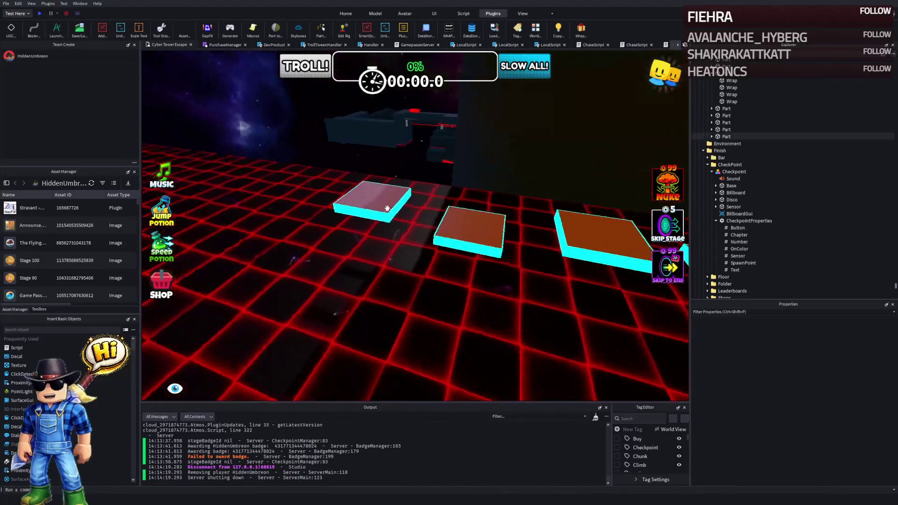
Step: Duplicate the MovingPlatform obstacle
{"action": "right_click", "coordinate": [388, 209]}
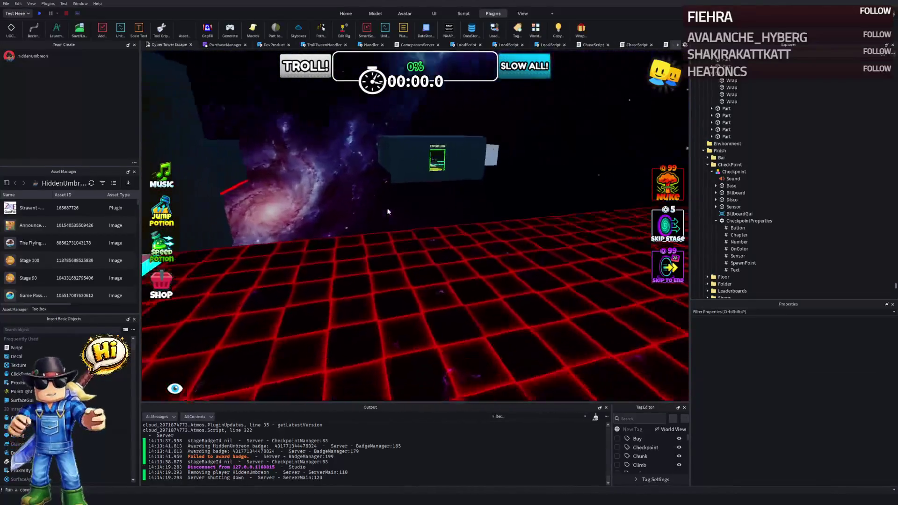
{"action": "right_click", "coordinate": [388, 211]}
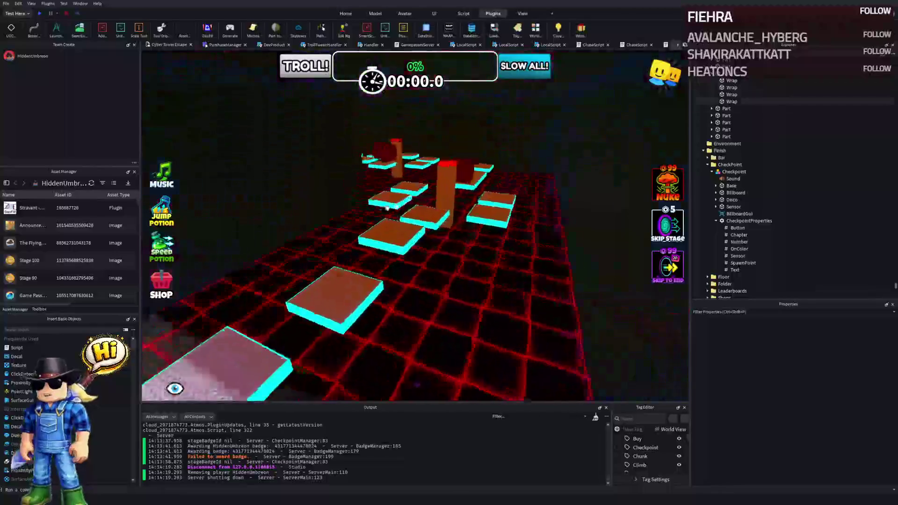
{"action": "right_click", "coordinate": [387, 208]}
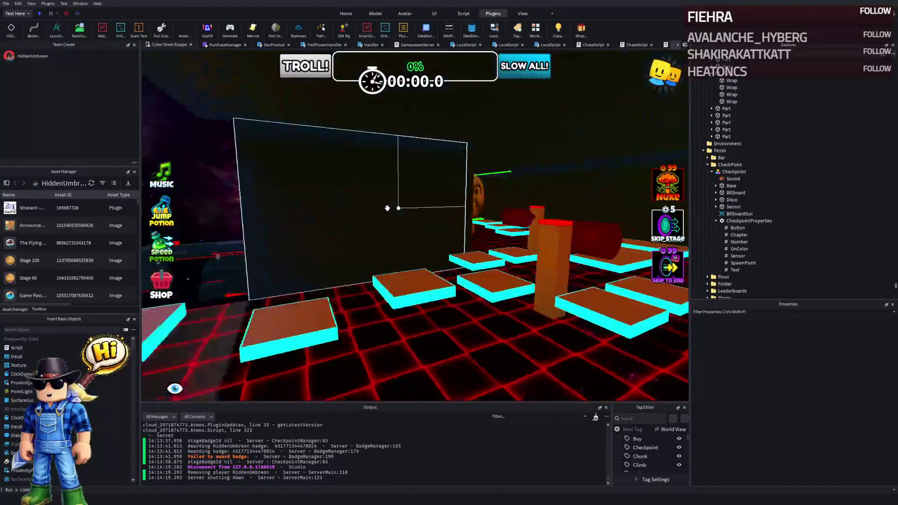
{"action": "right_click", "coordinate": [387, 208]}
{"action": "right_click", "coordinate": [386, 208]}
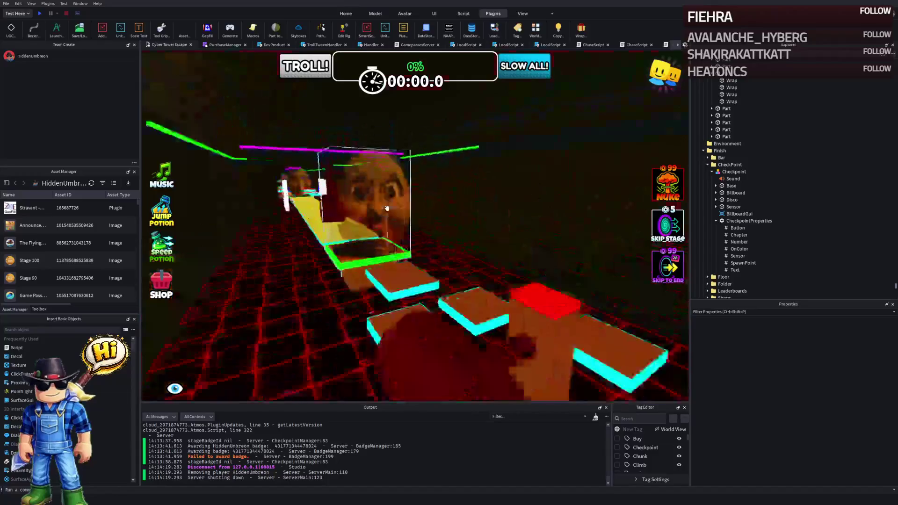
{"action": "left_click", "coordinate": [344, 231]}
{"action": "key", "text": "ctrl+d"}
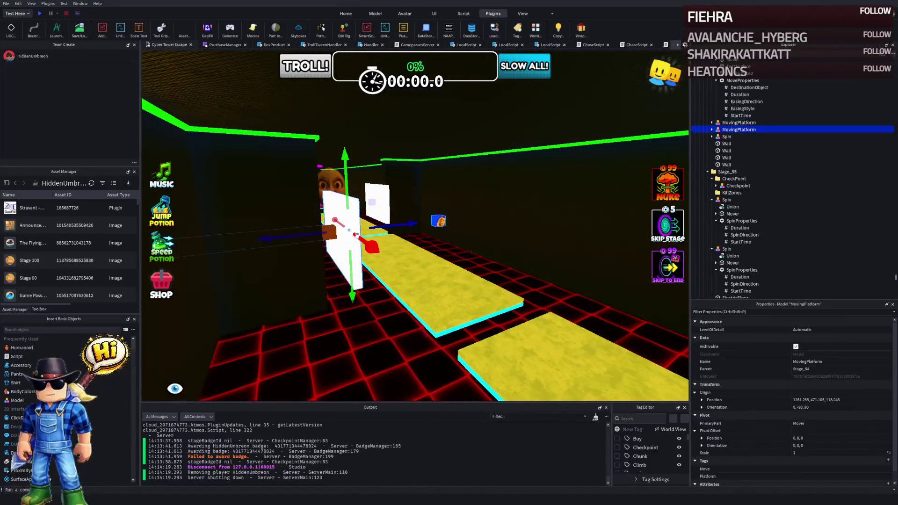
Step: Place the copy beside the new diamond-plate platforms, rotated 90°, and pick its TestSurface2 panel
{"action": "left_click_drag", "start_coordinate": [375, 242], "coordinate": [375, 242]}
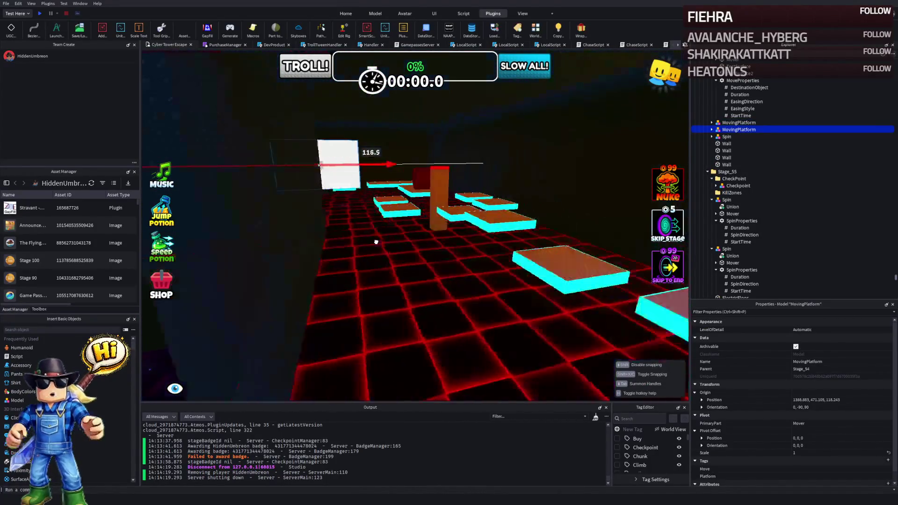
{"action": "key", "text": "ctrl+r"}
{"action": "mouse_move", "coordinate": [338, 184]}
{"action": "left_mouse_down"}
{"action": "mouse_move", "coordinate": [399, 197]}
{"action": "mouse_move", "coordinate": [411, 138]}
{"action": "mouse_move", "coordinate": [456, 188]}
{"action": "mouse_move", "coordinate": [511, 186]}
{"action": "mouse_move", "coordinate": [467, 205]}
{"action": "mouse_move", "coordinate": [484, 188]}
{"action": "mouse_move", "coordinate": [555, 187]}
{"action": "left_mouse_up"}
{"action": "left_click", "coordinate": [526, 175]}
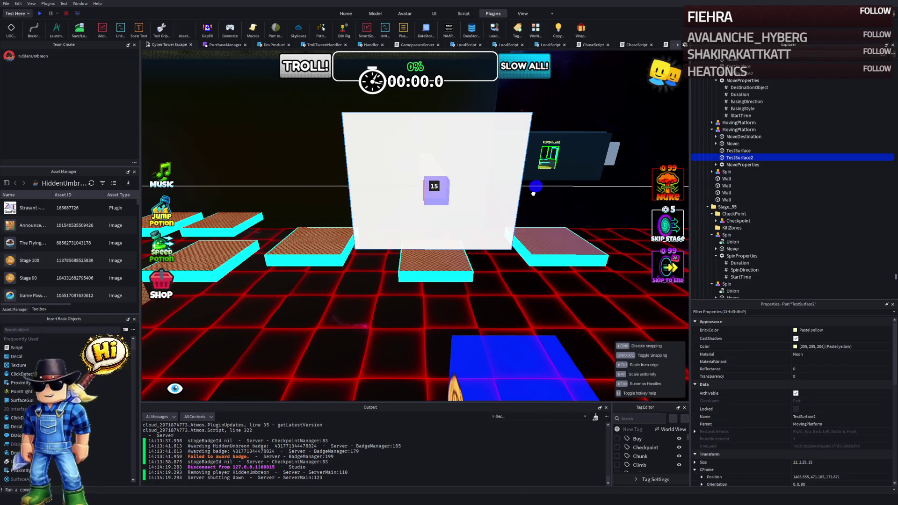
Step: Stretch TestSurface2 to 15 studs deep and shift the whole MovingPlatform along X across the track
{"action": "left_click_drag", "start_coordinate": [533, 193], "coordinate": [534, 193]}
{"action": "key", "text": "d"}
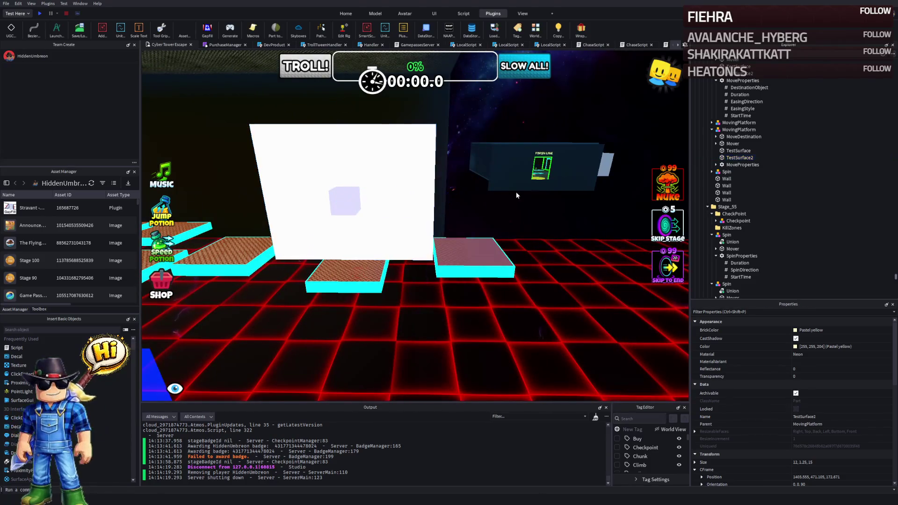
{"action": "left_click", "coordinate": [422, 195]}
{"action": "key", "text": "a"}
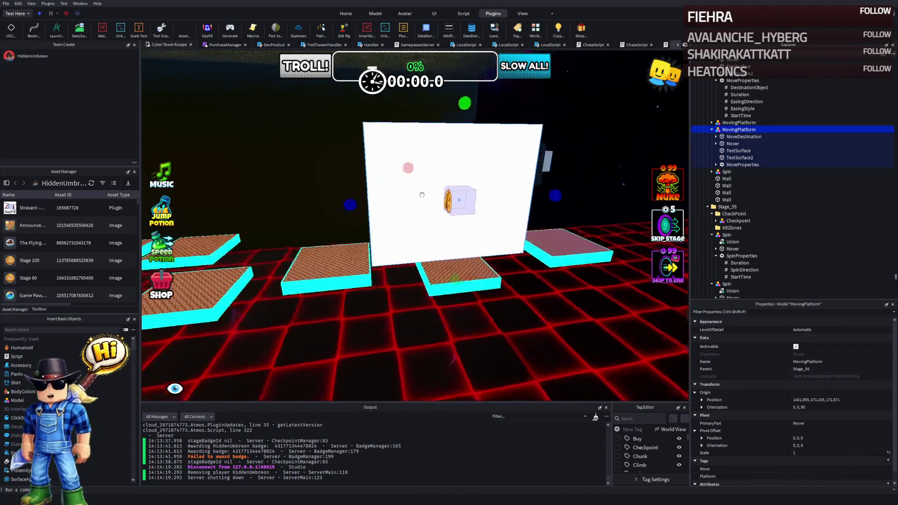
{"action": "key", "text": "ctrl+2"}
{"action": "left_click_drag", "start_coordinate": [410, 201], "coordinate": [381, 193]}
{"action": "key", "text": "d"}
{"action": "right_click", "coordinate": [380, 193]}
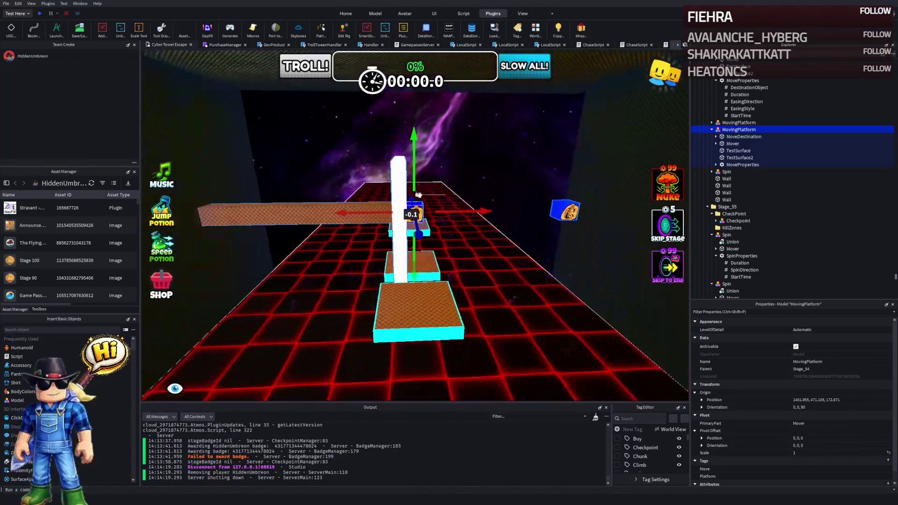
{"action": "mouse_move", "coordinate": [449, 210]}
{"action": "left_mouse_down"}
{"action": "mouse_move", "coordinate": [435, 216]}
{"action": "mouse_move", "coordinate": [446, 216]}
{"action": "left_mouse_up"}
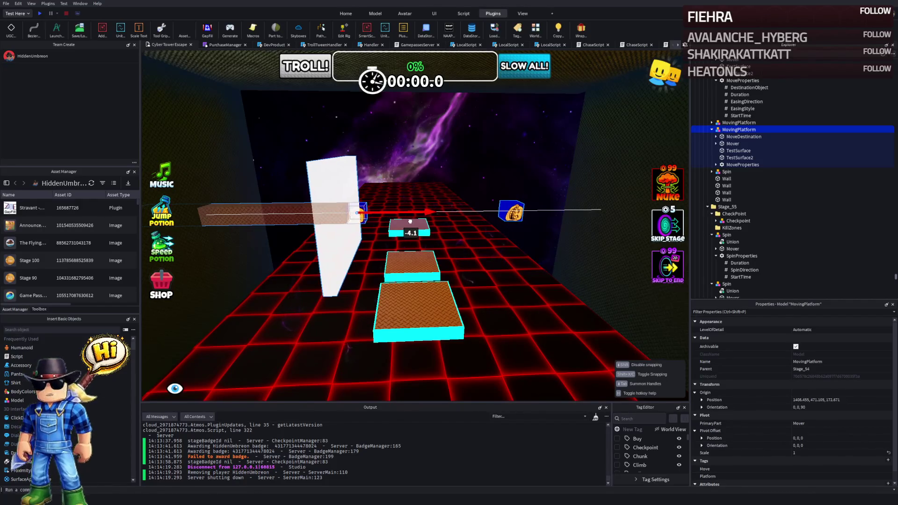
{"action": "right_click", "coordinate": [436, 218]}
{"action": "left_click_drag", "start_coordinate": [407, 223], "coordinate": [415, 213]}
Step: Move the blue MoveDestination marker ahead along the track, undoing its stray last moves
{"action": "left_click", "coordinate": [454, 212]}
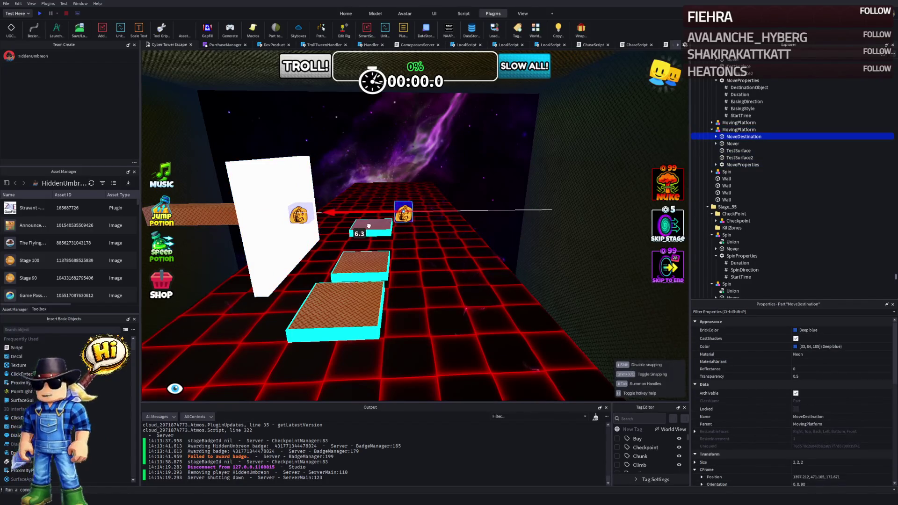
{"action": "left_click_drag", "start_coordinate": [366, 226], "coordinate": [367, 226]}
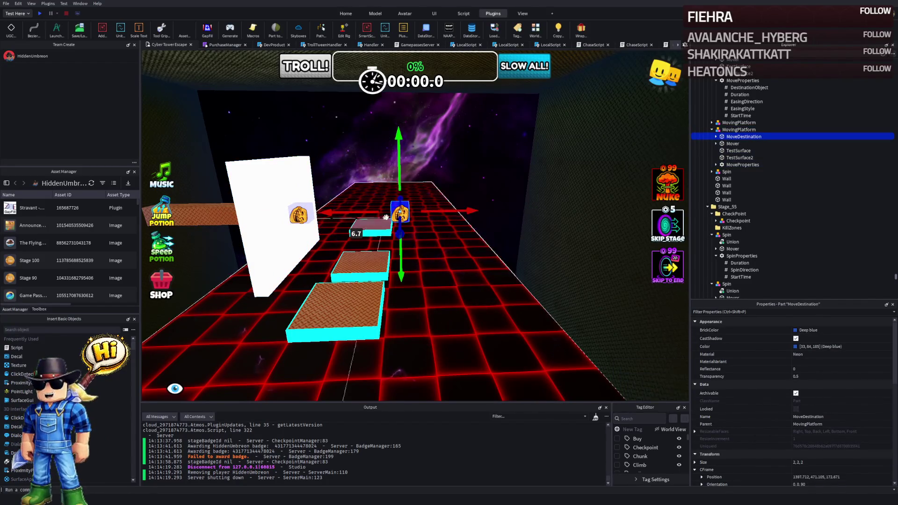
{"action": "scroll", "coordinate": [399, 241], "scroll_direction": "up", "scroll_amount": 5}
{"action": "left_click_drag", "start_coordinate": [374, 127], "coordinate": [365, 127]}
{"action": "mouse_move", "coordinate": [393, 179]}
{"action": "left_mouse_down"}
{"action": "mouse_move", "coordinate": [399, 230]}
{"action": "mouse_move", "coordinate": [421, 204]}
{"action": "mouse_move", "coordinate": [407, 228]}
{"action": "mouse_move", "coordinate": [416, 231]}
{"action": "left_mouse_up"}
{"action": "key", "text": "ctrl+z"}
{"action": "key", "text": "ctrl+z"}
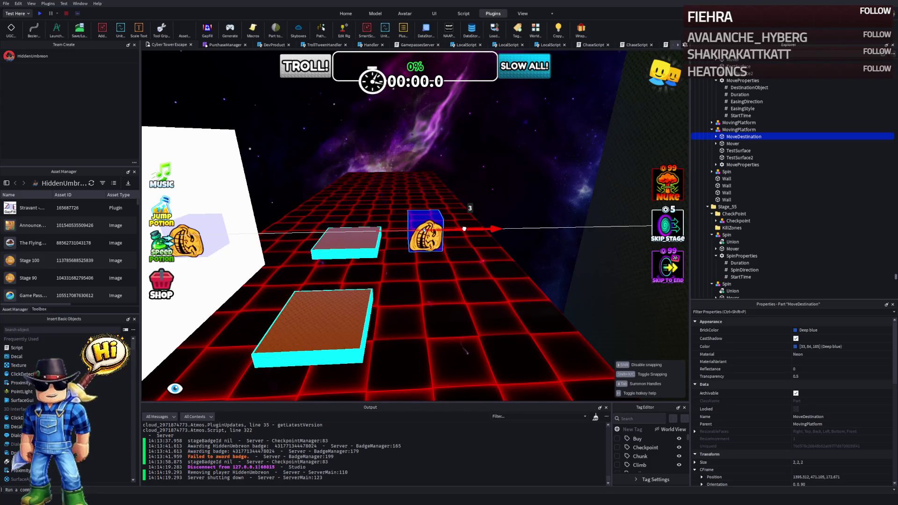
{"action": "left_click_drag", "start_coordinate": [464, 228], "coordinate": [464, 228]}
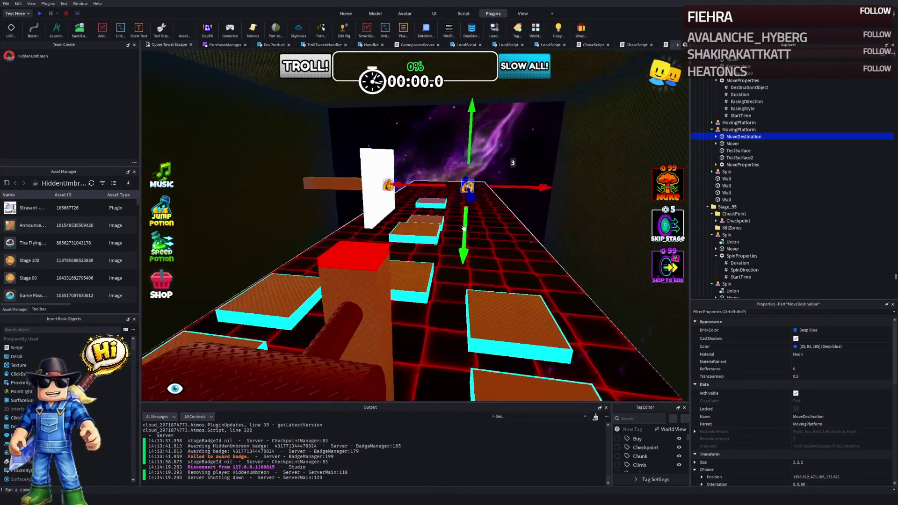
{"action": "left_click", "coordinate": [406, 240]}
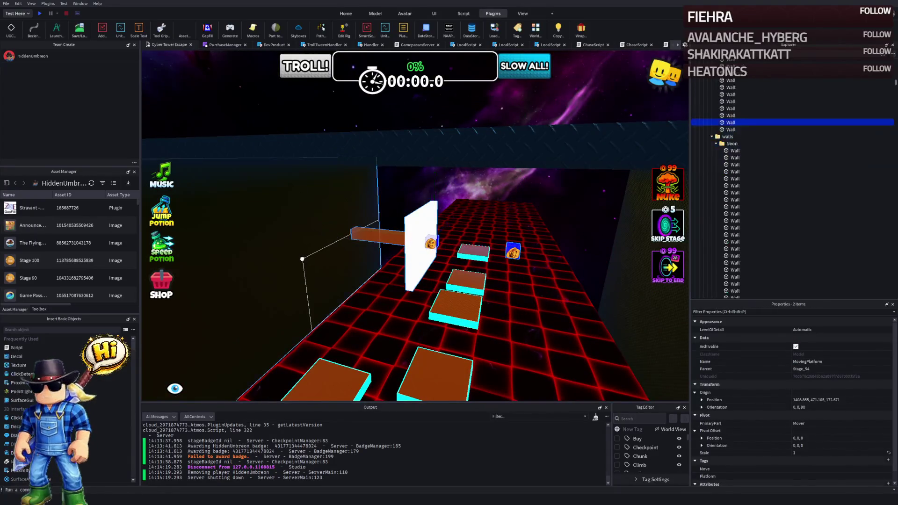
{"action": "left_click", "coordinate": [467, 278]}
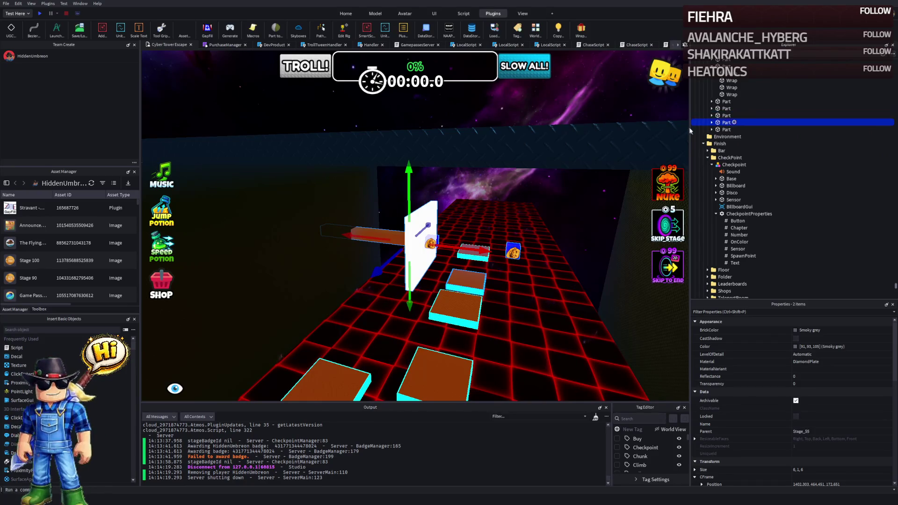
{"action": "scroll", "coordinate": [720, 121], "scroll_direction": "up", "scroll_amount": 5}
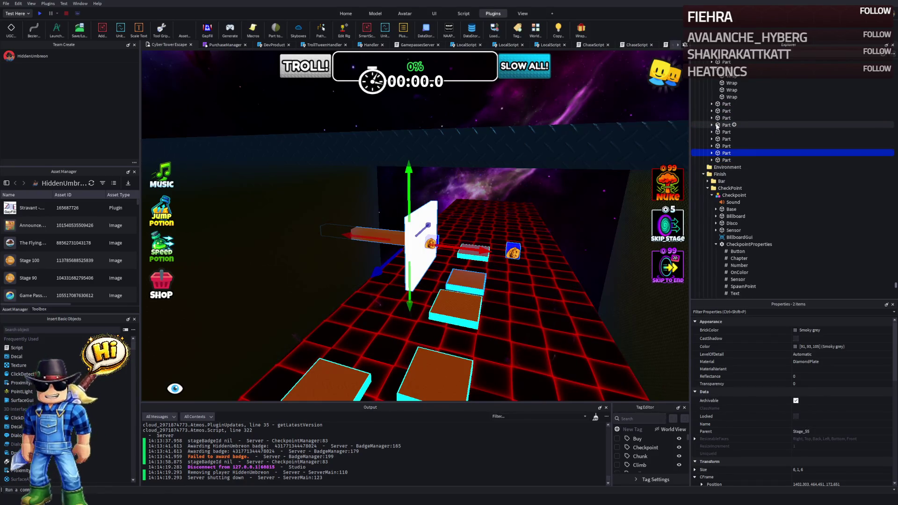
{"action": "left_click", "coordinate": [721, 147]}
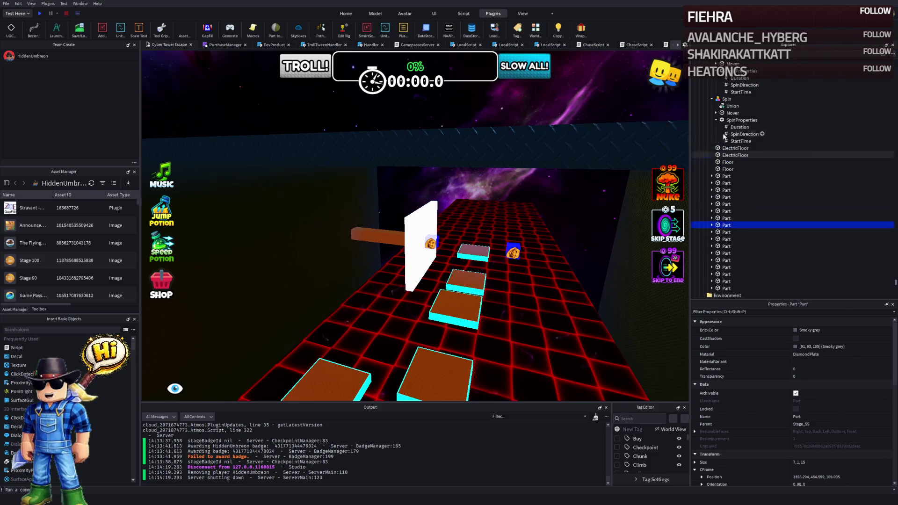
{"action": "left_click", "coordinate": [723, 93]}
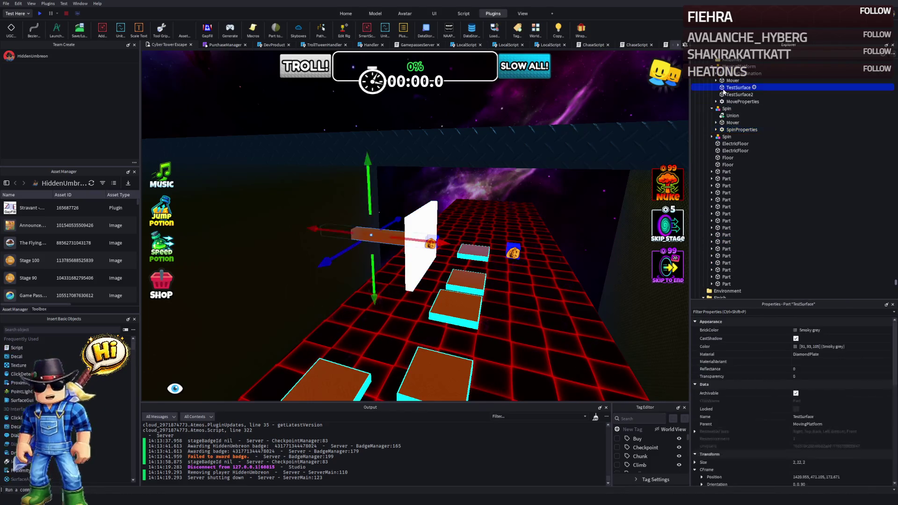
{"action": "left_click", "coordinate": [724, 96]}
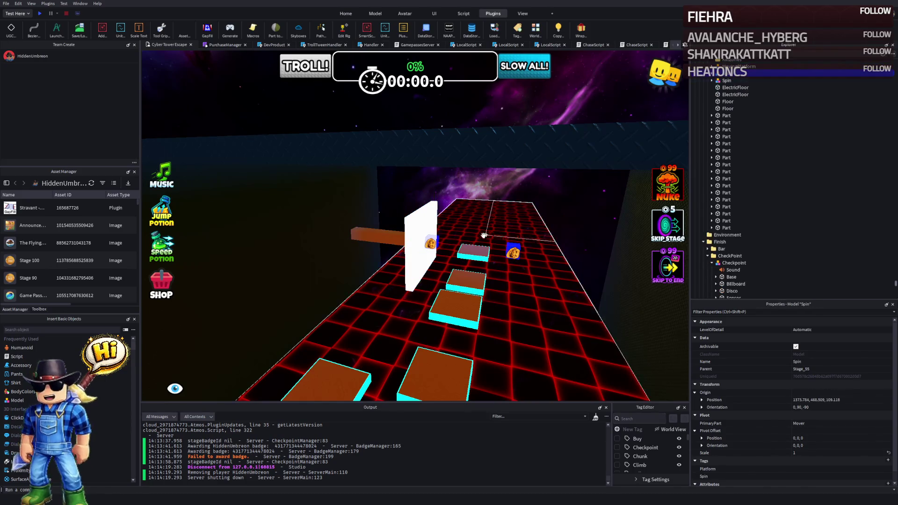
{"action": "key", "text": "w"}
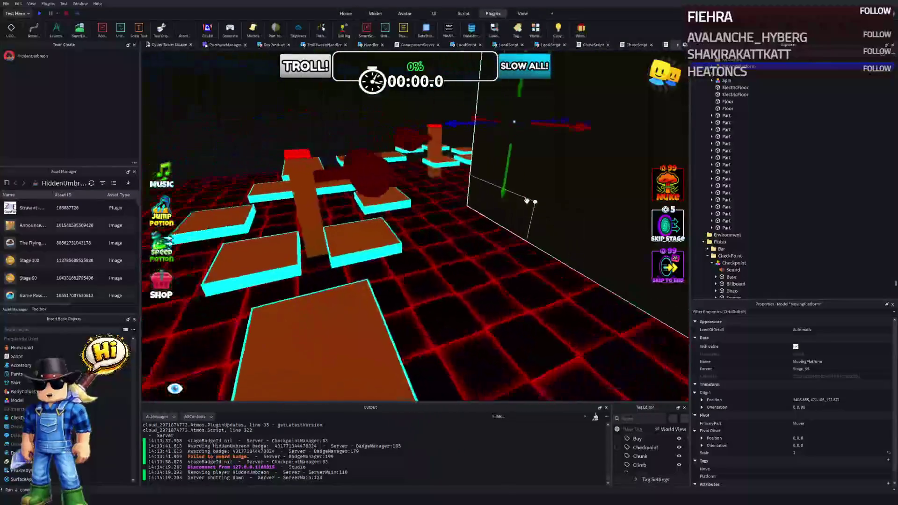
{"action": "left_click", "coordinate": [40, 14]}
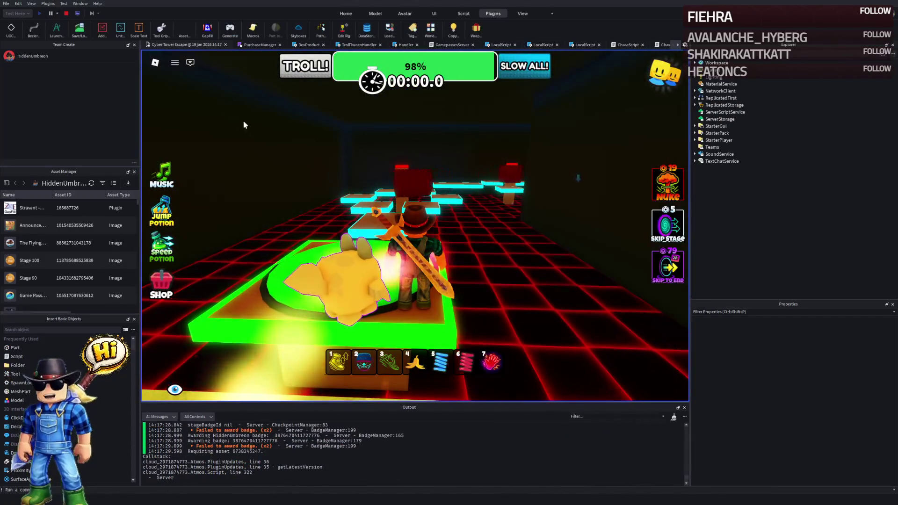
{"action": "key", "text": "w"}
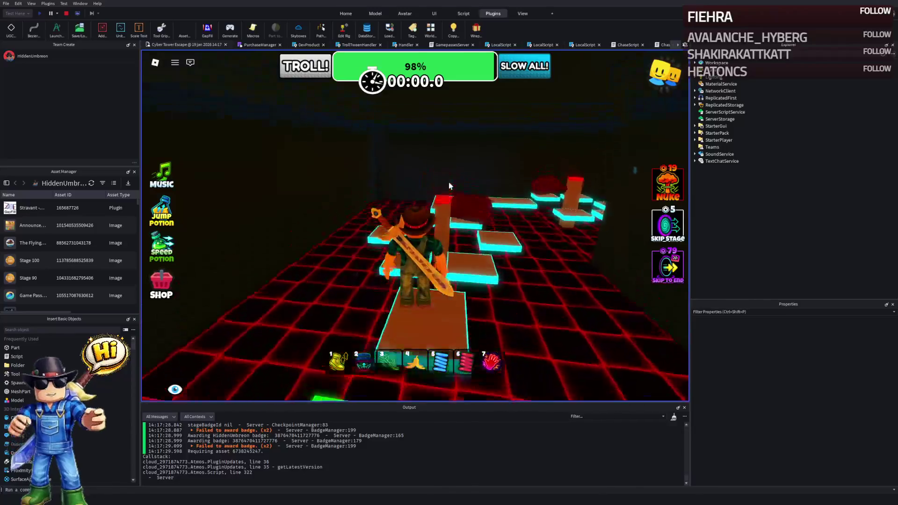
{"action": "key", "text": "w"}
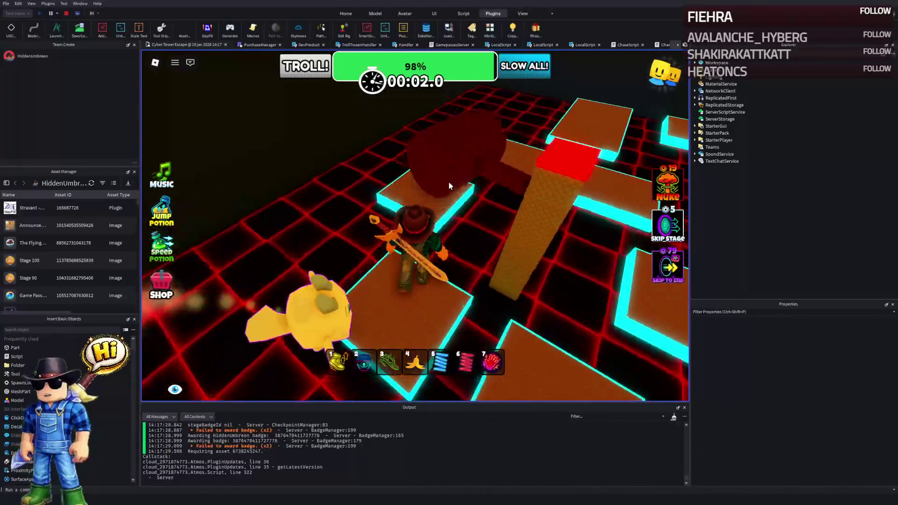
{"action": "key", "text": "w"}
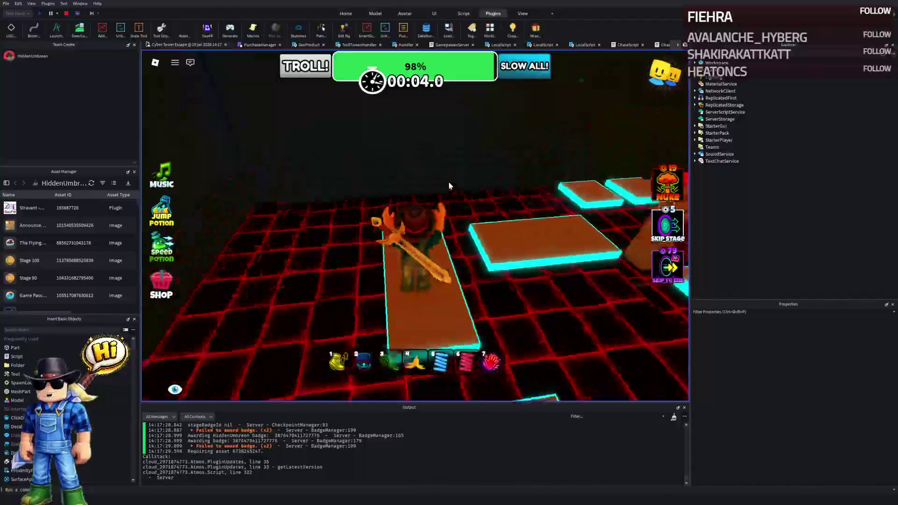
{"action": "key", "text": "w"}
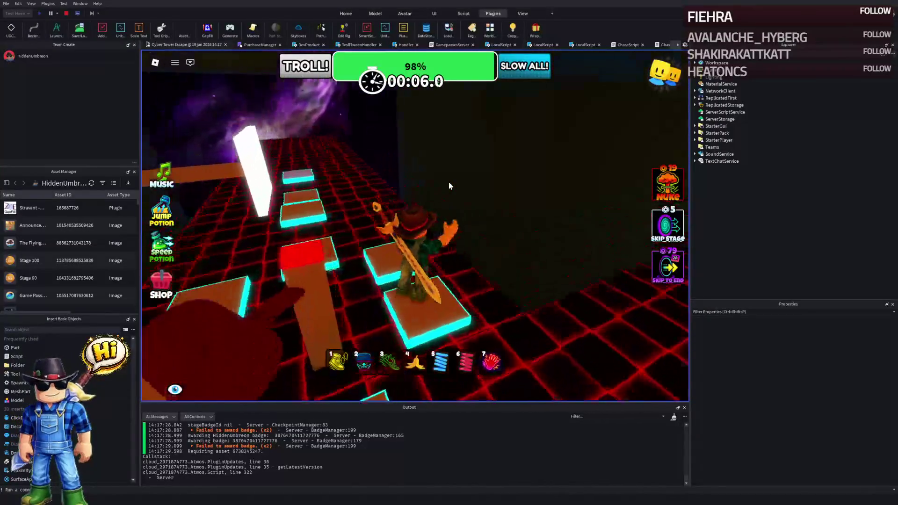
{"action": "key", "text": "w"}
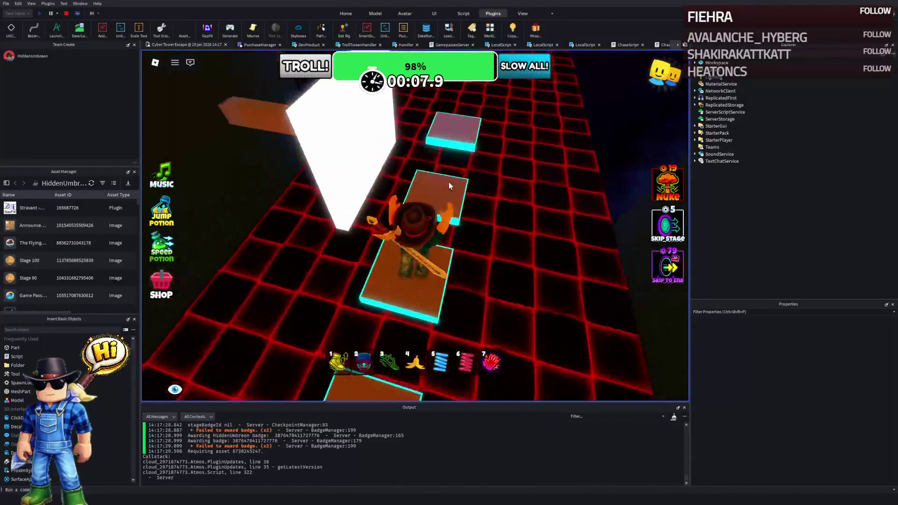
{"action": "key", "text": "w"}
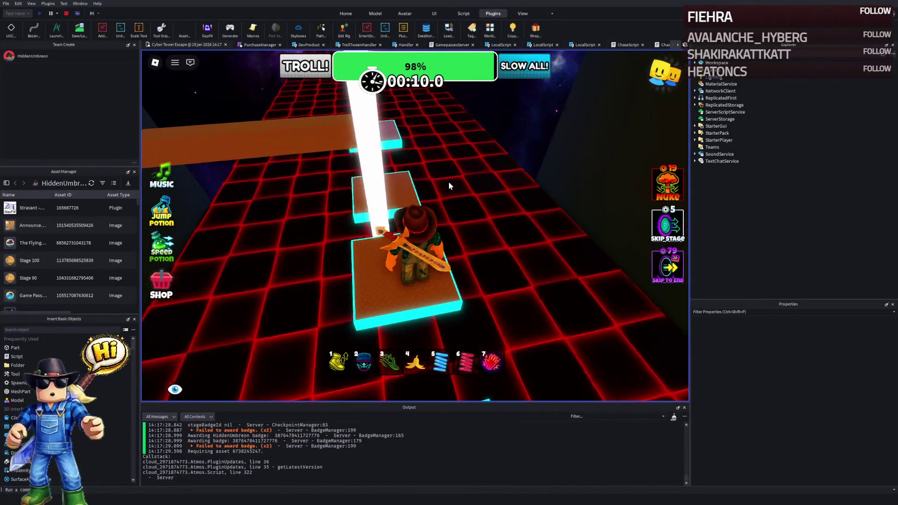
{"action": "key", "text": "w"}
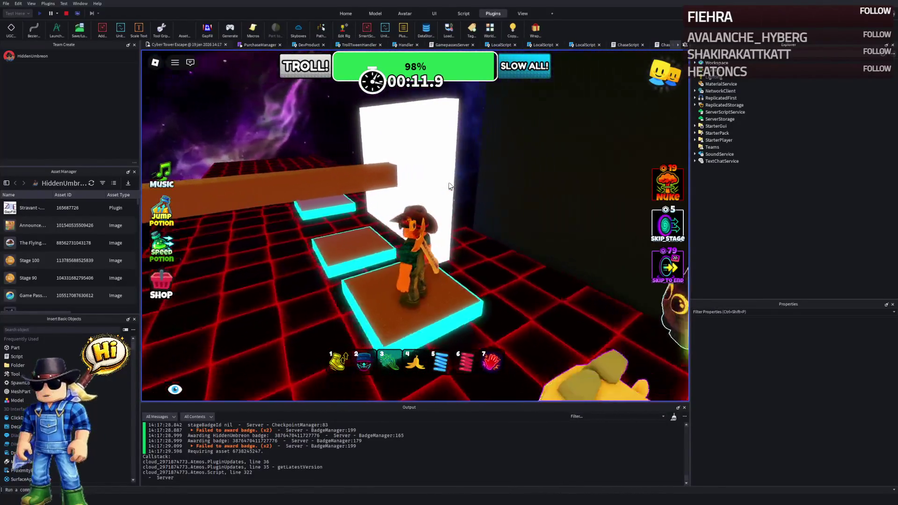
{"action": "key", "text": "w"}
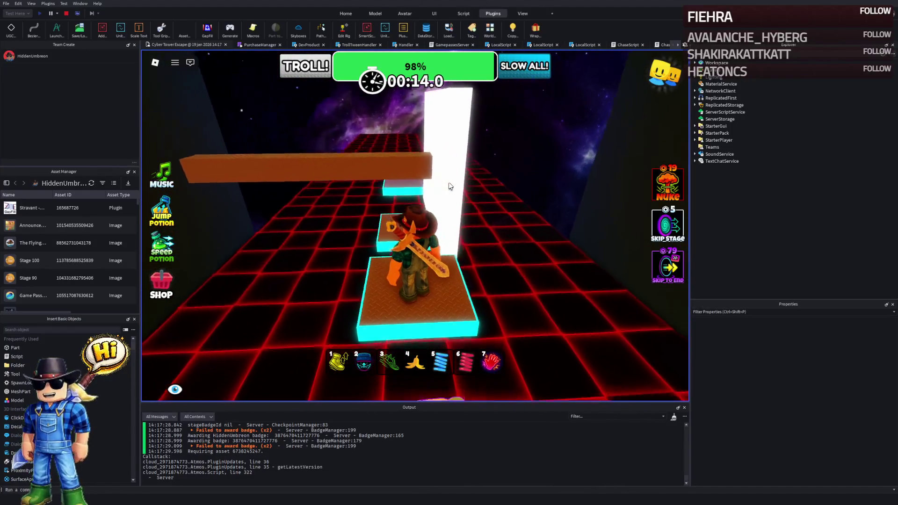
{"action": "key", "text": "w"}
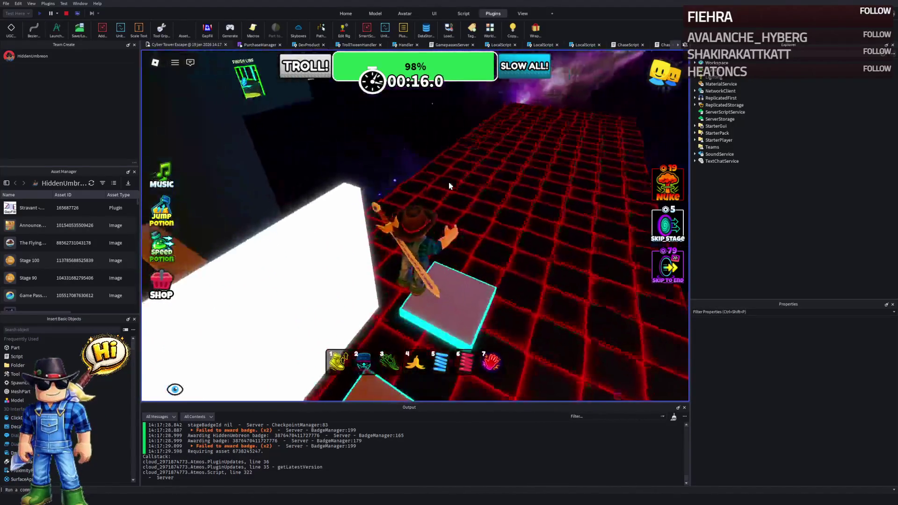
{"action": "left_click", "coordinate": [66, 13]}
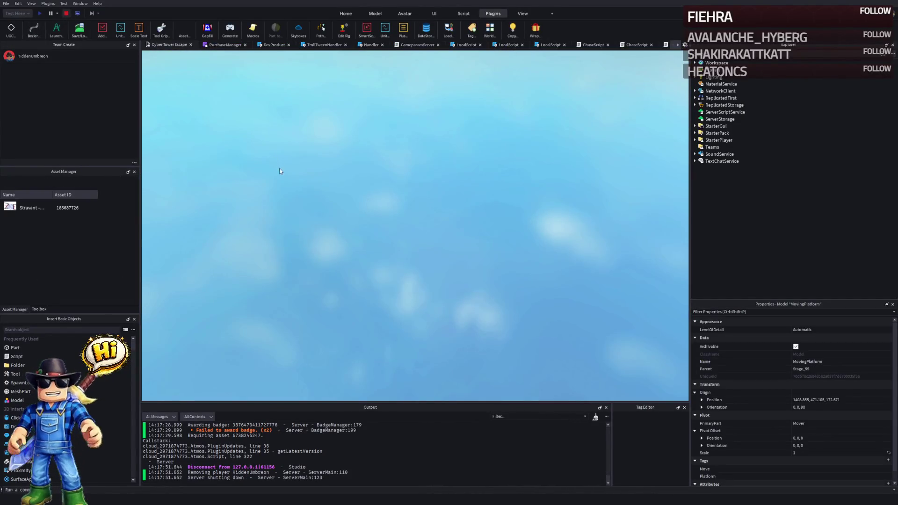
Step: Shift the diamond-plate platforms and the transparent beam about 21 studs along X toward the white walls
{"action": "key", "text": "w"}
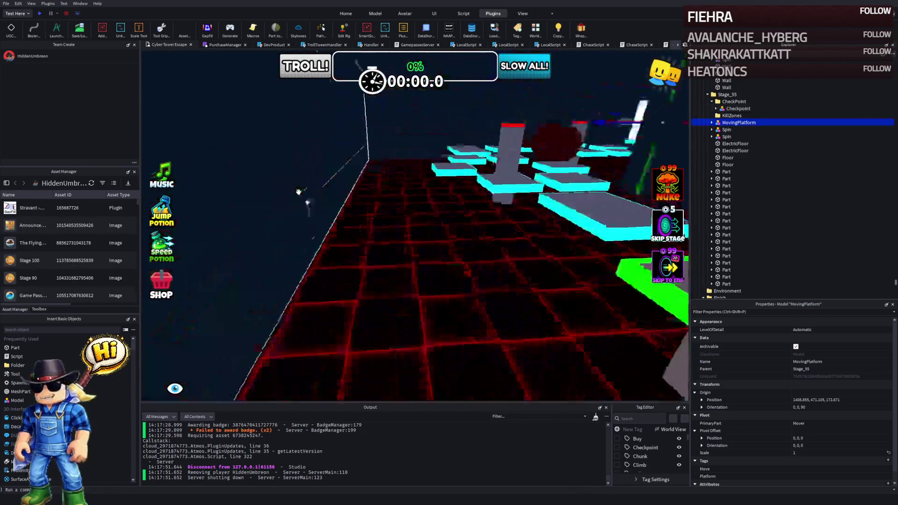
{"action": "key", "text": "w"}
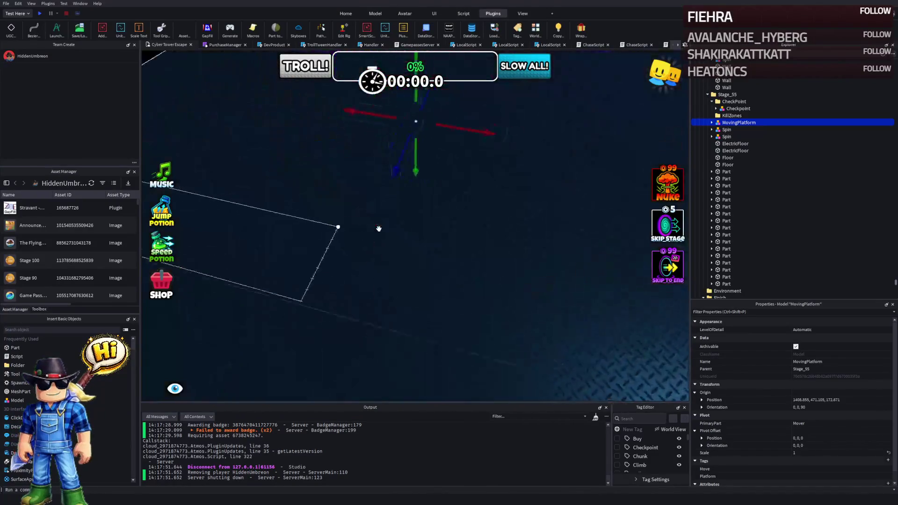
{"action": "left_click", "coordinate": [388, 252]}
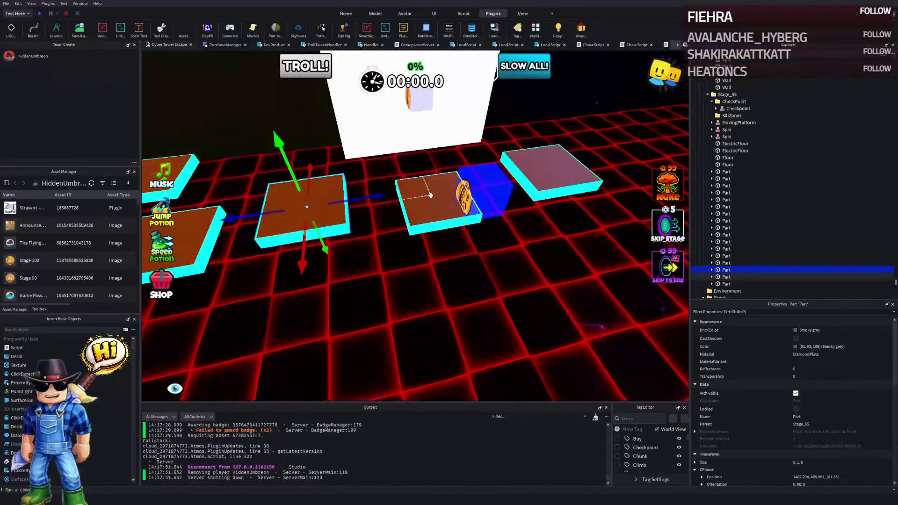
{"action": "left_click", "coordinate": [431, 195], "text": "ctrl"}
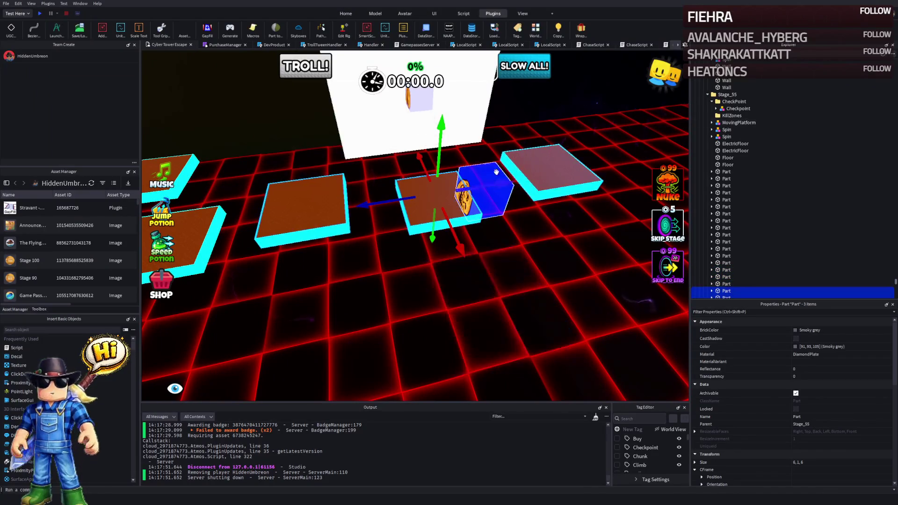
{"action": "key", "text": "w"}
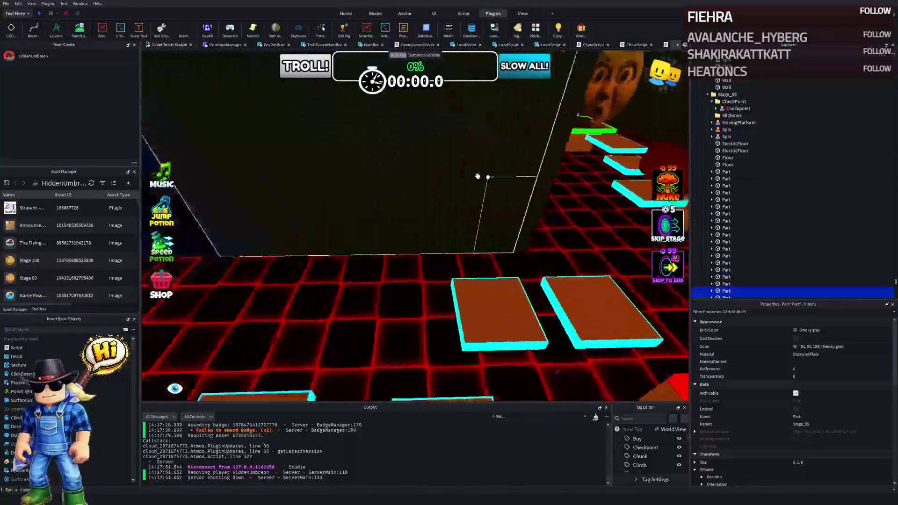
{"action": "left_click", "coordinate": [452, 289]}
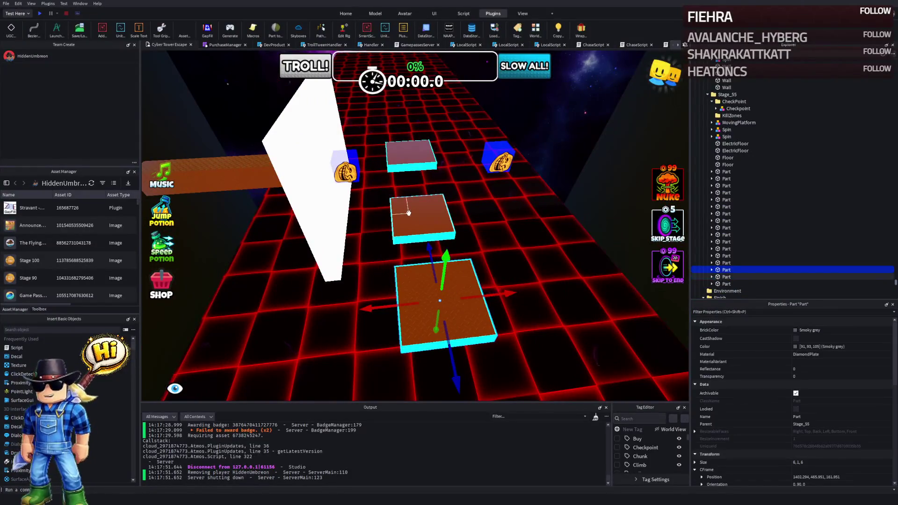
{"action": "left_click", "coordinate": [376, 161], "text": "ctrl"}
{"action": "mouse_move", "coordinate": [388, 170]}
{"action": "left_mouse_down"}
{"action": "mouse_move", "coordinate": [367, 171]}
{"action": "mouse_move", "coordinate": [572, 174]}
{"action": "left_mouse_up"}
{"action": "key", "text": "f"}
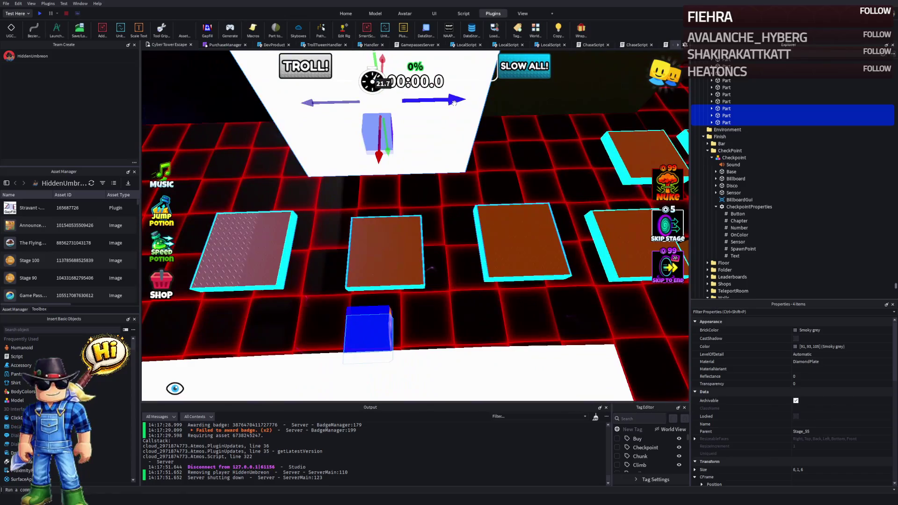
{"action": "mouse_move", "coordinate": [453, 103]}
{"action": "left_mouse_down"}
{"action": "mouse_move", "coordinate": [350, 119]}
{"action": "mouse_move", "coordinate": [398, 120]}
{"action": "mouse_move", "coordinate": [374, 123]}
{"action": "mouse_move", "coordinate": [390, 123]}
{"action": "left_mouse_up"}
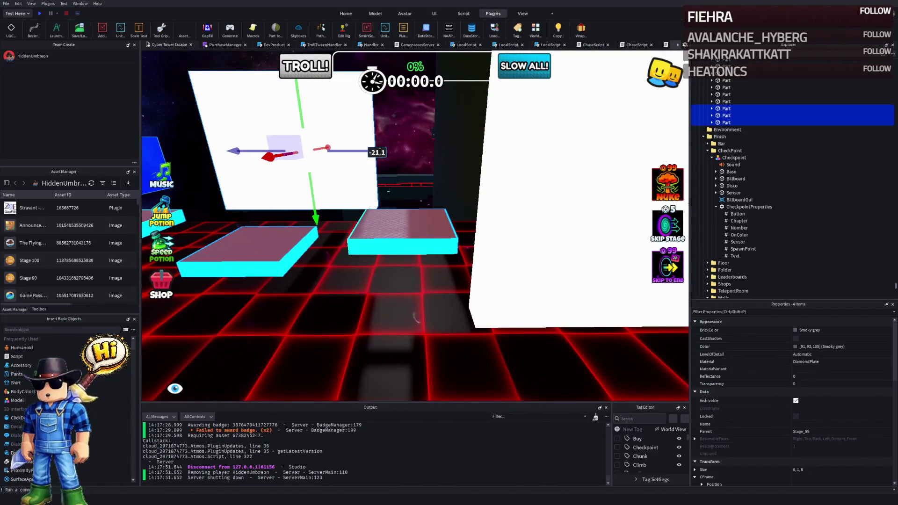
{"action": "left_click_drag", "start_coordinate": [361, 153], "coordinate": [355, 152]}
Step: Expand the upper MovingPlatform and its MoveProperties to show DestinationObject, Duration, easing and StartTime
{"action": "left_click", "coordinate": [397, 236]}
{"action": "left_click", "coordinate": [373, 226]}
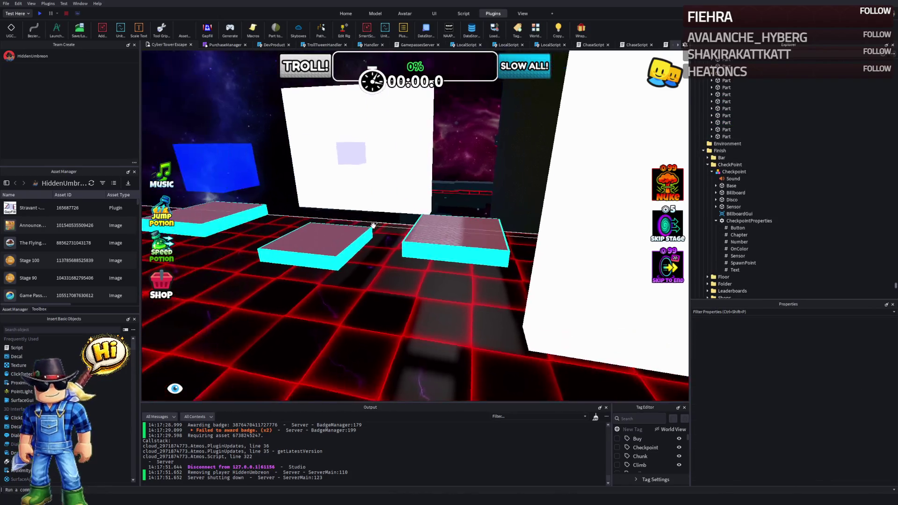
{"action": "key", "text": "s"}
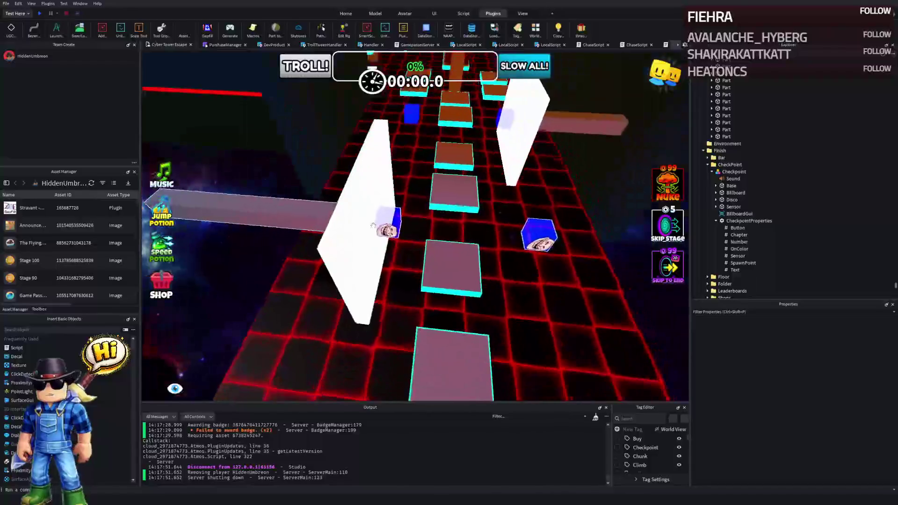
{"action": "left_click", "coordinate": [371, 229]}
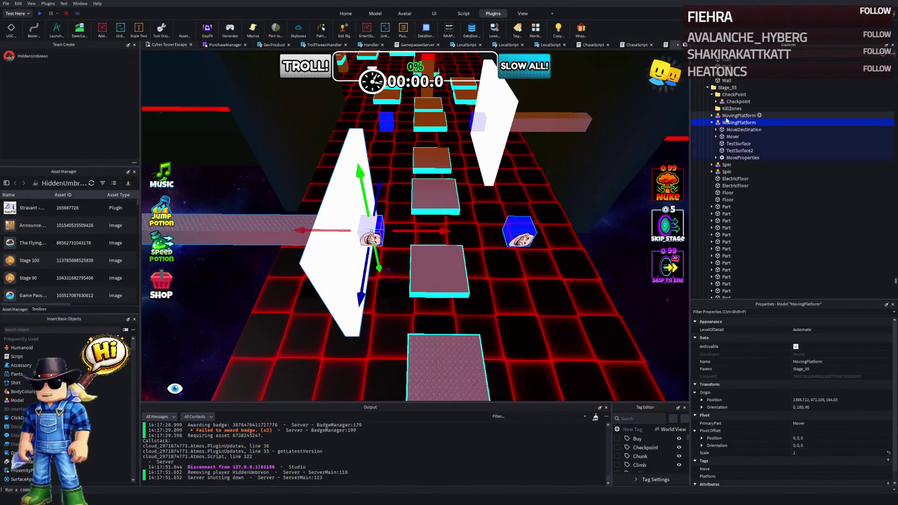
{"action": "left_click", "coordinate": [739, 115]}
{"action": "left_click", "coordinate": [712, 116]}
{"action": "left_click", "coordinate": [743, 151]}
{"action": "left_click", "coordinate": [716, 151]}
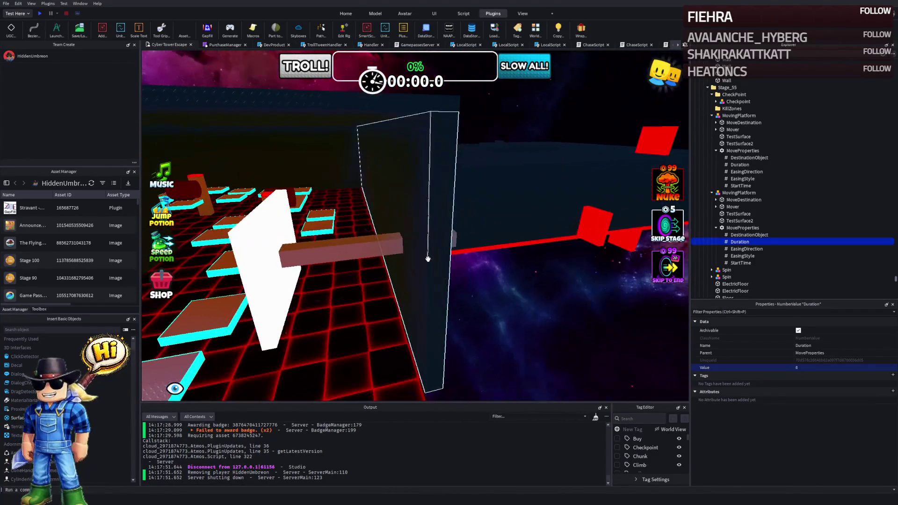
{"action": "left_click", "coordinate": [423, 254]}
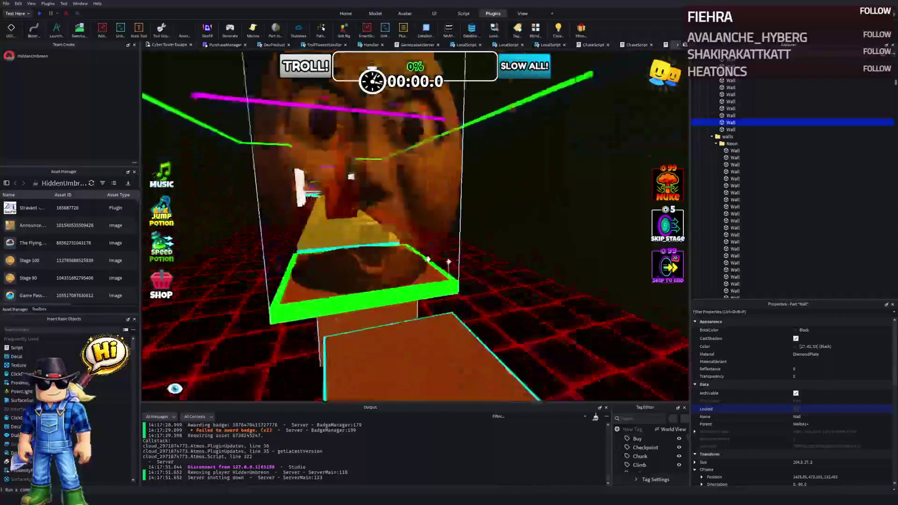
Step: Duplicate two dark green-topped walls, rotate the copies 90° and move them into Stage_55
{"action": "left_click", "coordinate": [348, 244]}
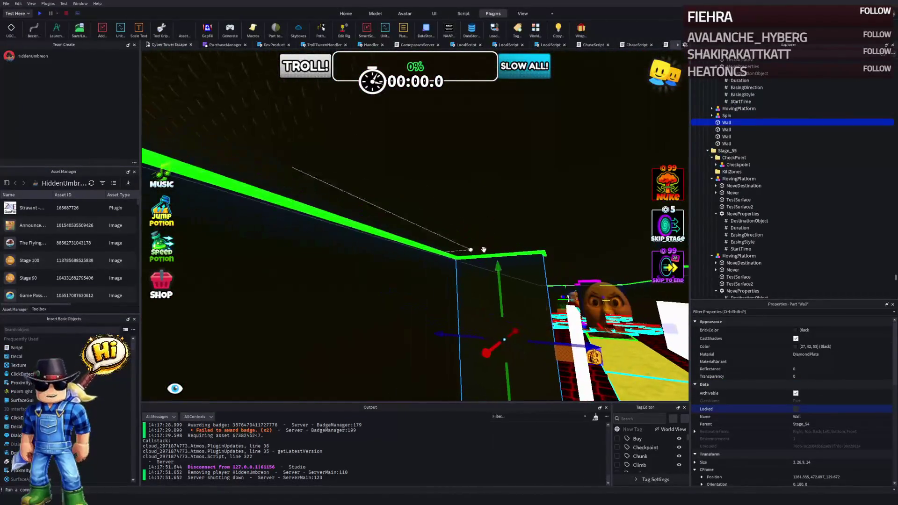
{"action": "key", "text": "ctrl+d"}
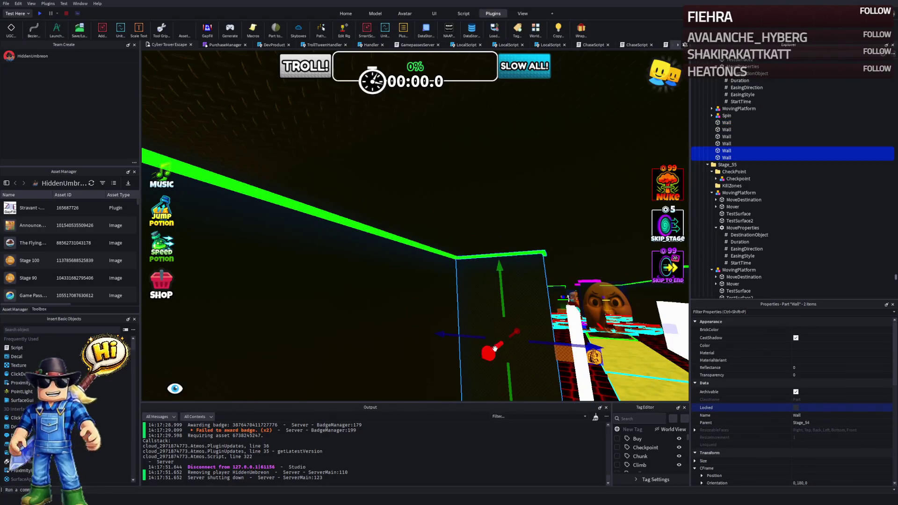
{"action": "mouse_move", "coordinate": [494, 350]}
{"action": "left_mouse_down"}
{"action": "mouse_move", "coordinate": [489, 358]}
{"action": "mouse_move", "coordinate": [468, 323]}
{"action": "mouse_move", "coordinate": [483, 355]}
{"action": "left_mouse_up"}
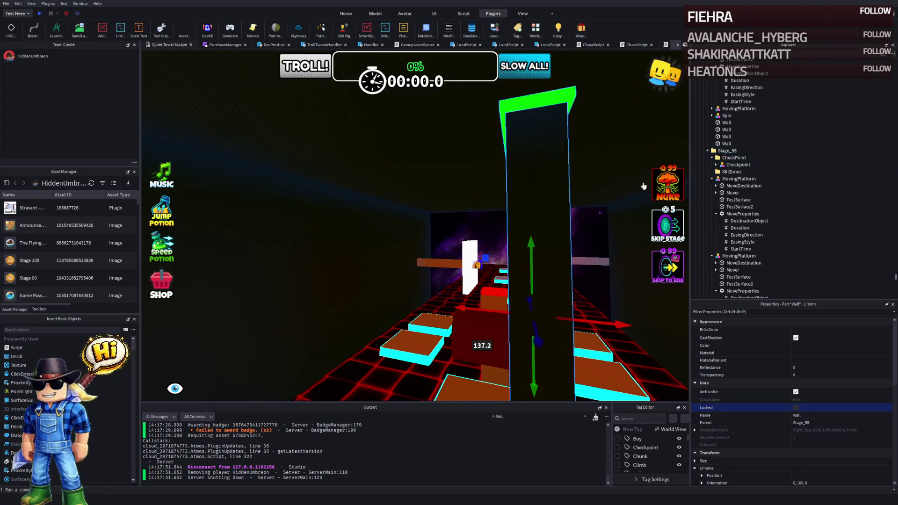
{"action": "key", "text": "ctrl+r"}
{"action": "mouse_move", "coordinate": [541, 216]}
{"action": "left_mouse_down"}
{"action": "mouse_move", "coordinate": [587, 184]}
{"action": "mouse_move", "coordinate": [583, 207]}
{"action": "mouse_move", "coordinate": [568, 208]}
{"action": "mouse_move", "coordinate": [586, 220]}
{"action": "mouse_move", "coordinate": [327, 219]}
{"action": "mouse_move", "coordinate": [373, 217]}
{"action": "left_mouse_up"}
{"action": "left_click_drag", "start_coordinate": [506, 258], "coordinate": [499, 256]}
{"action": "left_click_drag", "start_coordinate": [458, 278], "coordinate": [460, 252]}
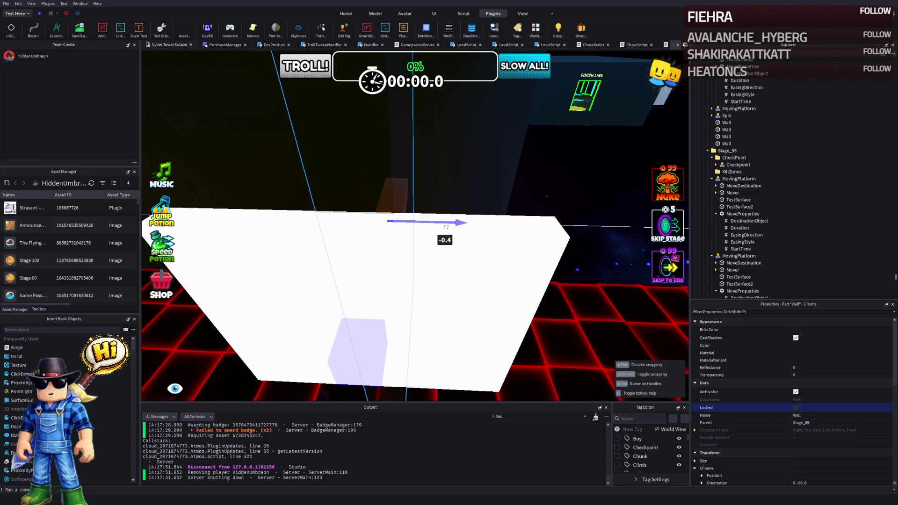
{"action": "mouse_move", "coordinate": [445, 229]}
{"action": "left_mouse_down"}
{"action": "mouse_move", "coordinate": [426, 204]}
{"action": "mouse_move", "coordinate": [388, 220]}
{"action": "mouse_move", "coordinate": [328, 304]}
{"action": "mouse_move", "coordinate": [323, 259]}
{"action": "mouse_move", "coordinate": [343, 266]}
{"action": "mouse_move", "coordinate": [327, 270]}
{"action": "mouse_move", "coordinate": [391, 271]}
{"action": "mouse_move", "coordinate": [421, 313]}
{"action": "mouse_move", "coordinate": [385, 298]}
{"action": "mouse_move", "coordinate": [438, 319]}
{"action": "mouse_move", "coordinate": [468, 304]}
{"action": "mouse_move", "coordinate": [407, 281]}
{"action": "mouse_move", "coordinate": [425, 300]}
{"action": "mouse_move", "coordinate": [440, 287]}
{"action": "mouse_move", "coordinate": [332, 287]}
{"action": "mouse_move", "coordinate": [335, 253]}
{"action": "mouse_move", "coordinate": [328, 254]}
{"action": "mouse_move", "coordinate": [365, 262]}
{"action": "left_mouse_up"}
{"action": "left_click", "coordinate": [335, 264]}
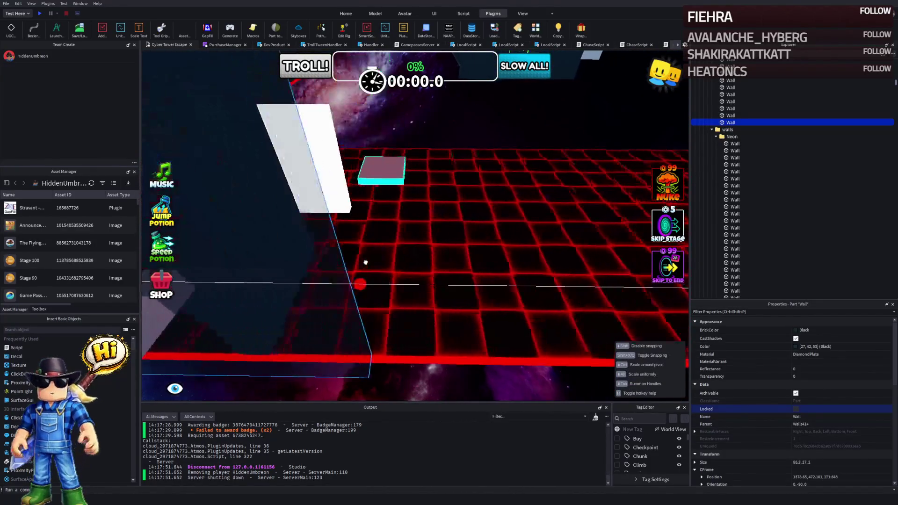
Step: Lengthen a dark wall and stretch the DiamondPlate roof to 49.2, 1, 73.432
{"action": "mouse_move", "coordinate": [426, 264]}
{"action": "left_mouse_down"}
{"action": "mouse_move", "coordinate": [459, 261]}
{"action": "mouse_move", "coordinate": [435, 257]}
{"action": "mouse_move", "coordinate": [467, 289]}
{"action": "mouse_move", "coordinate": [458, 275]}
{"action": "left_mouse_up"}
{"action": "left_click", "coordinate": [437, 276]}
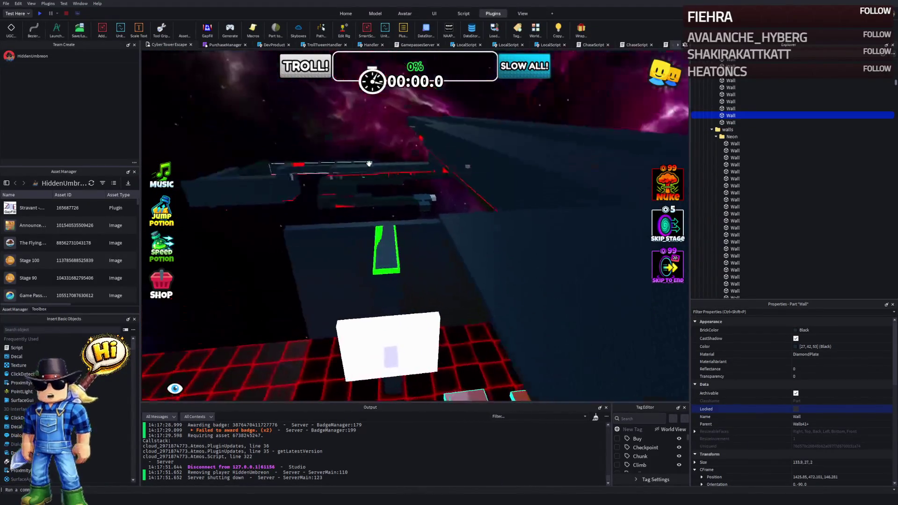
{"action": "left_click", "coordinate": [481, 281]}
{"action": "mouse_move", "coordinate": [500, 232]}
{"action": "left_mouse_down"}
{"action": "mouse_move", "coordinate": [516, 320]}
{"action": "mouse_move", "coordinate": [383, 283]}
{"action": "left_mouse_up"}
Step: Select Stage_55's KillZones folder and collapse the first MovingPlatform entry in Explorer
{"action": "key", "text": "w"}
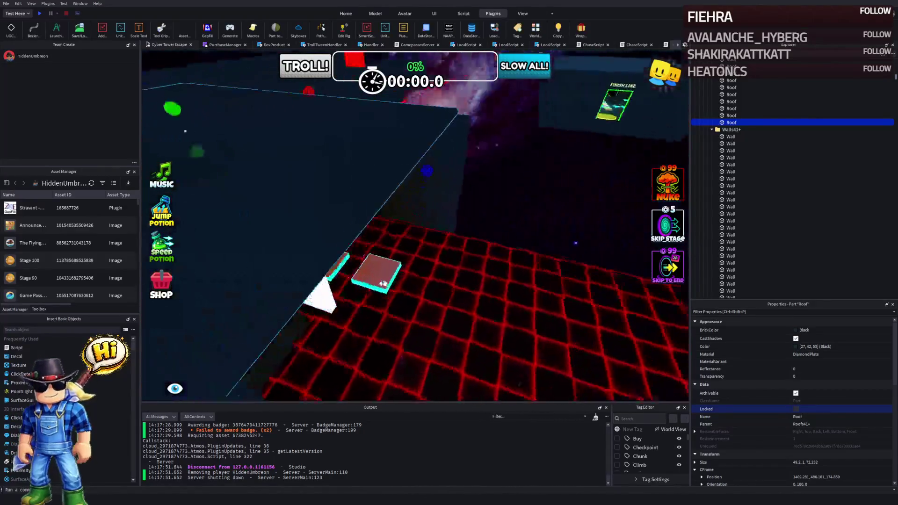
{"action": "key", "text": "w"}
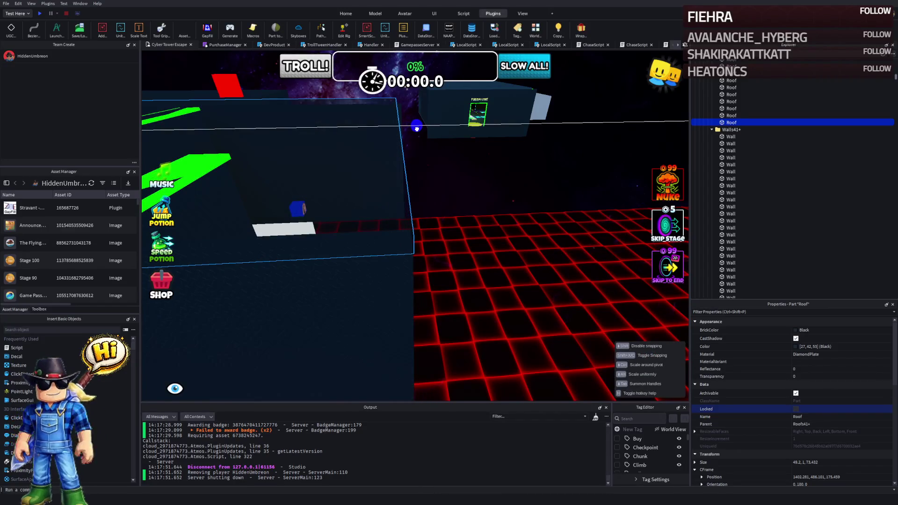
{"action": "key", "text": "w"}
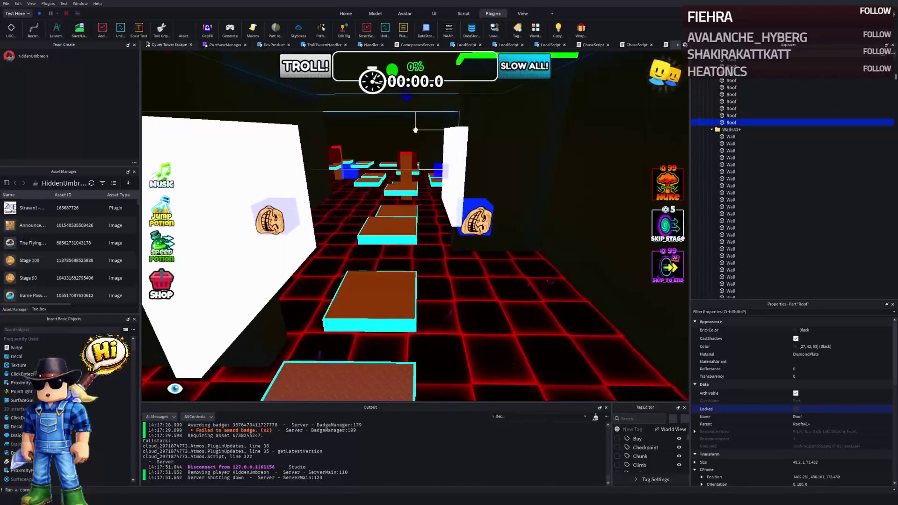
{"action": "key", "text": "s"}
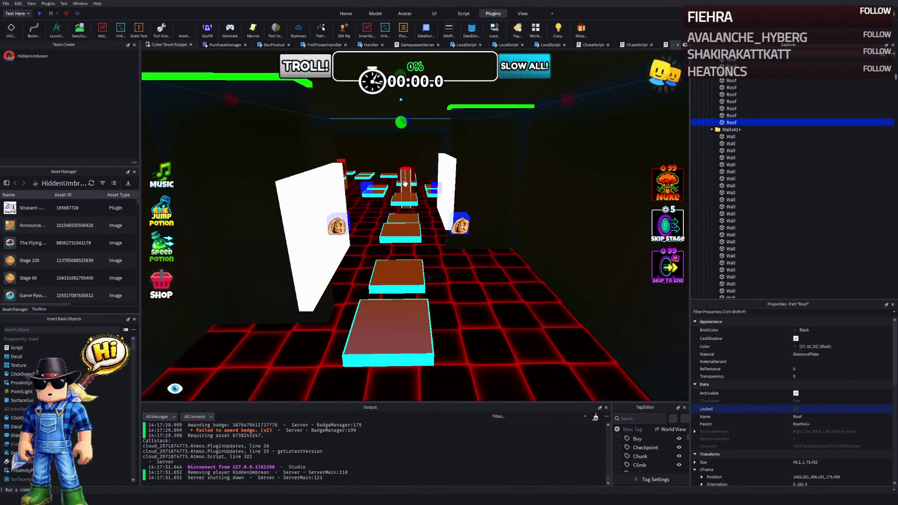
{"action": "key", "text": "w"}
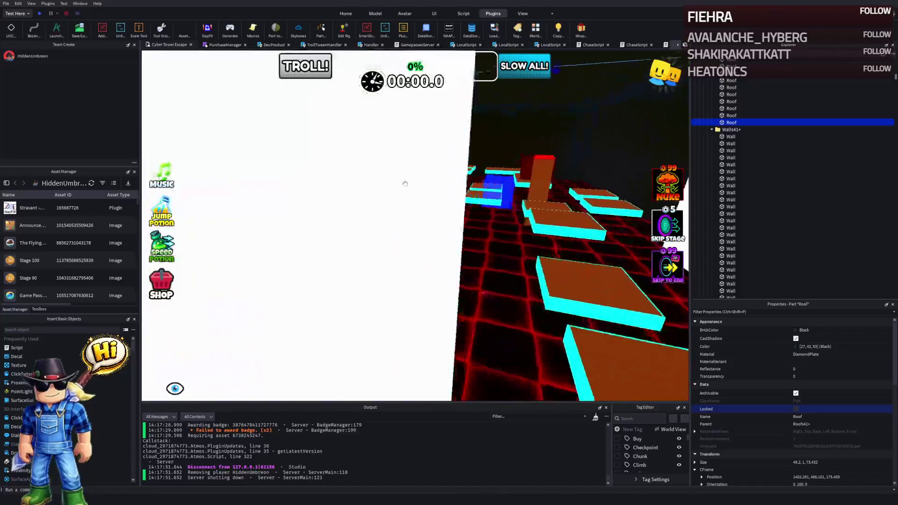
{"action": "key", "text": "s"}
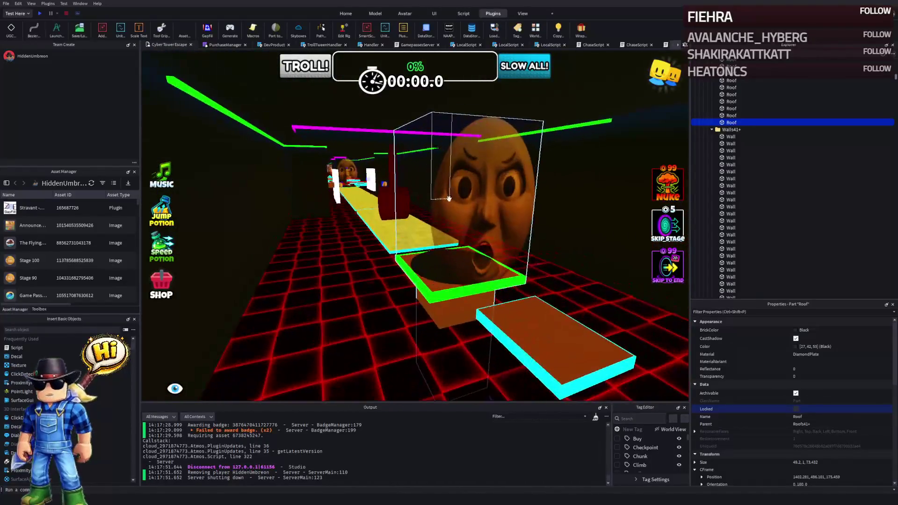
{"action": "left_click", "coordinate": [448, 198]}
{"action": "left_click", "coordinate": [712, 124]}
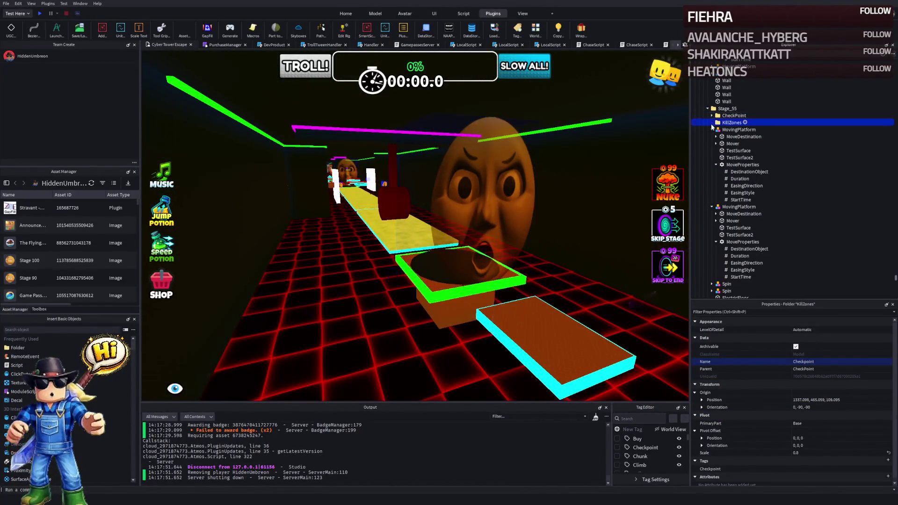
{"action": "left_click", "coordinate": [711, 130]}
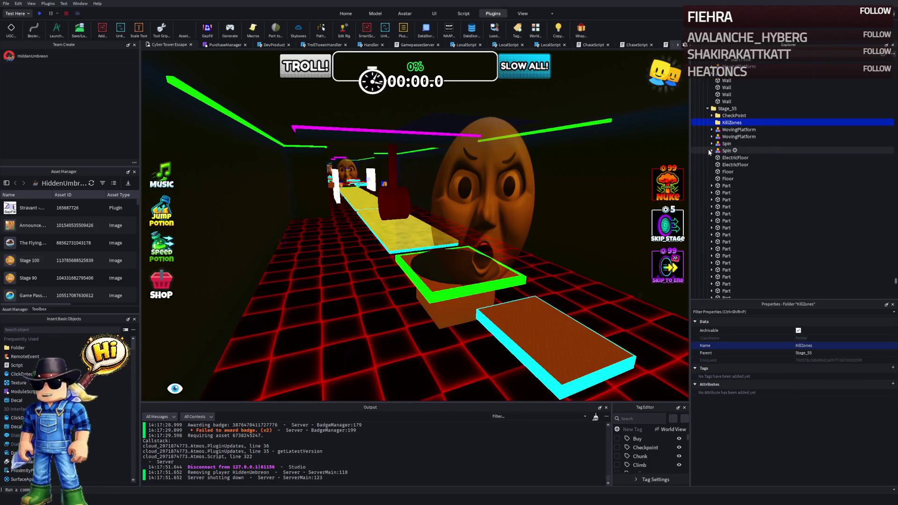
Step: Delete Stage_56's children from MovingPlatform to Wall, keeping only CheckPoint and KillZones
{"action": "double_click", "coordinate": [724, 109]}
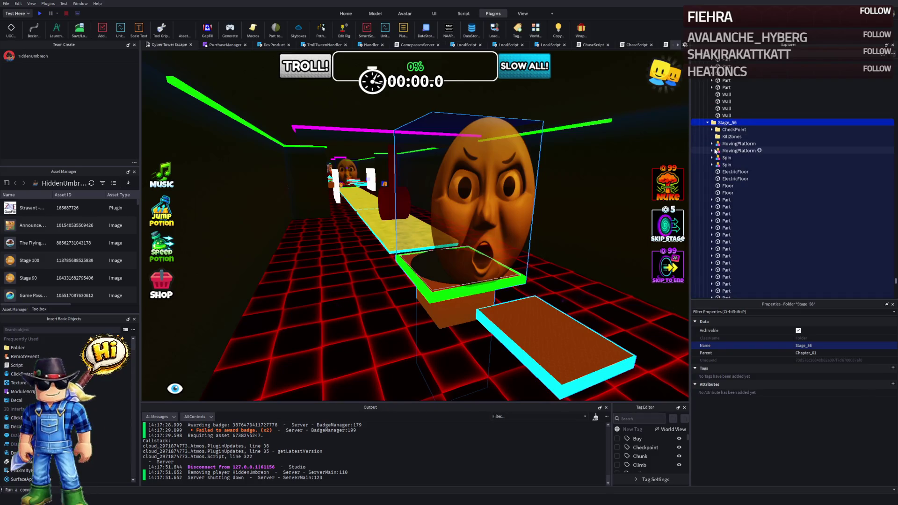
{"action": "scroll", "coordinate": [734, 193], "scroll_direction": "down", "scroll_amount": 3}
{"action": "left_click", "coordinate": [727, 275], "text": "shift"}
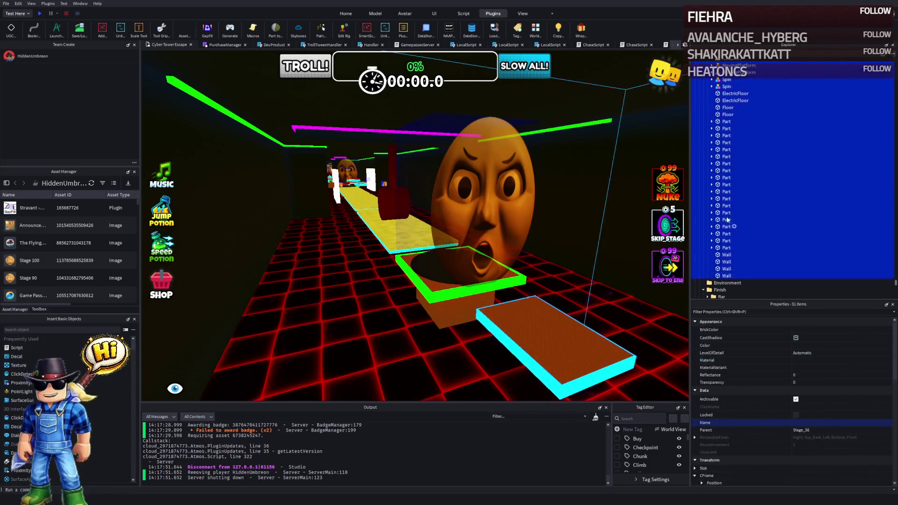
{"action": "key", "text": "Delete"}
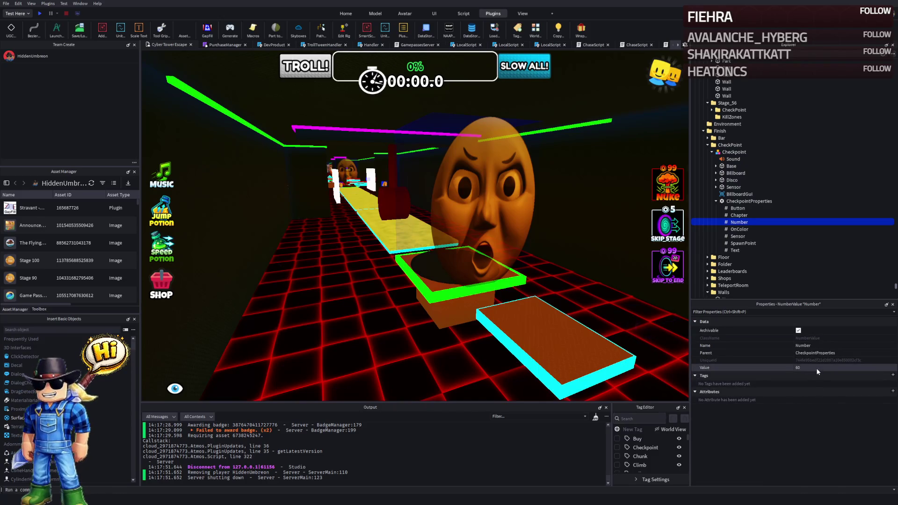
{"action": "key", "text": "ctrl+z"}
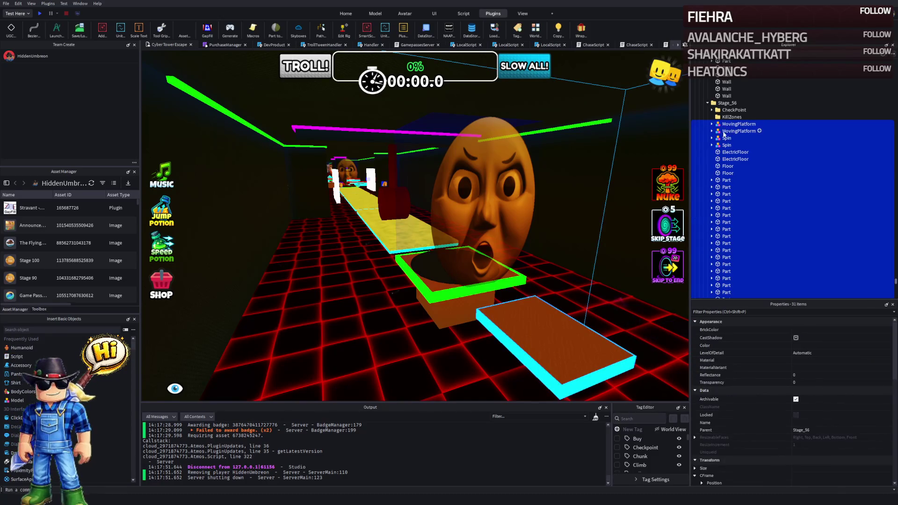
{"action": "scroll", "coordinate": [739, 227], "scroll_direction": "down", "scroll_amount": 3}
{"action": "key", "text": "Delete"}
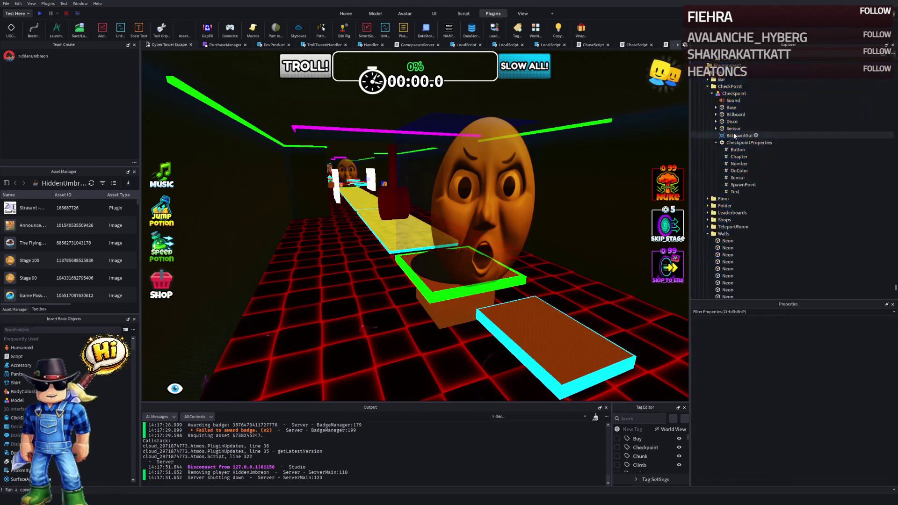
Step: Collapse the Finish folder and frame the camera on Stage_56's CheckPoint folder
{"action": "left_click", "coordinate": [723, 131]}
{"action": "key", "text": "Left"}
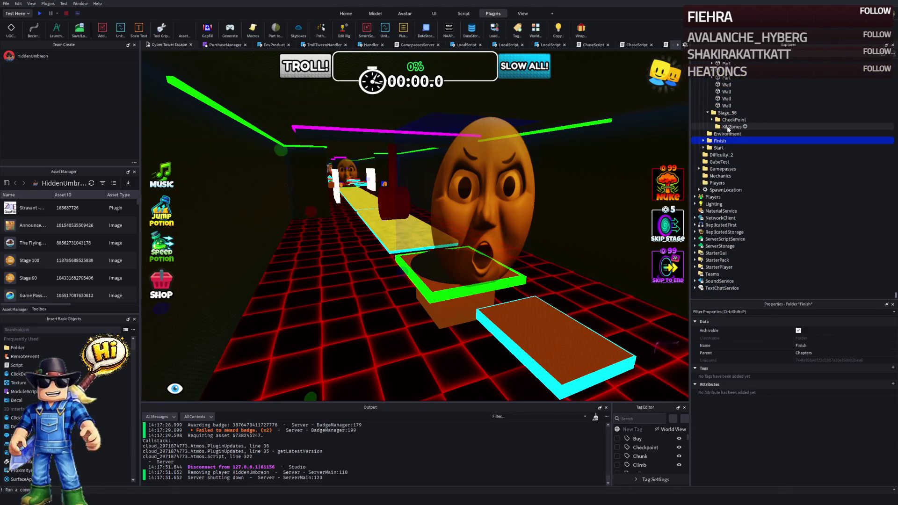
{"action": "left_click_drag", "start_coordinate": [454, 199], "coordinate": [310, 211]}
{"action": "key", "text": "f"}
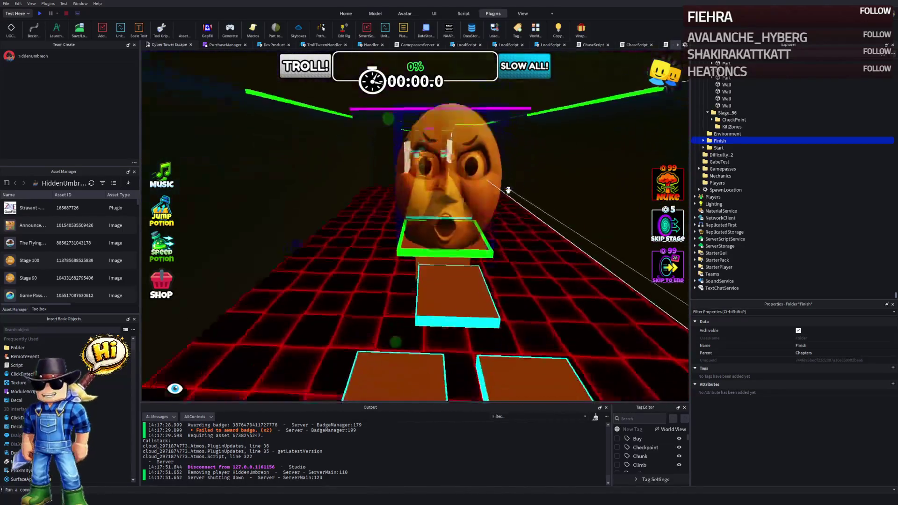
{"action": "key", "text": "f"}
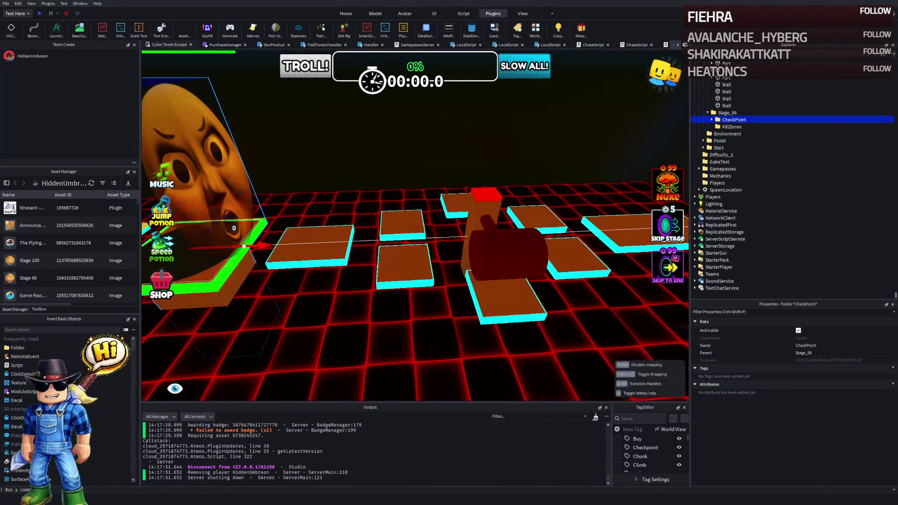
Step: Shift Stage_56's Checkpoint model along X and Z to the end of the stepping platforms
{"action": "key", "text": "f"}
{"action": "key", "text": "f"}
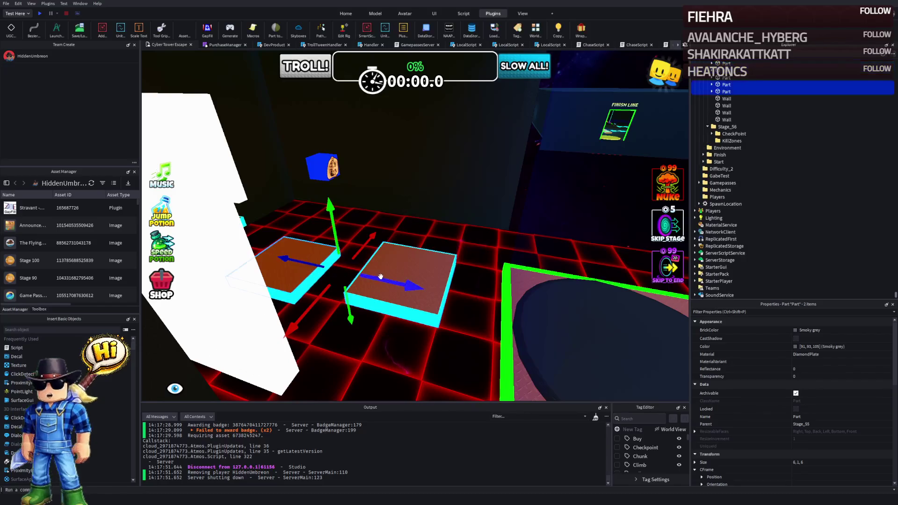
{"action": "left_click", "coordinate": [525, 305]}
{"action": "key", "text": "f"}
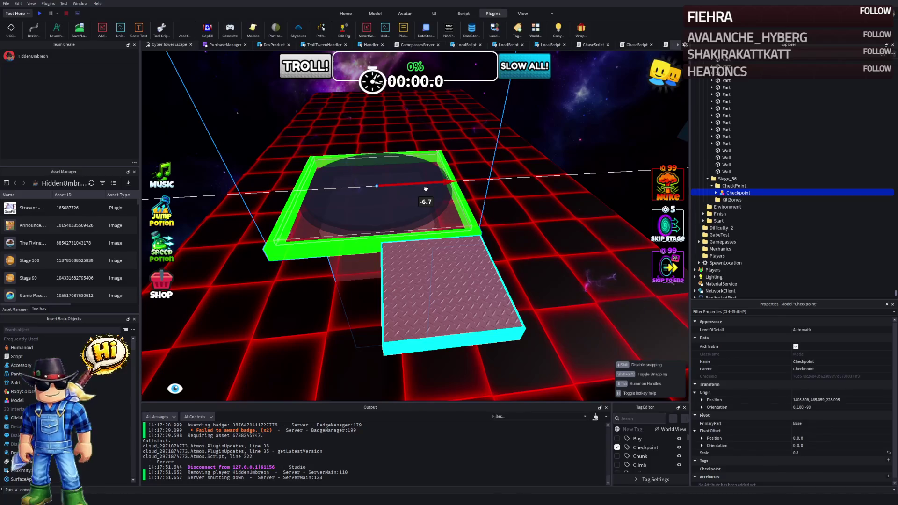
{"action": "left_click_drag", "start_coordinate": [425, 189], "coordinate": [441, 184]}
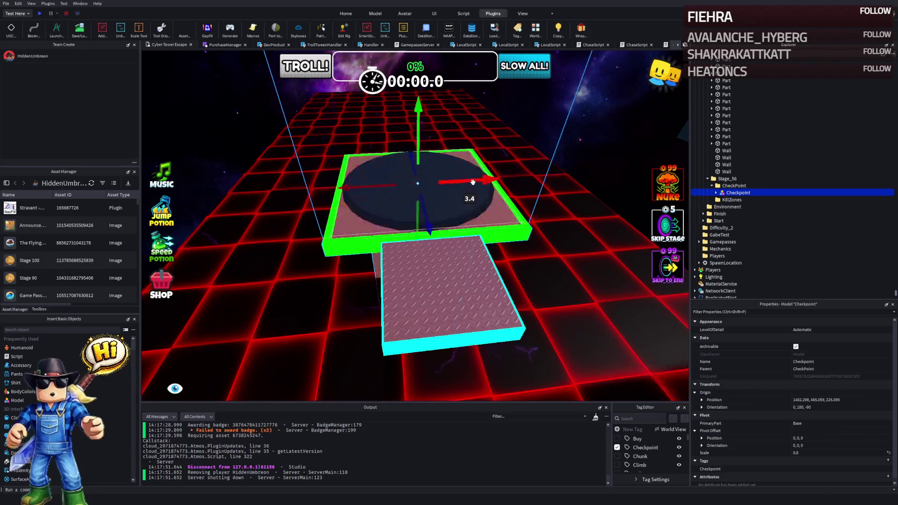
{"action": "mouse_move", "coordinate": [364, 201]}
{"action": "left_mouse_down"}
{"action": "mouse_move", "coordinate": [383, 202]}
{"action": "mouse_move", "coordinate": [373, 203]}
{"action": "left_mouse_up"}
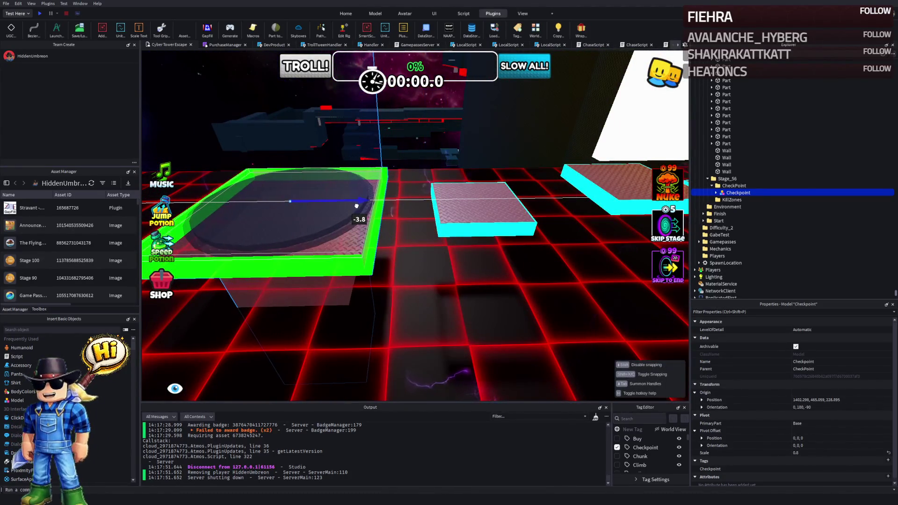
{"action": "key", "text": "f"}
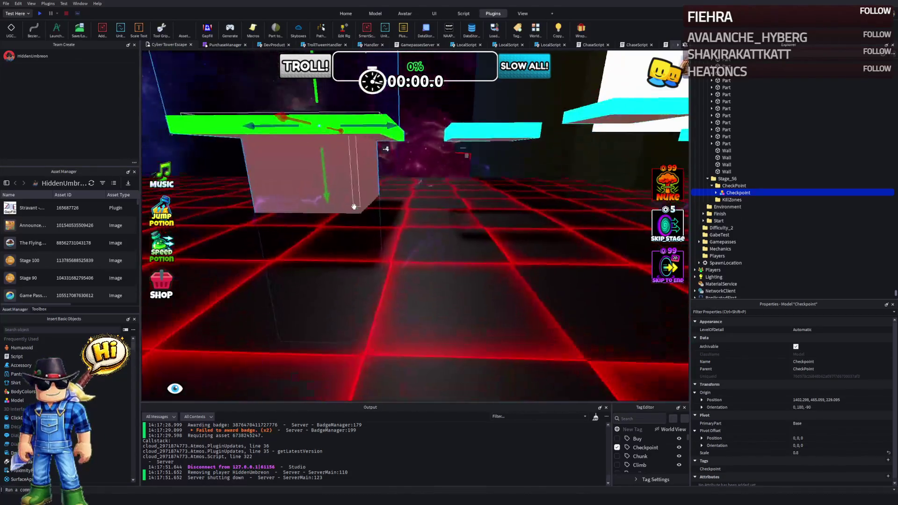
{"action": "scroll", "coordinate": [399, 320], "scroll_direction": "down", "scroll_amount": 5}
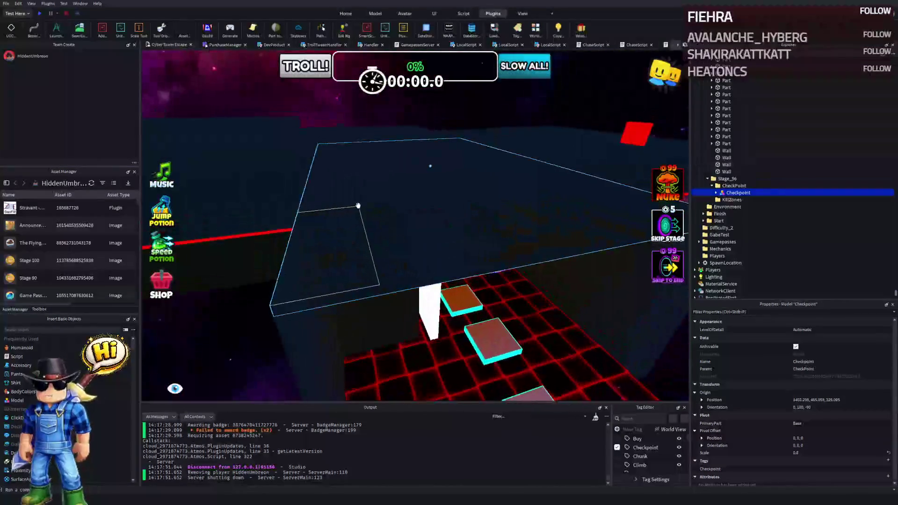
{"action": "left_click", "coordinate": [371, 210]}
{"action": "left_click_drag", "start_coordinate": [371, 210], "coordinate": [375, 214]}
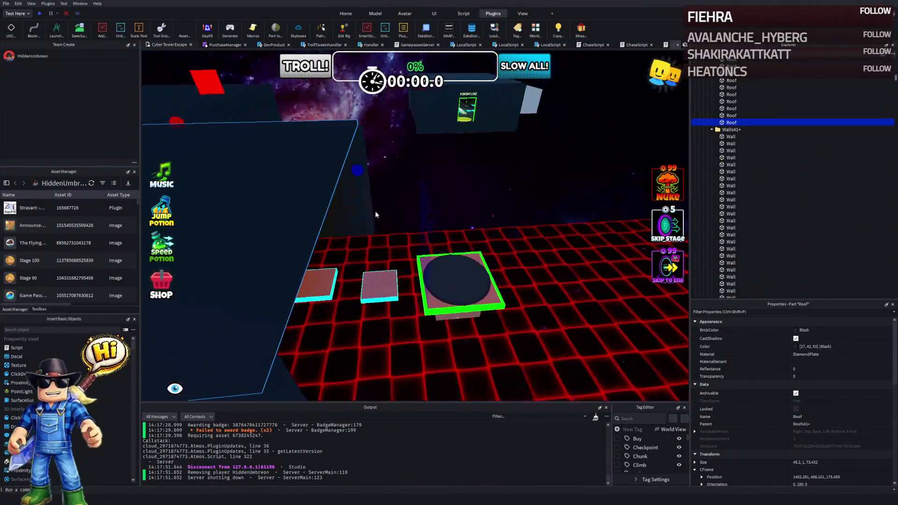
Step: Lengthen the roof along Z and stretch the dark wall to about 155 studs
{"action": "mouse_move", "coordinate": [360, 174]}
{"action": "left_mouse_down"}
{"action": "mouse_move", "coordinate": [415, 173]}
{"action": "mouse_move", "coordinate": [321, 206]}
{"action": "left_mouse_up"}
{"action": "mouse_move", "coordinate": [380, 270]}
{"action": "left_mouse_down"}
{"action": "mouse_move", "coordinate": [374, 294]}
{"action": "mouse_move", "coordinate": [407, 263]}
{"action": "mouse_move", "coordinate": [408, 276]}
{"action": "left_mouse_up"}
{"action": "mouse_move", "coordinate": [399, 308]}
{"action": "left_mouse_down"}
{"action": "mouse_move", "coordinate": [405, 311]}
{"action": "mouse_move", "coordinate": [397, 298]}
{"action": "left_mouse_up"}
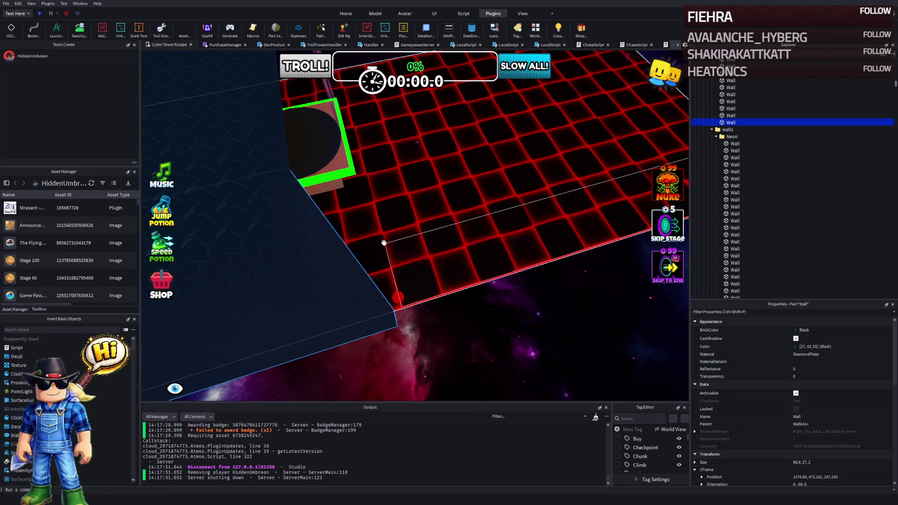
{"action": "key", "text": "s"}
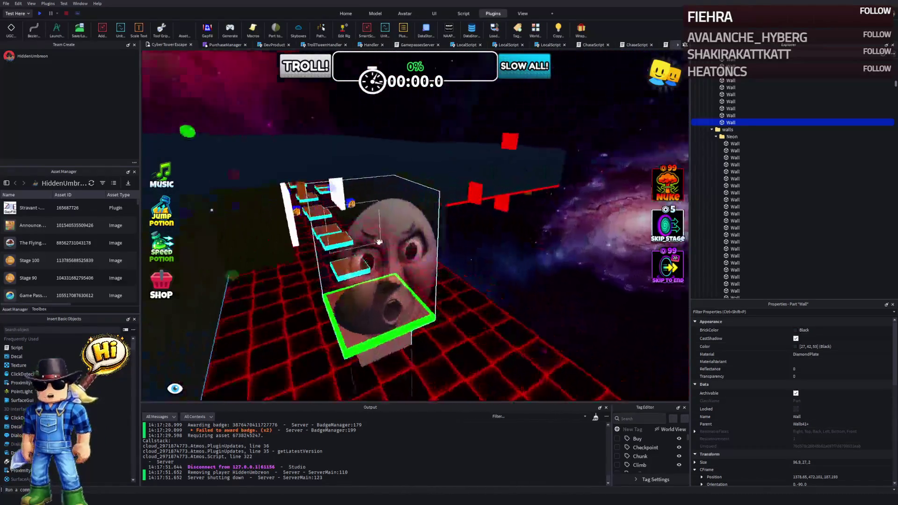
{"action": "key", "text": "d"}
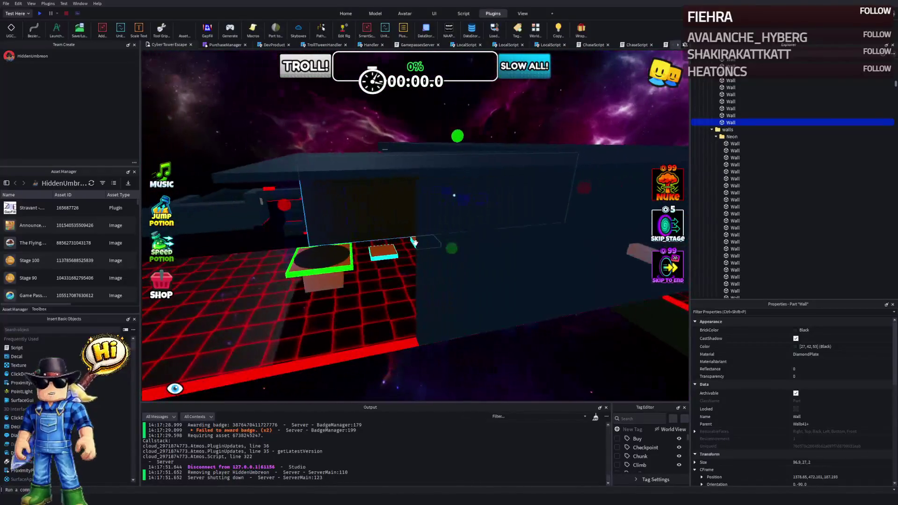
{"action": "key", "text": "a"}
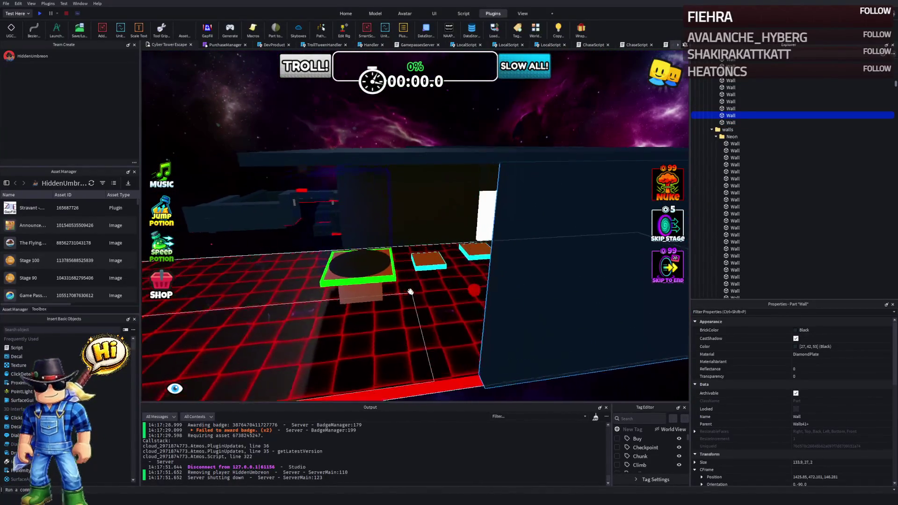
{"action": "left_click_drag", "start_coordinate": [469, 311], "coordinate": [438, 313]}
{"action": "mouse_move", "coordinate": [367, 314]}
{"action": "left_mouse_down"}
{"action": "mouse_move", "coordinate": [402, 322]}
{"action": "mouse_move", "coordinate": [401, 364]}
{"action": "left_mouse_up"}
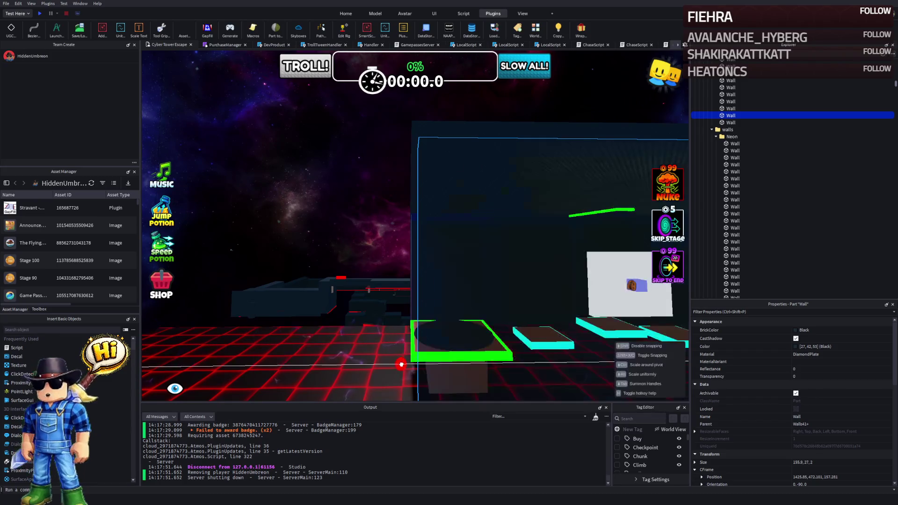
Step: Stretch the green Camo Neon edge strip to about 0.5, 0.5, 320.594
{"action": "left_click", "coordinate": [371, 213]}
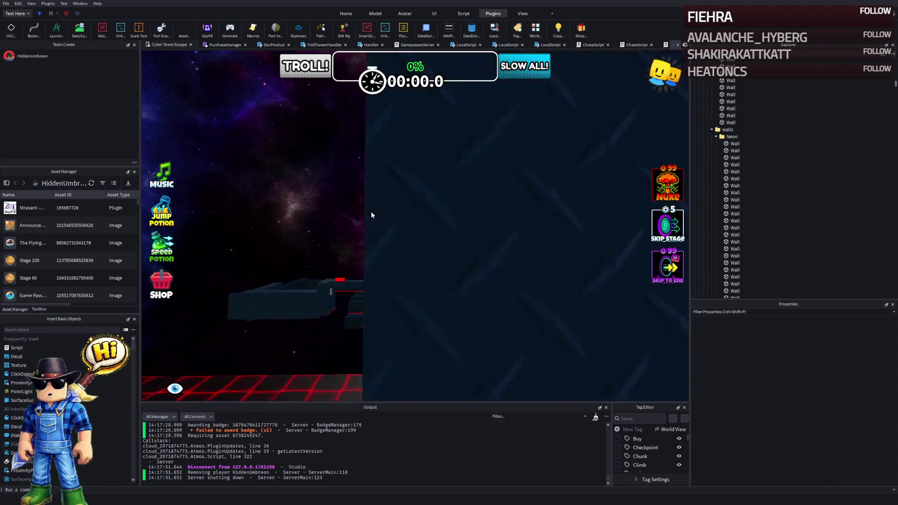
{"action": "key", "text": "s"}
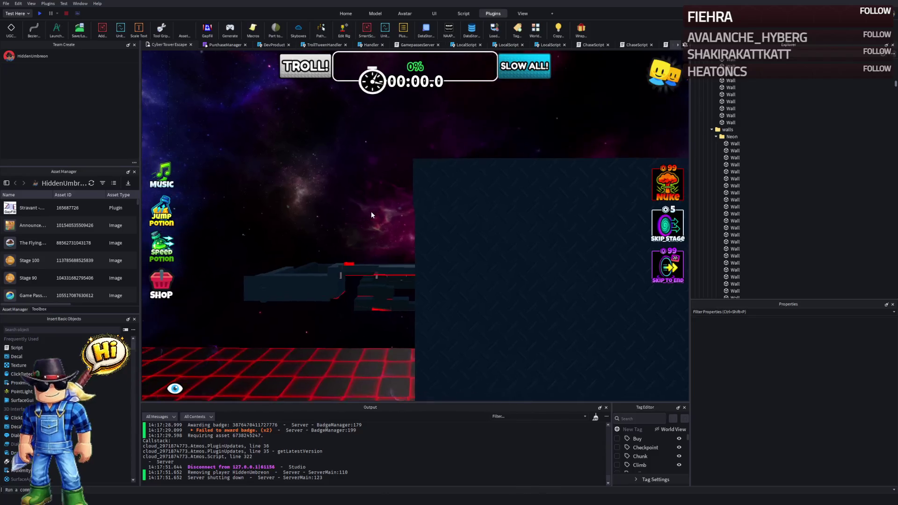
{"action": "left_click", "coordinate": [426, 243]}
{"action": "scroll", "coordinate": [425, 243], "scroll_direction": "down", "scroll_amount": 5}
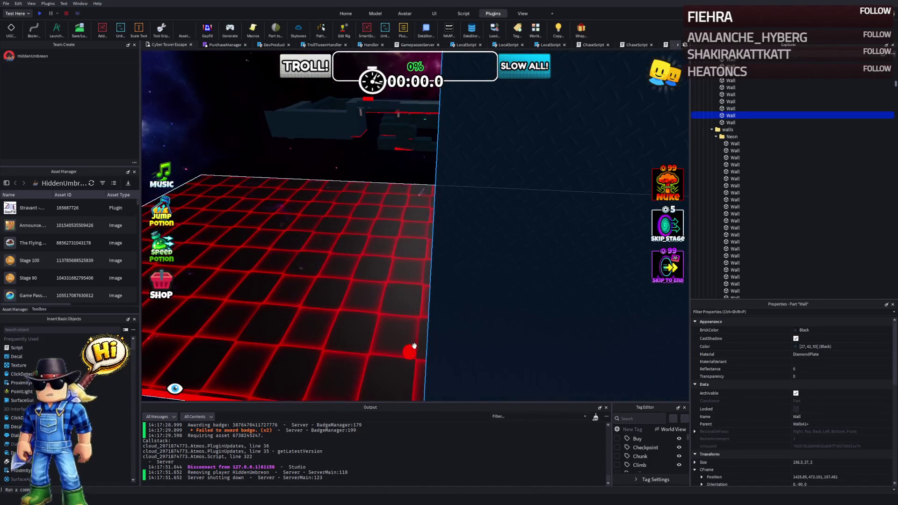
{"action": "scroll", "coordinate": [408, 351], "scroll_direction": "down", "scroll_amount": 3}
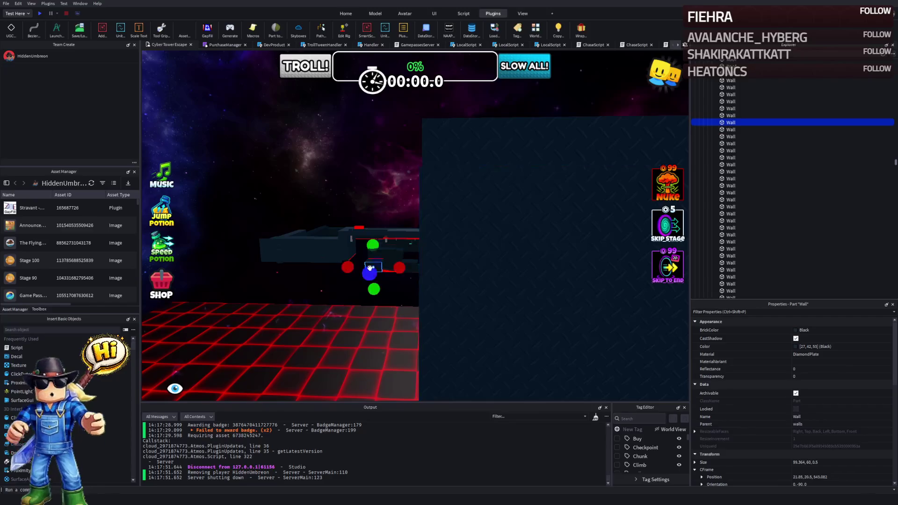
{"action": "key", "text": "w"}
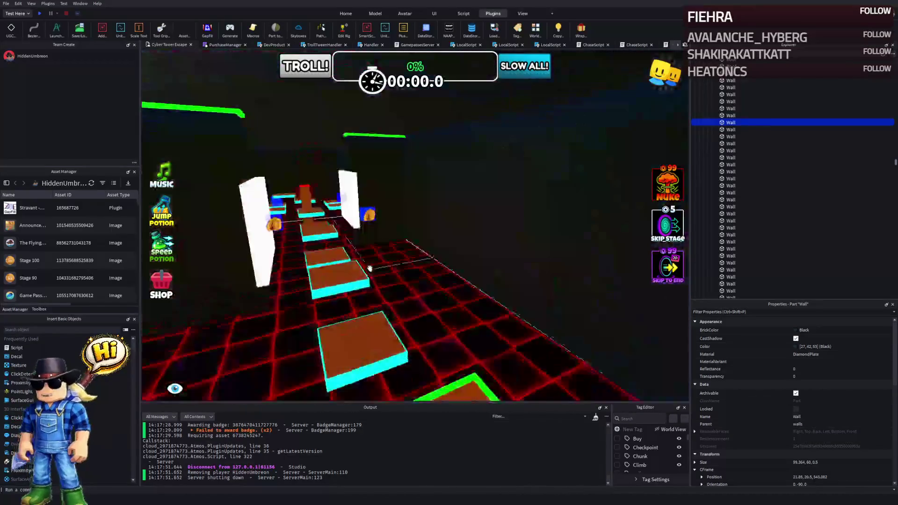
{"action": "key", "text": "w"}
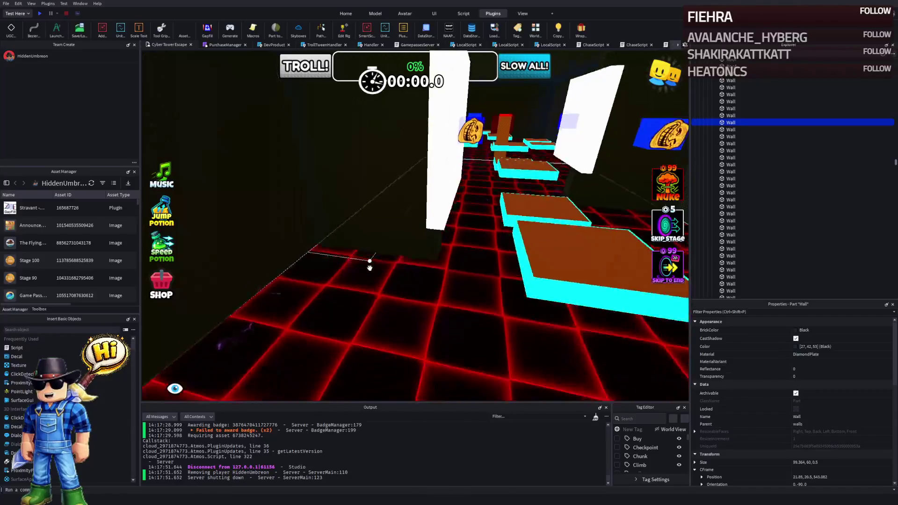
{"action": "key", "text": "w"}
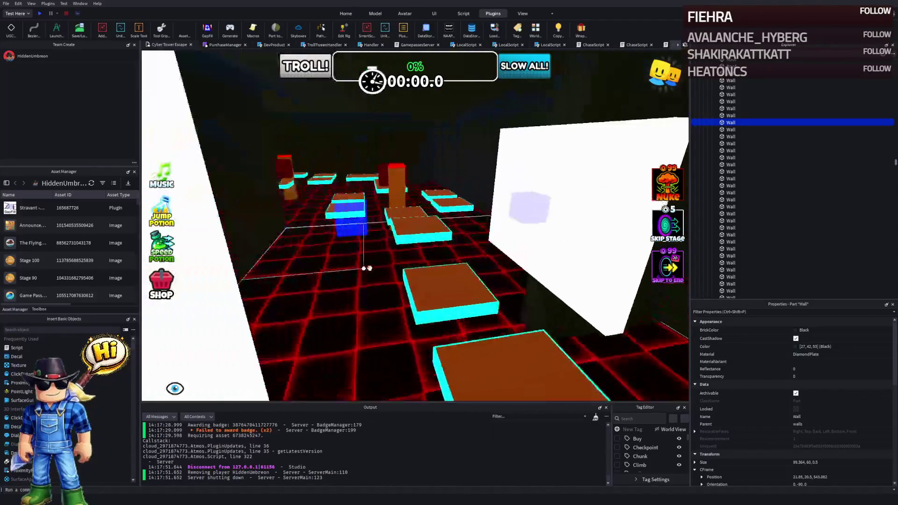
{"action": "key", "text": "w"}
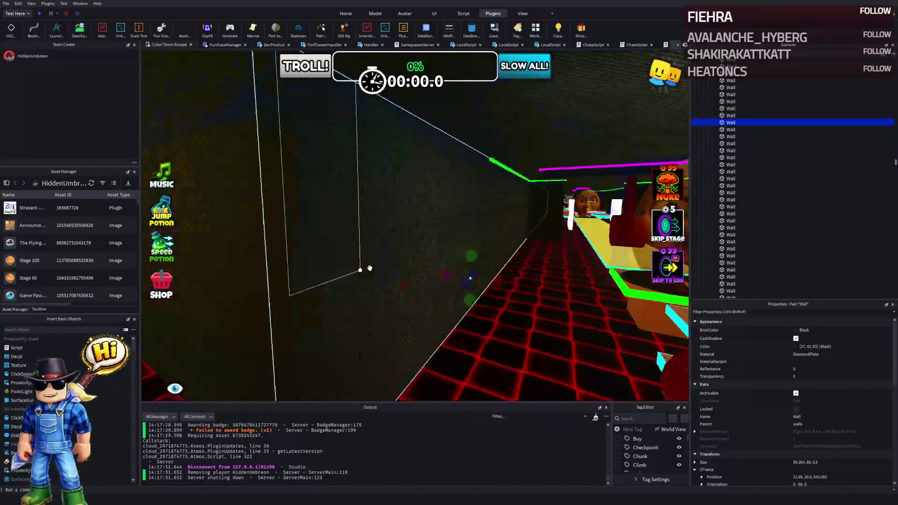
{"action": "key", "text": "w"}
{"action": "mouse_move", "coordinate": [395, 164]}
{"action": "left_mouse_down"}
{"action": "mouse_move", "coordinate": [421, 160]}
{"action": "mouse_move", "coordinate": [467, 183]}
{"action": "mouse_move", "coordinate": [420, 166]}
{"action": "mouse_move", "coordinate": [296, 171]}
{"action": "left_mouse_up"}
Step: Duplicate the green neon strip twice, shortening a turned copy to 39.494 and sliding another into place
{"action": "scroll", "coordinate": [292, 175], "scroll_direction": "down", "scroll_amount": 5}
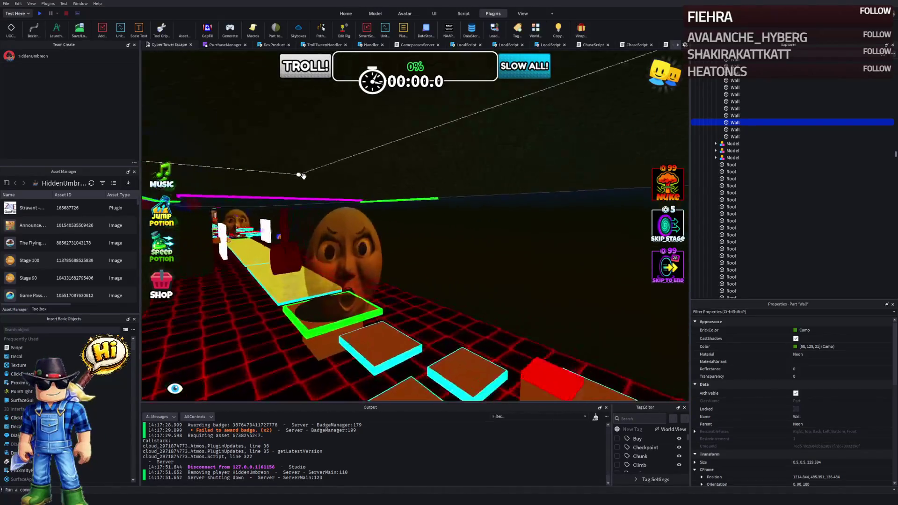
{"action": "left_click", "coordinate": [411, 191]}
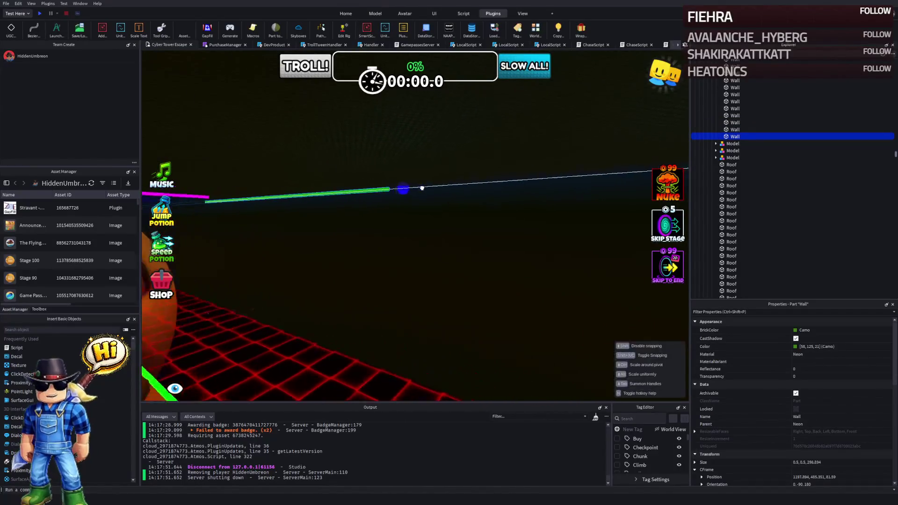
{"action": "left_click_drag", "start_coordinate": [422, 188], "coordinate": [452, 185]}
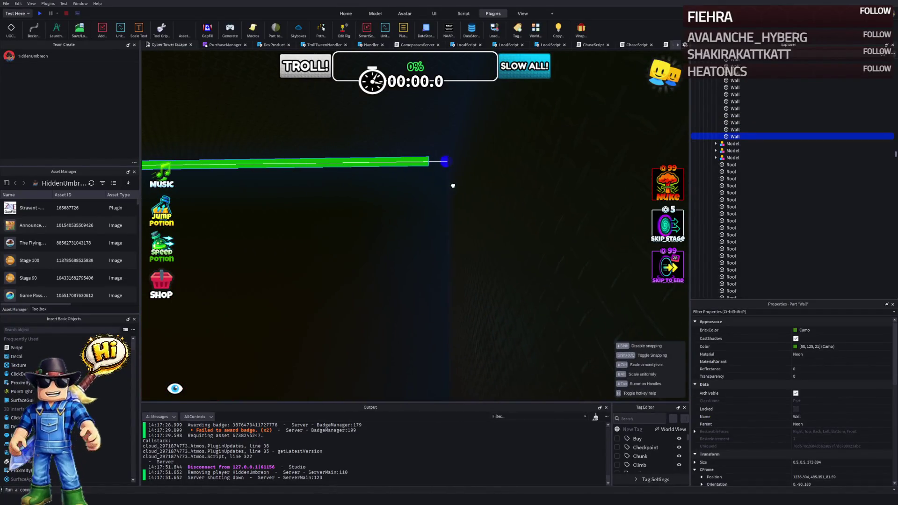
{"action": "key", "text": "ctrl+d"}
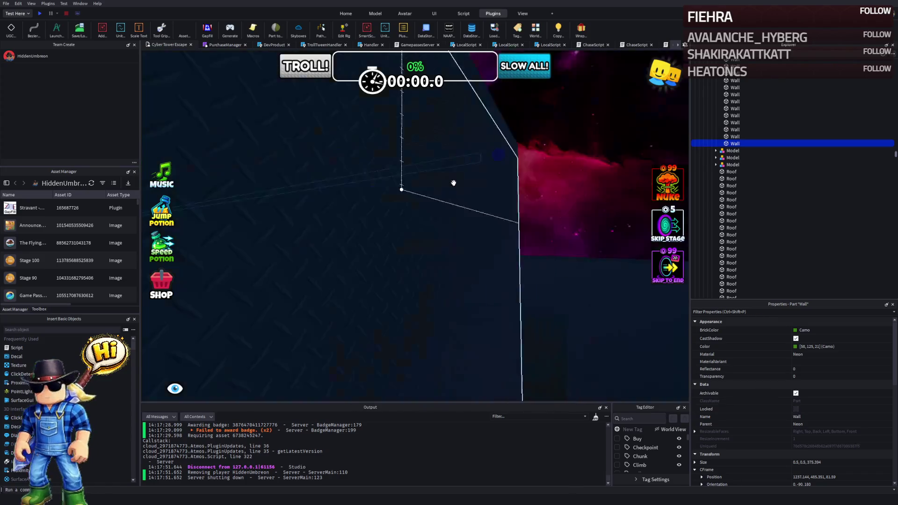
{"action": "mouse_move", "coordinate": [398, 219]}
{"action": "left_mouse_down"}
{"action": "mouse_move", "coordinate": [197, 215]}
{"action": "mouse_move", "coordinate": [321, 196]}
{"action": "mouse_move", "coordinate": [487, 194]}
{"action": "mouse_move", "coordinate": [374, 195]}
{"action": "mouse_move", "coordinate": [334, 149]}
{"action": "mouse_move", "coordinate": [456, 152]}
{"action": "mouse_move", "coordinate": [460, 113]}
{"action": "mouse_move", "coordinate": [334, 233]}
{"action": "mouse_move", "coordinate": [440, 228]}
{"action": "left_mouse_up"}
{"action": "key", "text": "ctrl+d"}
{"action": "mouse_move", "coordinate": [525, 264]}
{"action": "left_mouse_down"}
{"action": "mouse_move", "coordinate": [477, 267]}
{"action": "mouse_move", "coordinate": [490, 270]}
{"action": "mouse_move", "coordinate": [450, 254]}
{"action": "mouse_move", "coordinate": [587, 241]}
{"action": "mouse_move", "coordinate": [545, 235]}
{"action": "mouse_move", "coordinate": [531, 215]}
{"action": "mouse_move", "coordinate": [567, 248]}
{"action": "mouse_move", "coordinate": [531, 234]}
{"action": "mouse_move", "coordinate": [567, 141]}
{"action": "mouse_move", "coordinate": [575, 145]}
{"action": "mouse_move", "coordinate": [580, 161]}
{"action": "mouse_move", "coordinate": [559, 170]}
{"action": "mouse_move", "coordinate": [355, 173]}
{"action": "left_mouse_up"}
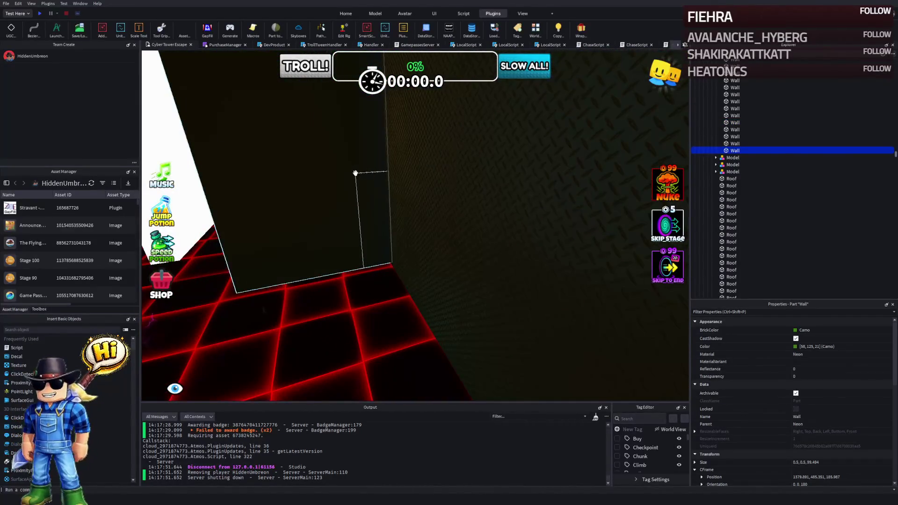
{"action": "left_click", "coordinate": [355, 173]}
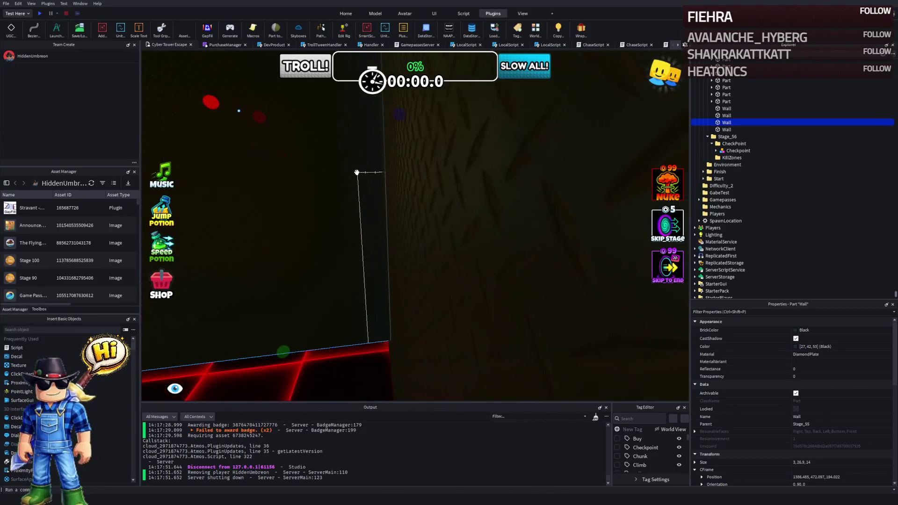
{"action": "left_click_drag", "start_coordinate": [356, 172], "coordinate": [357, 173]}
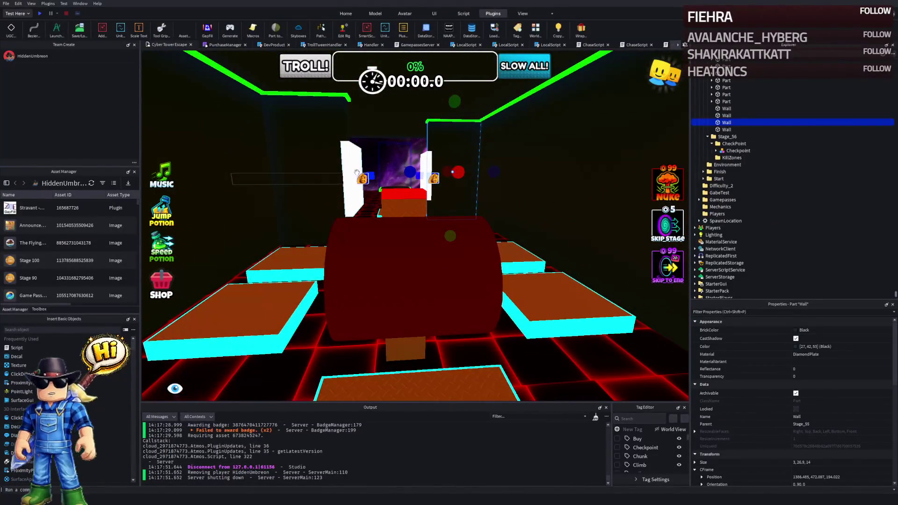
{"action": "left_click", "coordinate": [404, 278]}
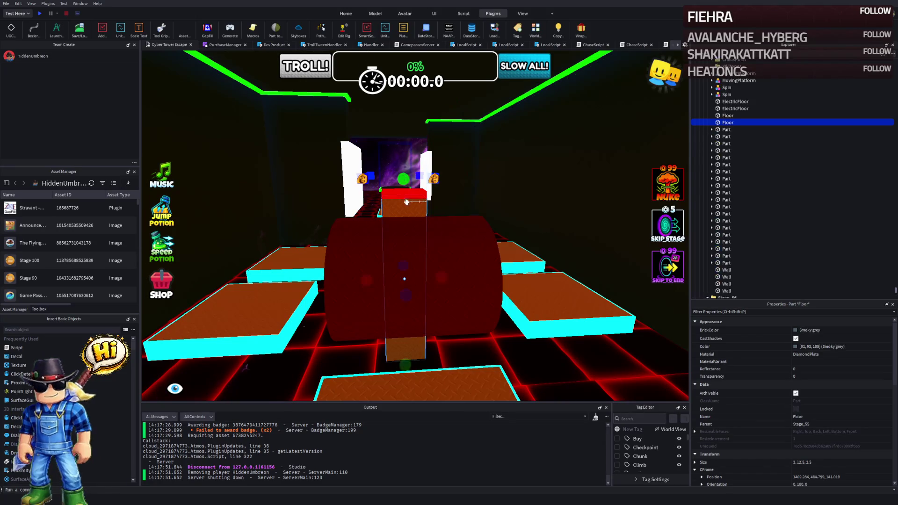
{"action": "scroll", "coordinate": [712, 107], "scroll_direction": "up", "scroll_amount": 1}
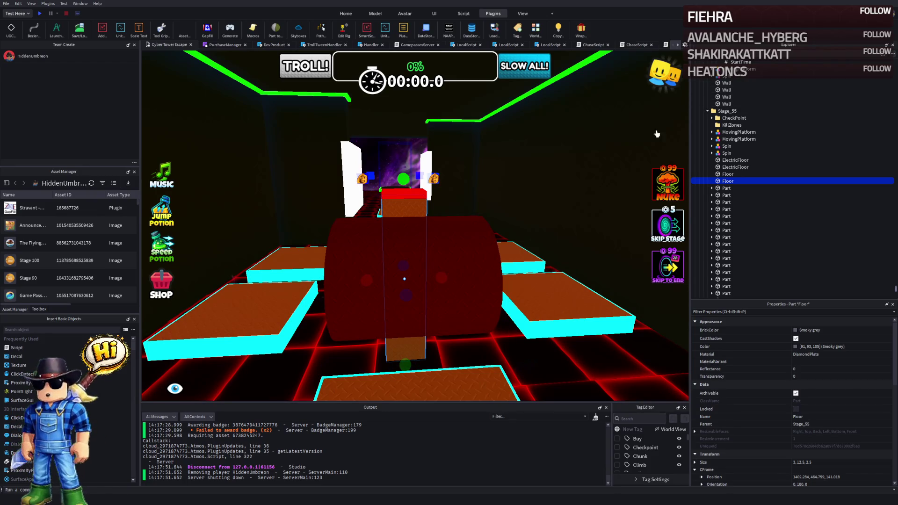
{"action": "left_click", "coordinate": [527, 232]}
Step: Inspect Stage_55's KillZones part, platforms and Spin model in the Explorer and viewport
{"action": "left_click", "coordinate": [467, 227]}
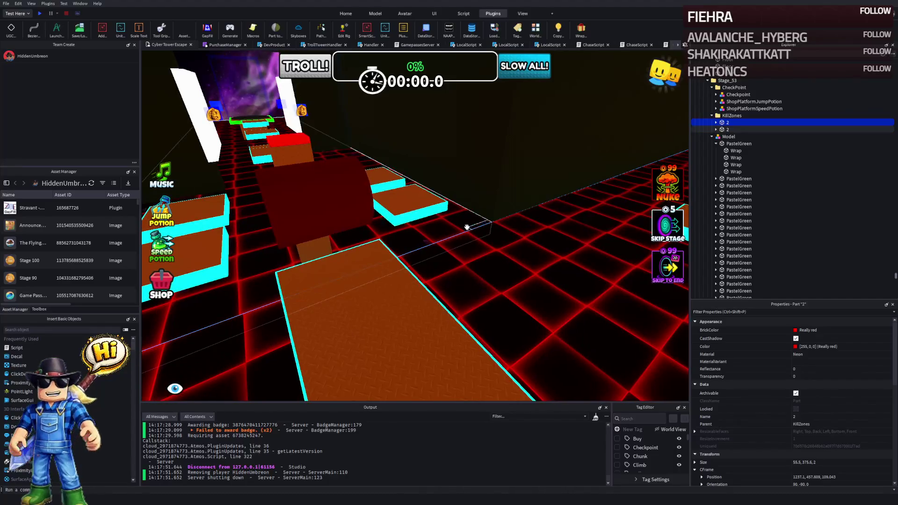
{"action": "left_click", "coordinate": [711, 136]}
{"action": "key", "text": "w"}
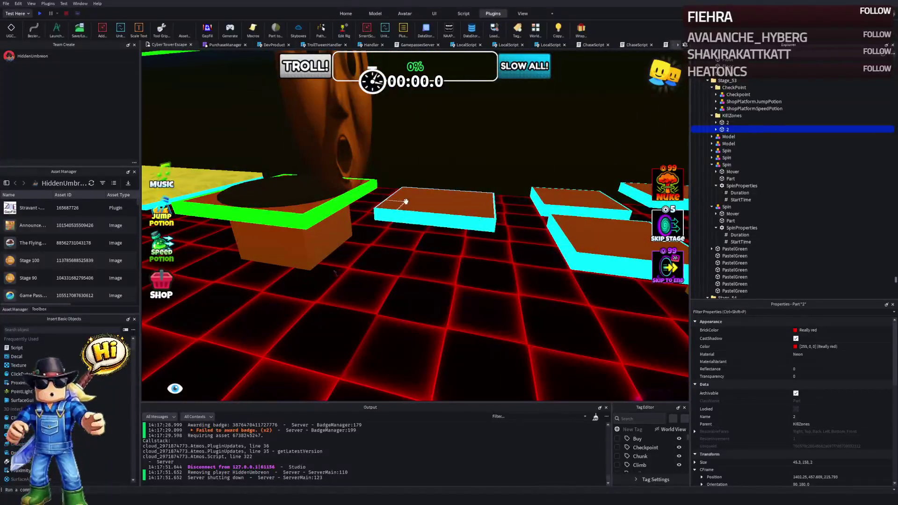
{"action": "left_click", "coordinate": [384, 202], "text": "ctrl"}
{"action": "left_click", "coordinate": [721, 88]}
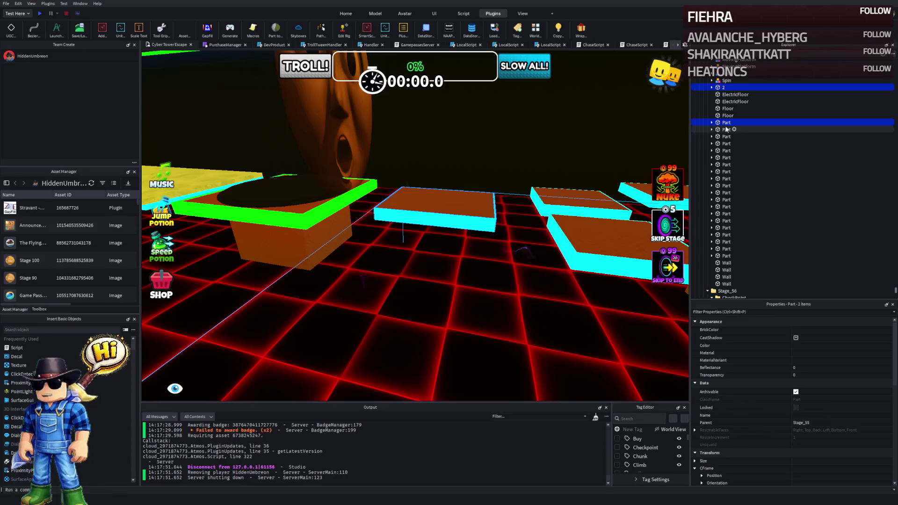
{"action": "scroll", "coordinate": [722, 93], "scroll_direction": "up", "scroll_amount": 4}
Step: Move both red ElectricFloor parts into Stage_55's KillZones folder and collapse it
{"action": "left_click", "coordinate": [727, 138]}
{"action": "left_click", "coordinate": [729, 172]}
{"action": "key", "text": "f"}
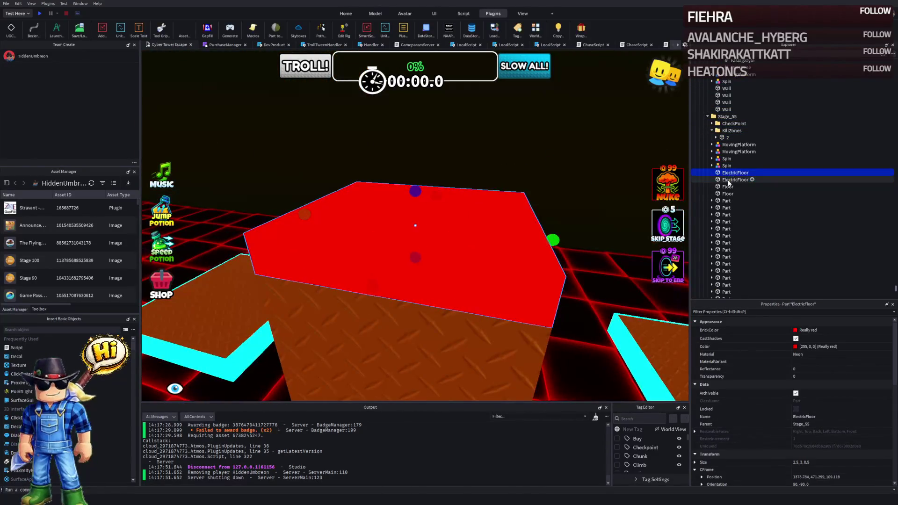
{"action": "left_click", "coordinate": [730, 180], "text": "shift"}
{"action": "left_click_drag", "start_coordinate": [729, 179], "coordinate": [732, 131]}
{"action": "left_click", "coordinate": [713, 131]}
{"action": "key", "text": "w"}
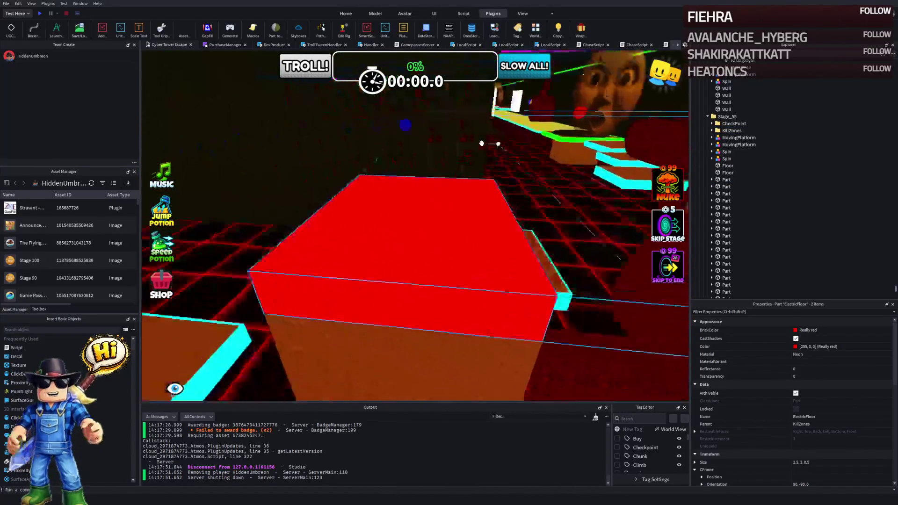
{"action": "key", "text": "w"}
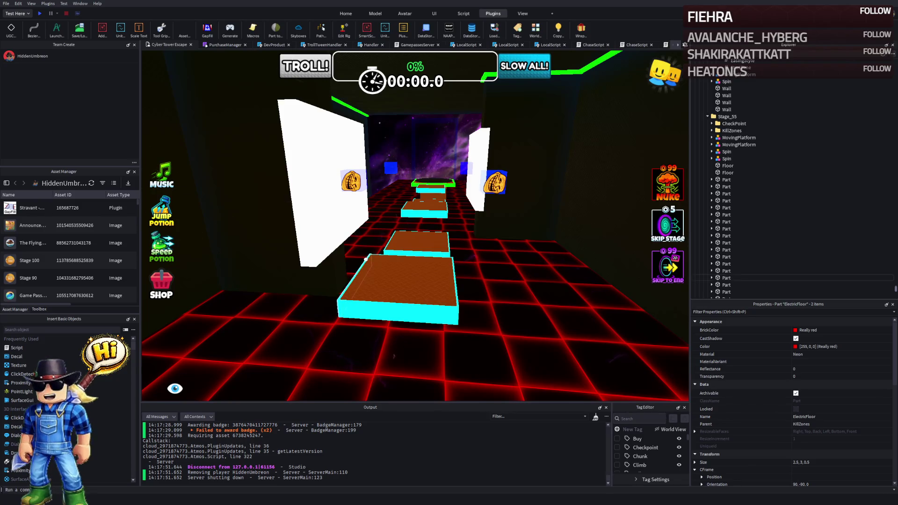
Step: Set the Number value under Stage_56 > CheckPoint > CheckpointProperties to 56
{"action": "scroll", "coordinate": [366, 258], "scroll_direction": "up", "scroll_amount": 3}
{"action": "left_click", "coordinate": [742, 122]}
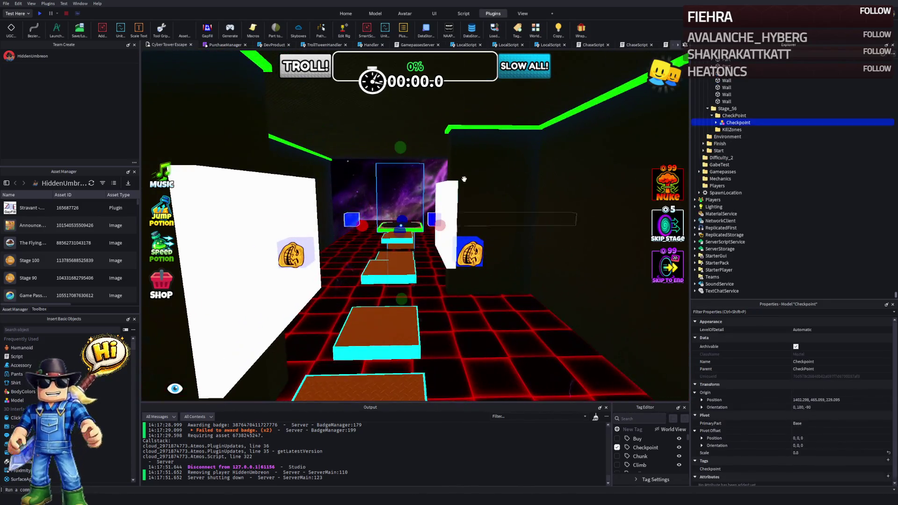
{"action": "double_click", "coordinate": [743, 122]}
{"action": "double_click", "coordinate": [751, 172]}
{"action": "left_click", "coordinate": [743, 193]}
{"action": "left_click", "coordinate": [842, 368]}
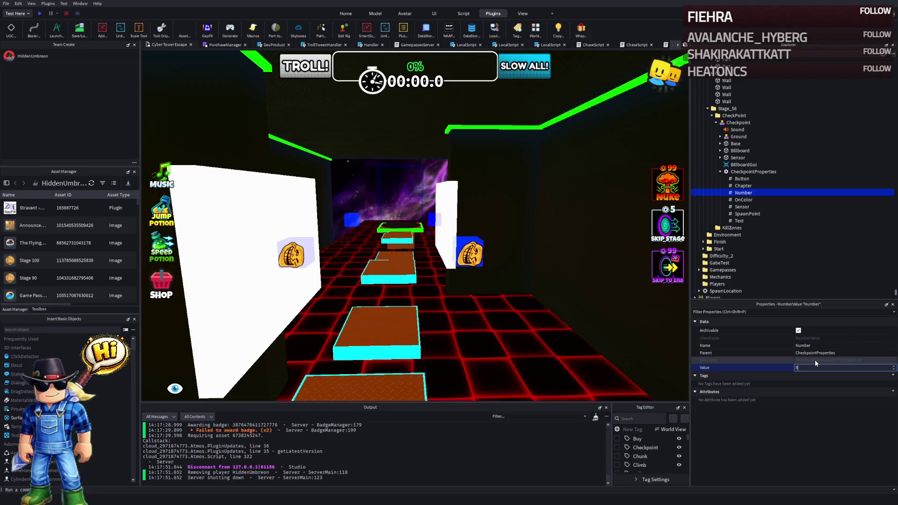
{"action": "type", "text": "6"}
{"action": "key", "text": "Return"}
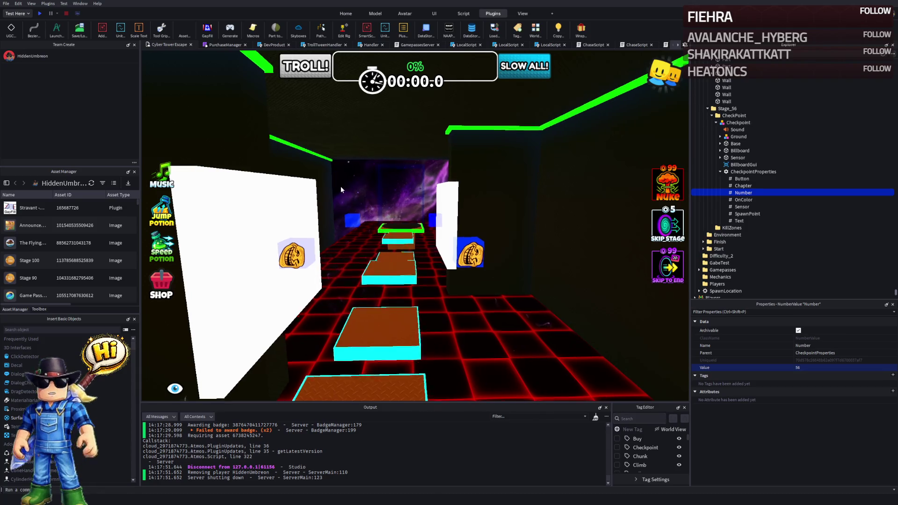
{"action": "key", "text": "d"}
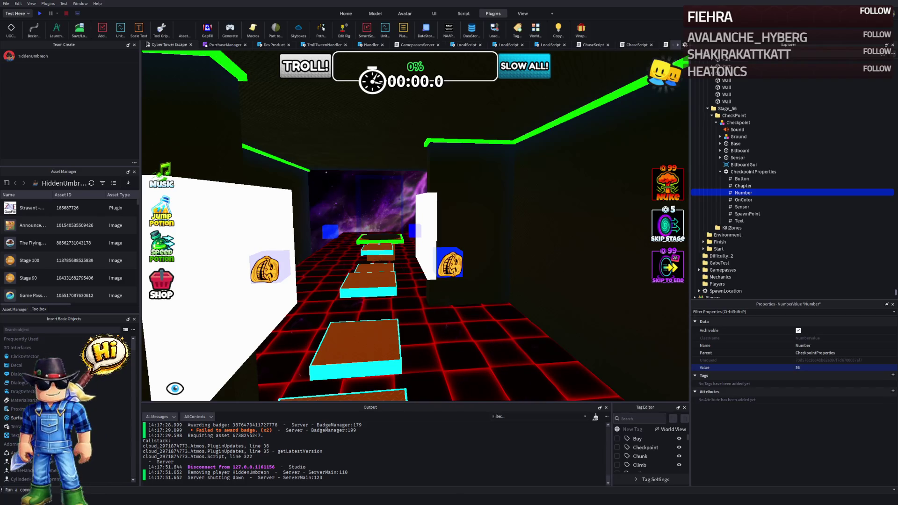
{"action": "key", "text": "w"}
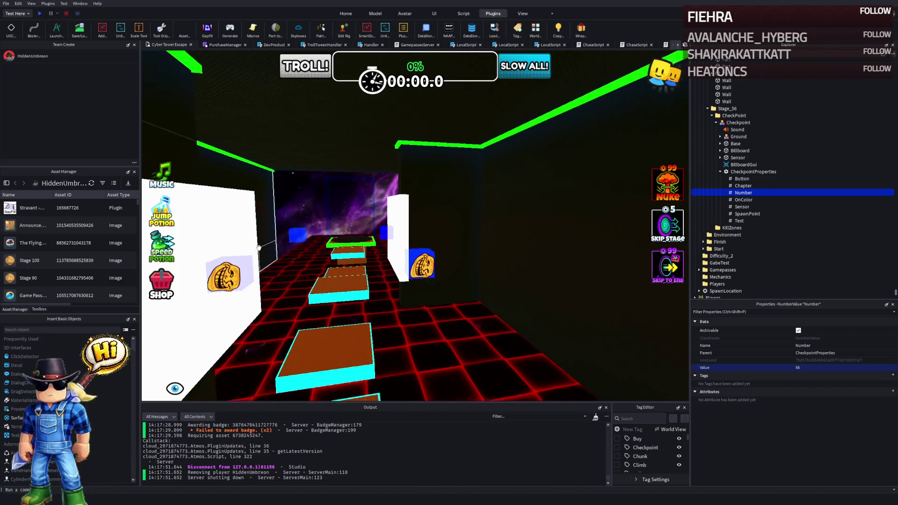
{"action": "key", "text": "w"}
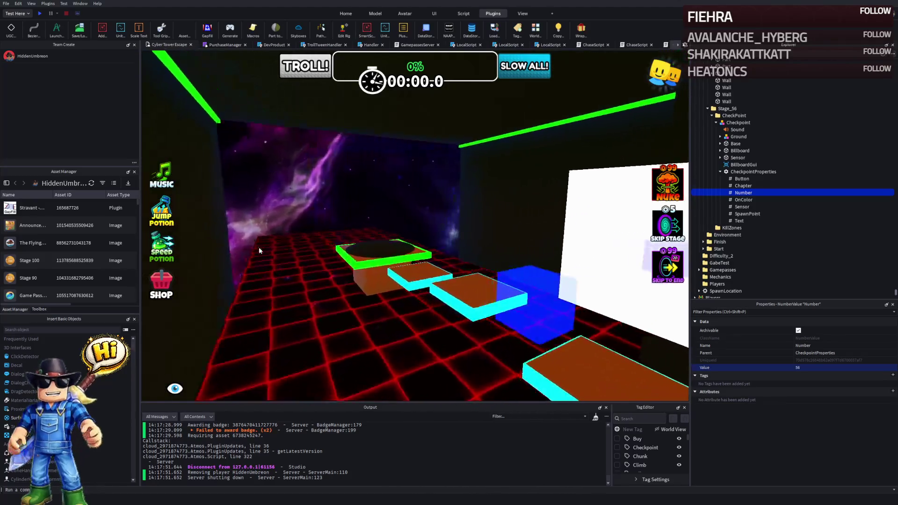
{"action": "key", "text": "w"}
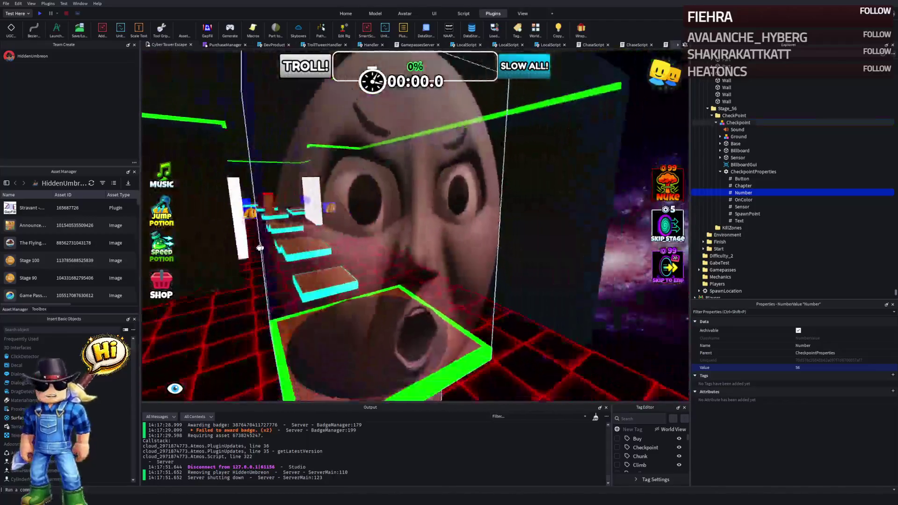
{"action": "key", "text": "s"}
{"action": "left_click", "coordinate": [340, 227]}
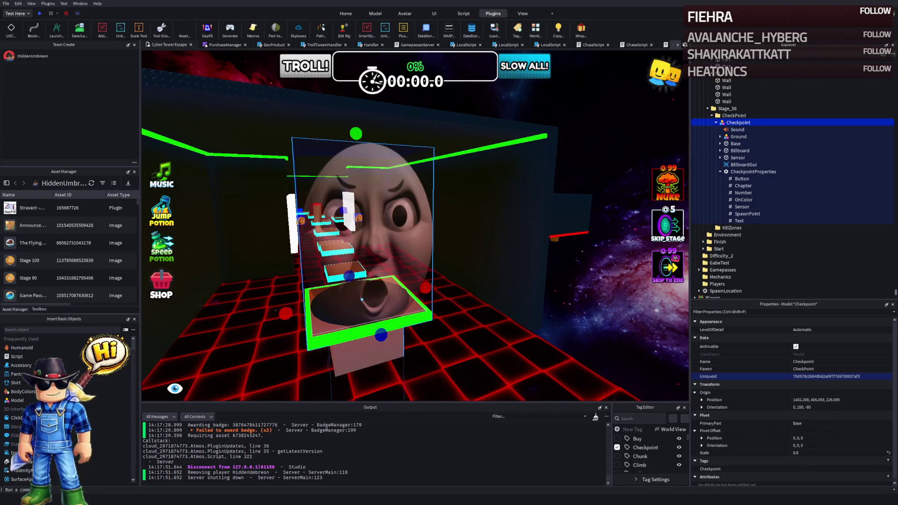
{"action": "mouse_move", "coordinate": [361, 299]}
{"action": "left_mouse_down"}
{"action": "mouse_move", "coordinate": [373, 137]}
{"action": "mouse_move", "coordinate": [405, 180]}
{"action": "mouse_move", "coordinate": [385, 230]}
{"action": "mouse_move", "coordinate": [387, 221]}
{"action": "mouse_move", "coordinate": [283, 192]}
{"action": "mouse_move", "coordinate": [425, 215]}
{"action": "mouse_move", "coordinate": [381, 216]}
{"action": "mouse_move", "coordinate": [380, 209]}
{"action": "left_mouse_up"}
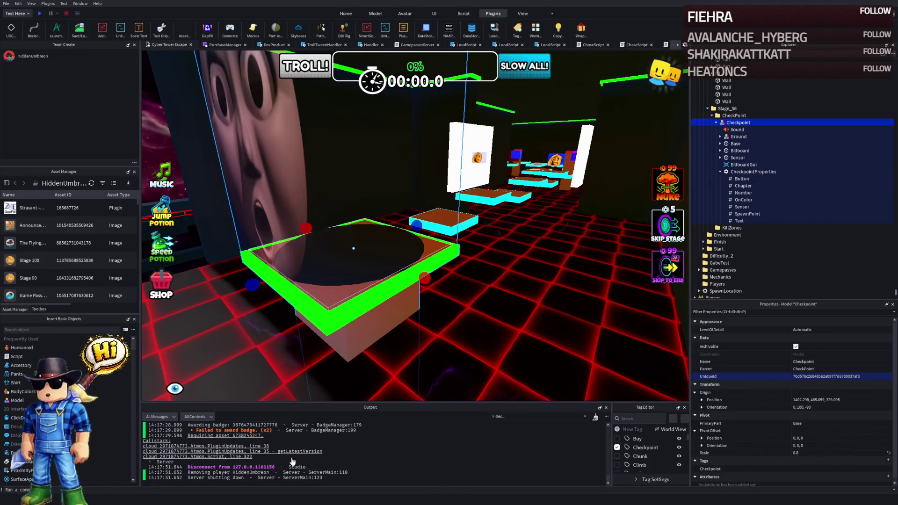
{"action": "left_click_drag", "start_coordinate": [249, 396], "coordinate": [271, 391]}
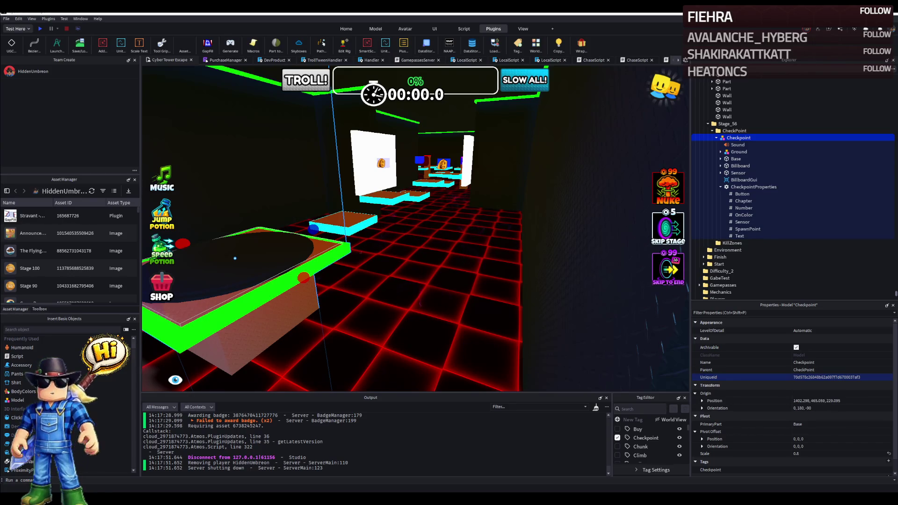
Step: Move the brown platform part into position beside the green checkpoint pad
{"action": "key", "text": "Left"}
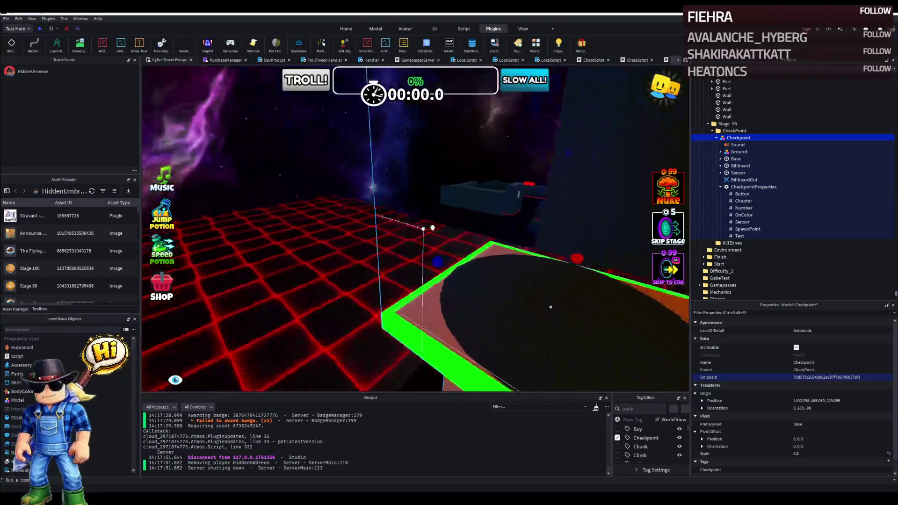
{"action": "key", "text": "Right"}
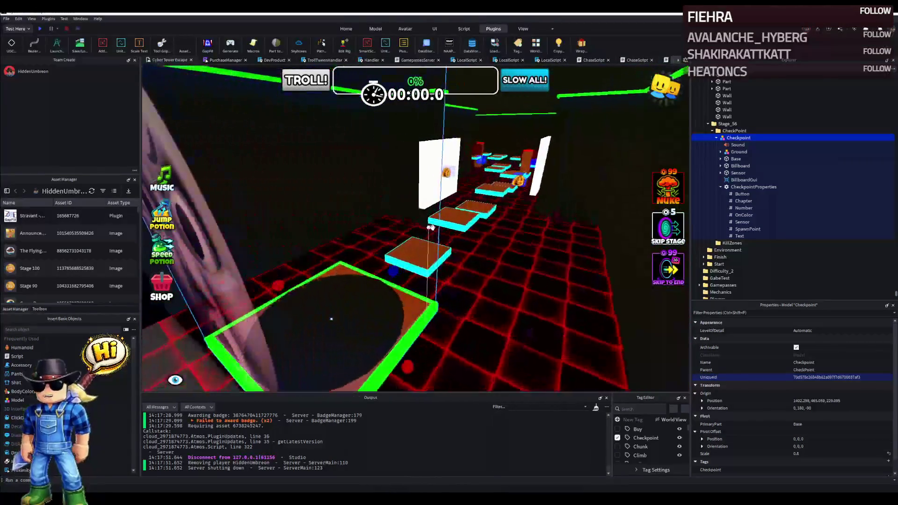
{"action": "left_click", "coordinate": [453, 266]}
{"action": "key", "text": "ctrl+2"}
{"action": "mouse_move", "coordinate": [463, 274]}
{"action": "left_mouse_down"}
{"action": "mouse_move", "coordinate": [439, 258]}
{"action": "mouse_move", "coordinate": [435, 276]}
{"action": "mouse_move", "coordinate": [421, 281]}
{"action": "mouse_move", "coordinate": [403, 264]}
{"action": "left_mouse_up"}
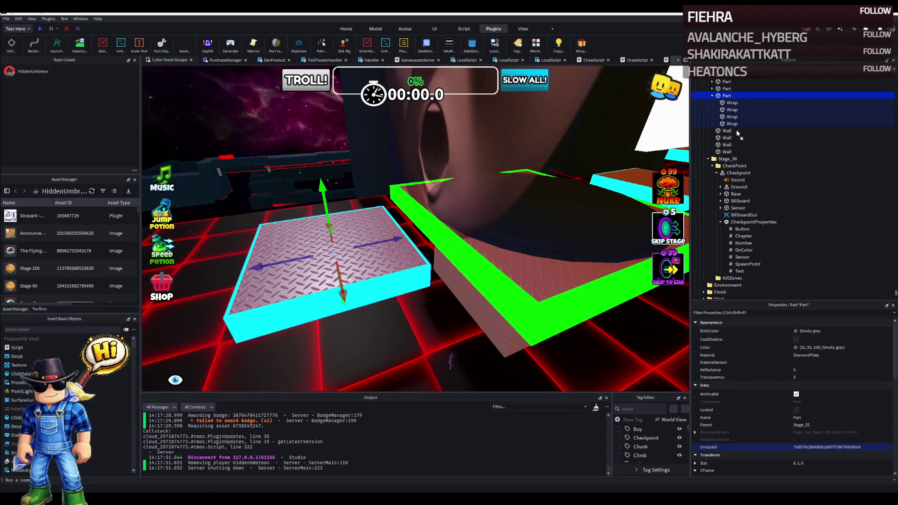
Step: Place the diamond-plate Part and its Wrap parts in Stage_56, then frame the Part
{"action": "left_click_drag", "start_coordinate": [741, 161], "coordinate": [742, 162]}
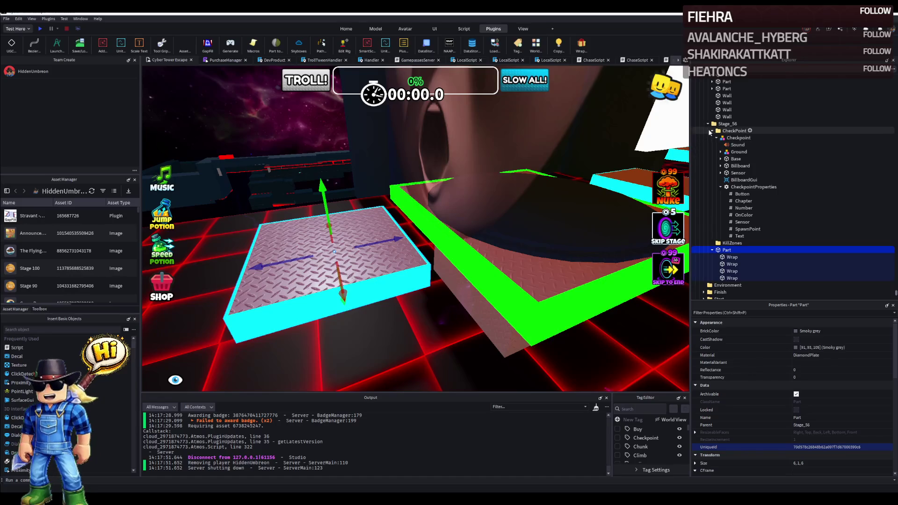
{"action": "left_click", "coordinate": [730, 152]}
{"action": "left_click", "coordinate": [725, 173], "text": "shift"}
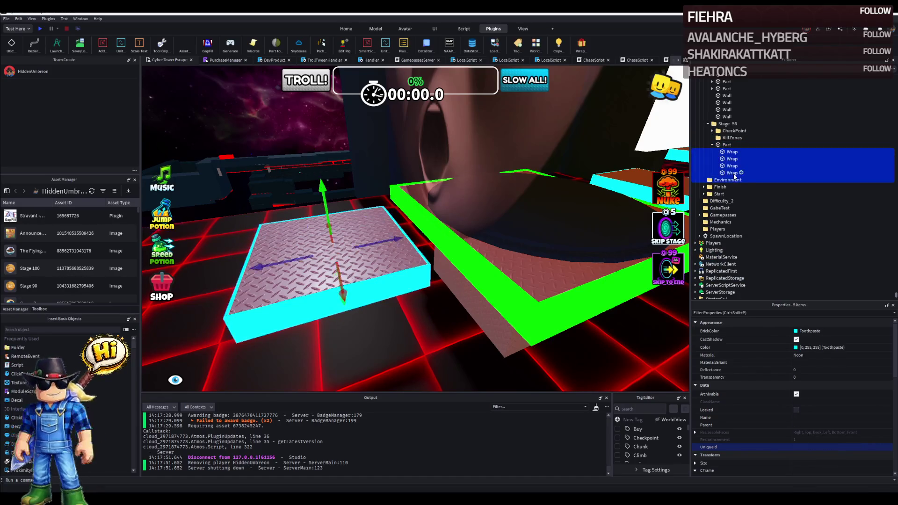
{"action": "left_click", "coordinate": [726, 144]}
{"action": "key", "text": "f"}
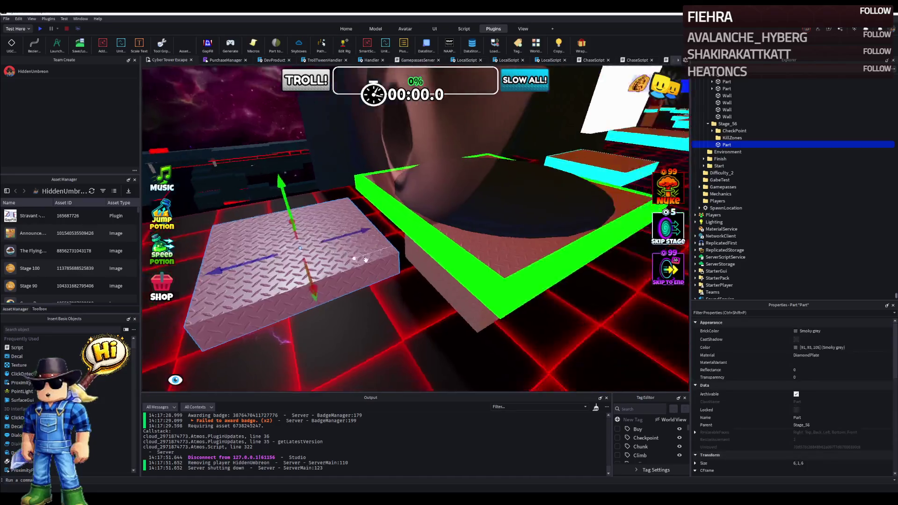
{"action": "key", "text": "ctrl+2"}
Step: Narrow the diamond-plate slab from 6 to 4 studs wide
{"action": "left_click_drag", "start_coordinate": [496, 279], "coordinate": [459, 279]}
{"action": "scroll", "coordinate": [368, 271], "scroll_direction": "up", "scroll_amount": 5}
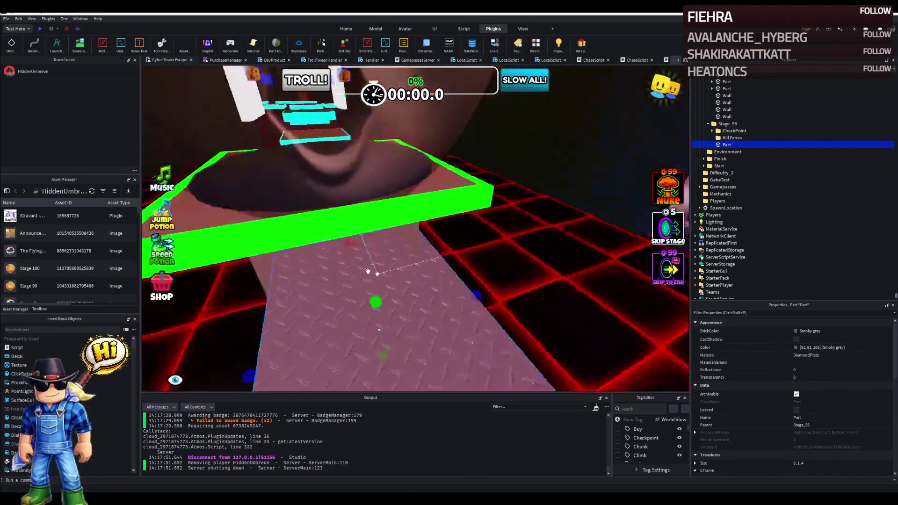
{"action": "scroll", "coordinate": [367, 271], "scroll_direction": "down", "scroll_amount": 3}
{"action": "key", "text": "ctrl+1"}
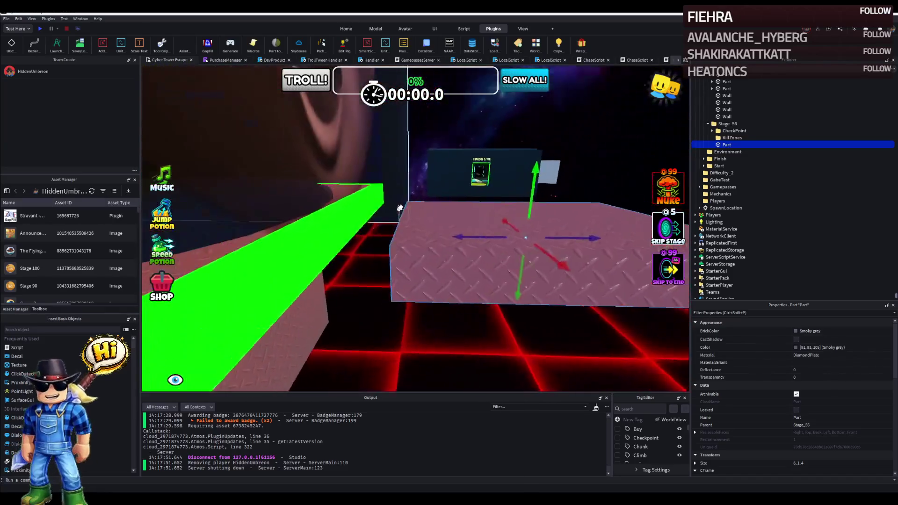
Step: Position the slab as a walkway beside the green platform, then duplicate it and rotate the copy 90°
{"action": "key", "text": "s"}
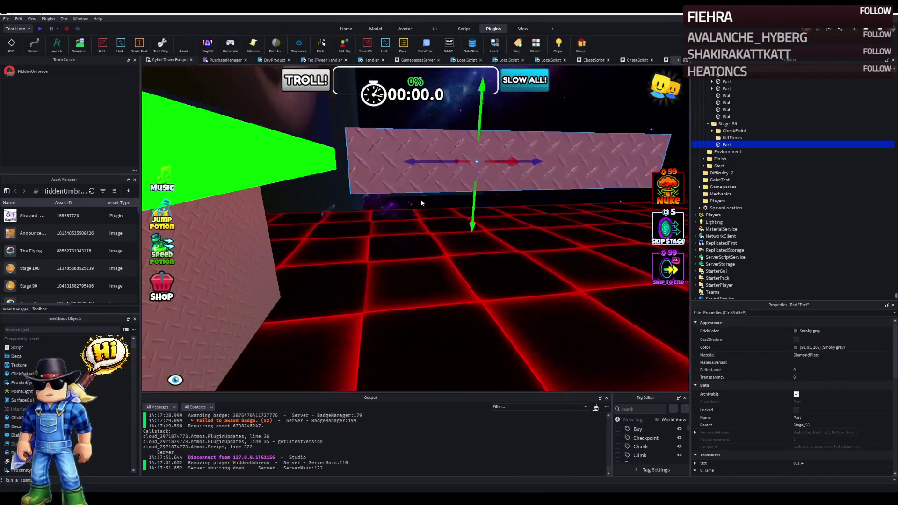
{"action": "left_click_drag", "start_coordinate": [414, 163], "coordinate": [361, 163]}
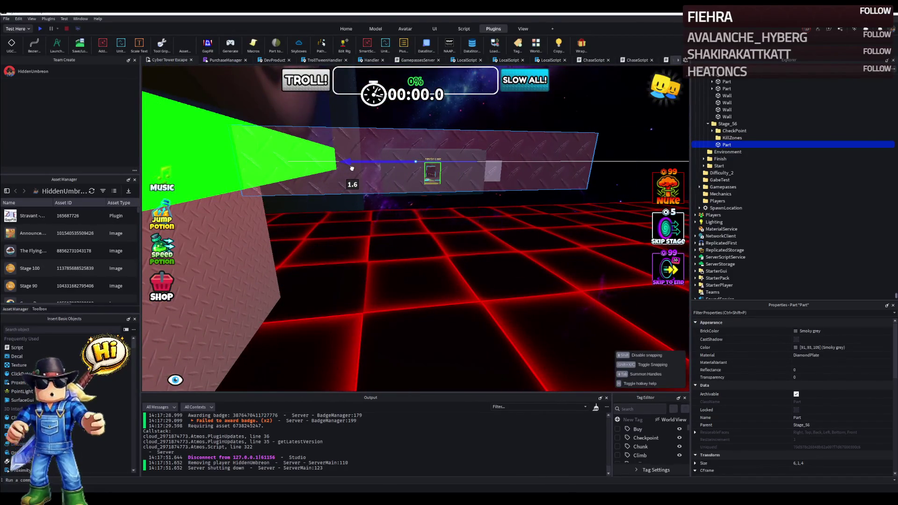
{"action": "left_click_drag", "start_coordinate": [418, 196], "coordinate": [418, 209]}
{"action": "key", "text": "w"}
{"action": "key", "text": "e"}
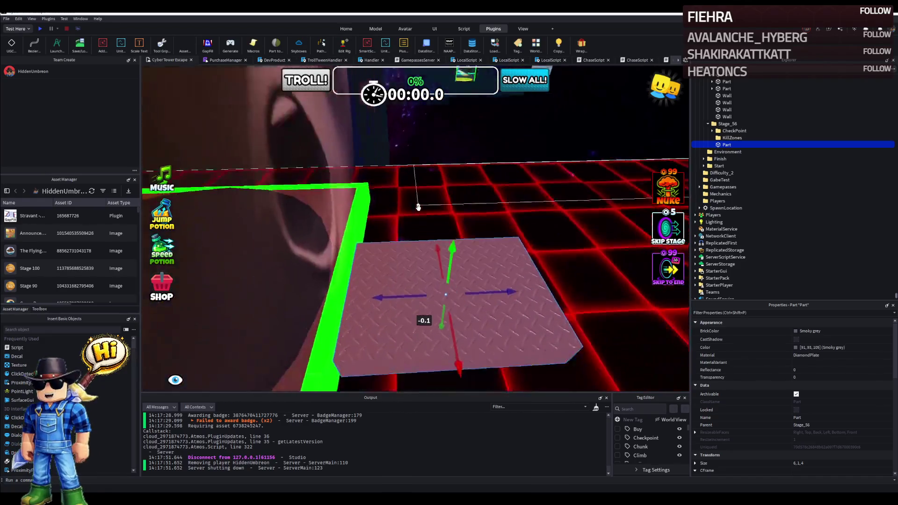
{"action": "key", "text": "s"}
{"action": "left_click_drag", "start_coordinate": [394, 224], "coordinate": [482, 215]}
{"action": "key", "text": "f"}
{"action": "left_click_drag", "start_coordinate": [418, 204], "coordinate": [461, 203]}
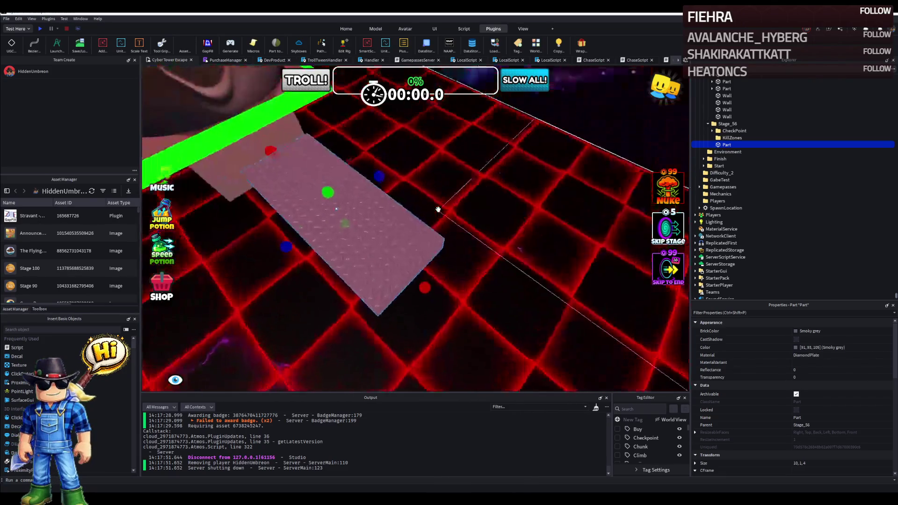
{"action": "key", "text": "ctrl+d"}
{"action": "key", "text": "ctrl+r"}
Step: Slide the crossing slab about 7 studs over and stretch it to 15 studs long
{"action": "scroll", "coordinate": [406, 255], "scroll_direction": "up", "scroll_amount": 3}
{"action": "mouse_move", "coordinate": [342, 261]}
{"action": "left_mouse_down"}
{"action": "mouse_move", "coordinate": [315, 234]}
{"action": "mouse_move", "coordinate": [484, 249]}
{"action": "left_mouse_up"}
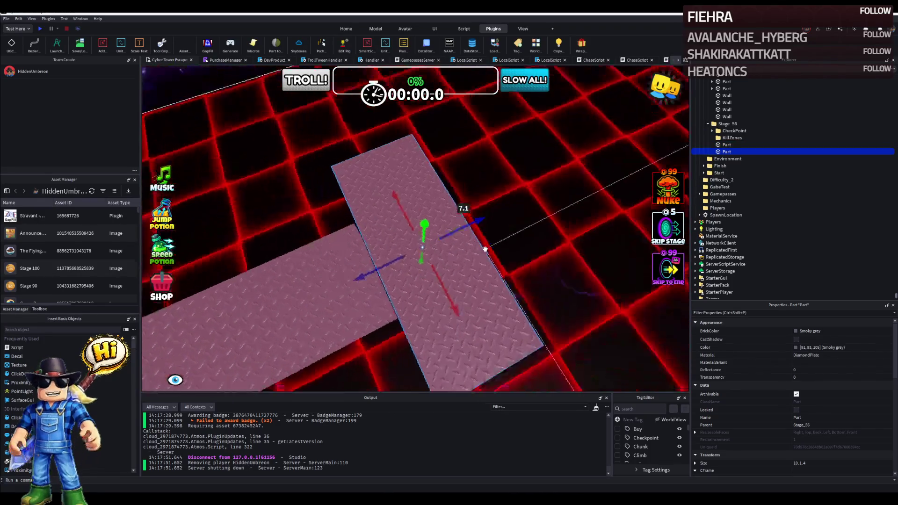
{"action": "left_click_drag", "start_coordinate": [387, 247], "coordinate": [391, 246]}
{"action": "key", "text": "ctrl+3"}
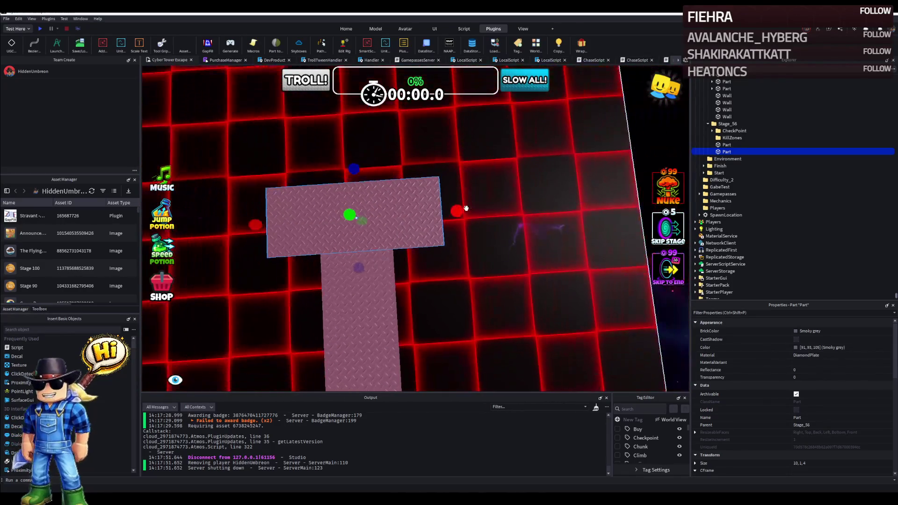
{"action": "left_click_drag", "start_coordinate": [459, 208], "coordinate": [479, 206]}
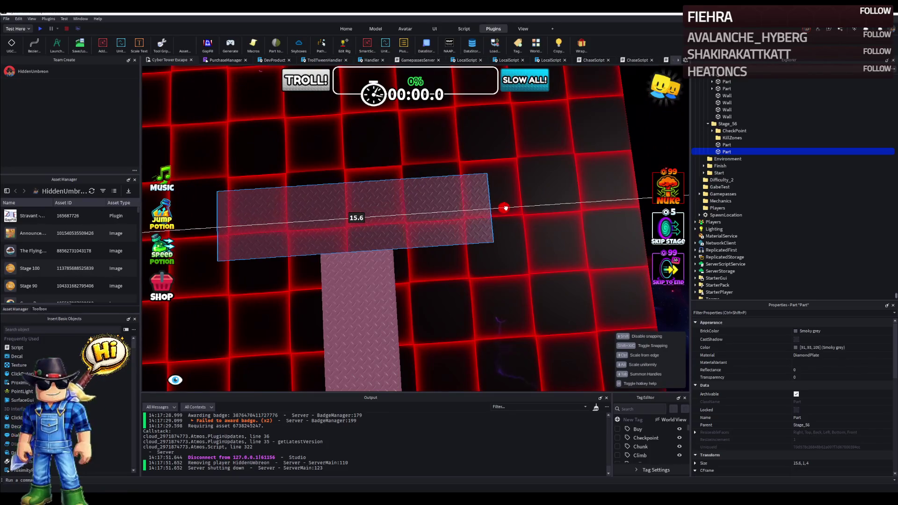
{"action": "left_click_drag", "start_coordinate": [500, 210], "coordinate": [500, 210]}
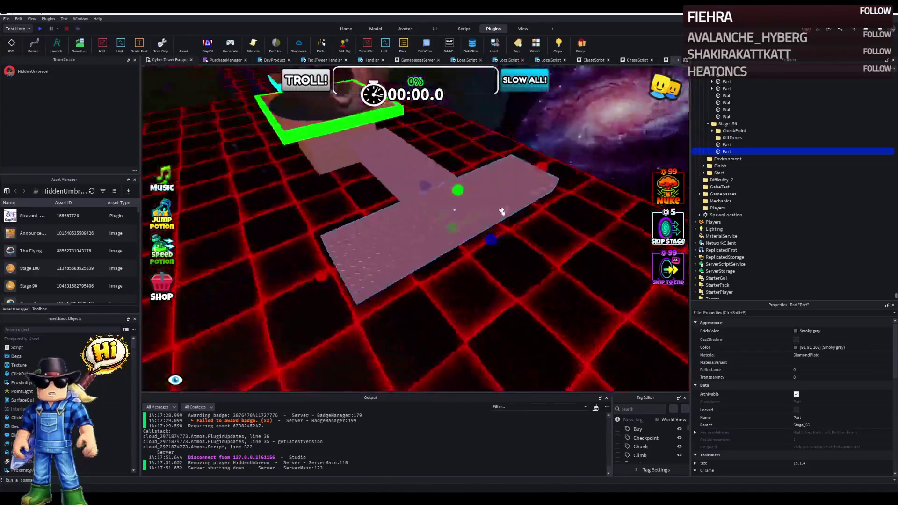
Step: Duplicate the crossing slab, shorten the copy to a 2, 1, 4 block and position it
{"action": "key", "text": "ctrl+d"}
{"action": "left_click_drag", "start_coordinate": [532, 206], "coordinate": [516, 200]}
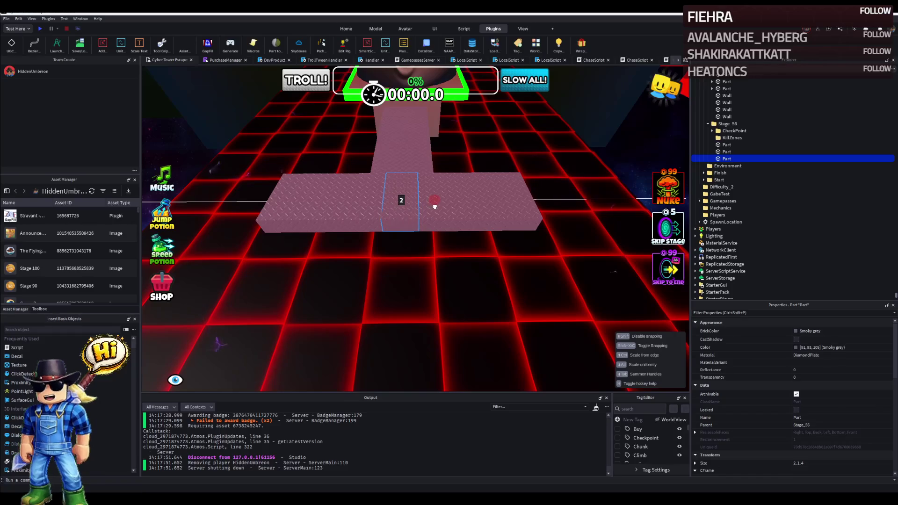
{"action": "left_click_drag", "start_coordinate": [434, 206], "coordinate": [435, 205]}
{"action": "key", "text": "ctrl+2"}
{"action": "left_click_drag", "start_coordinate": [373, 253], "coordinate": [474, 247]}
{"action": "key", "text": "ctrl+3"}
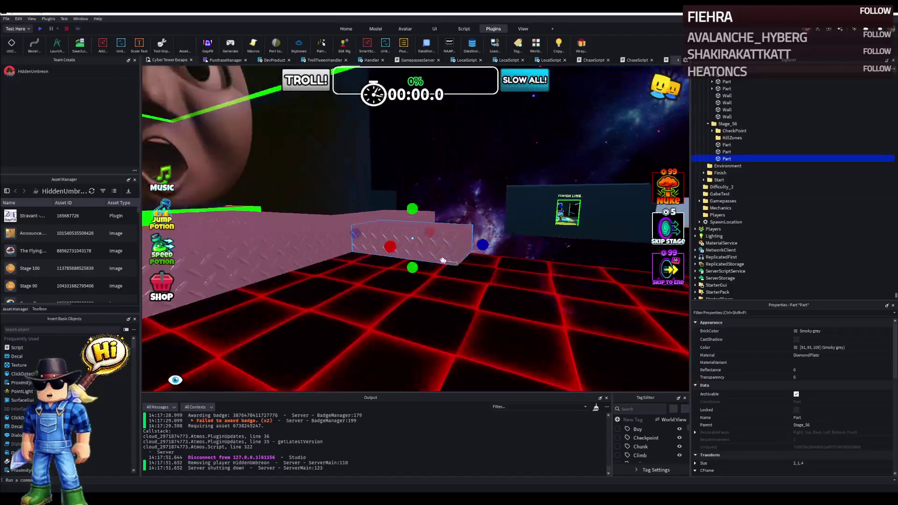
Step: Raise the block into a 21-stud-tall wall, colour it 27,42,53 and thin it to about 1.2
{"action": "mouse_move", "coordinate": [410, 270]}
{"action": "left_mouse_down"}
{"action": "mouse_move", "coordinate": [410, 389]}
{"action": "mouse_move", "coordinate": [410, 308]}
{"action": "mouse_move", "coordinate": [426, 351]}
{"action": "left_mouse_up"}
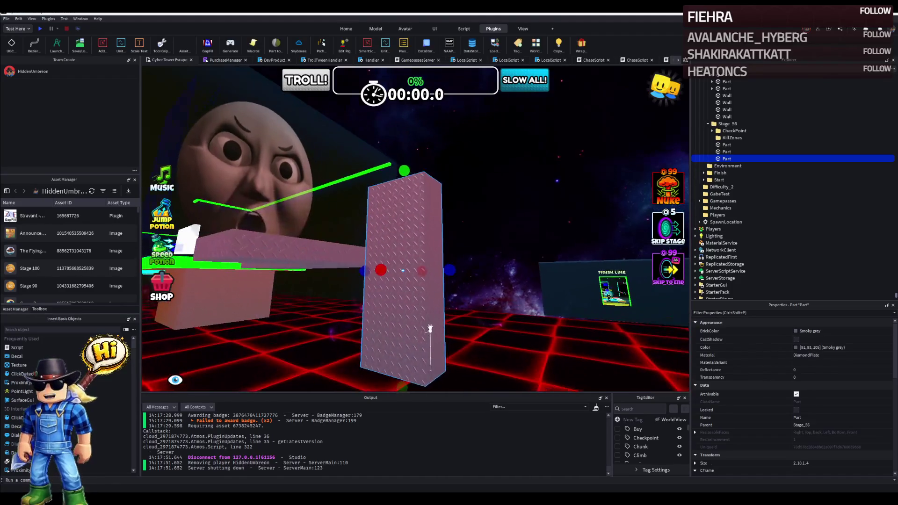
{"action": "left_click_drag", "start_coordinate": [406, 178], "coordinate": [410, 218]}
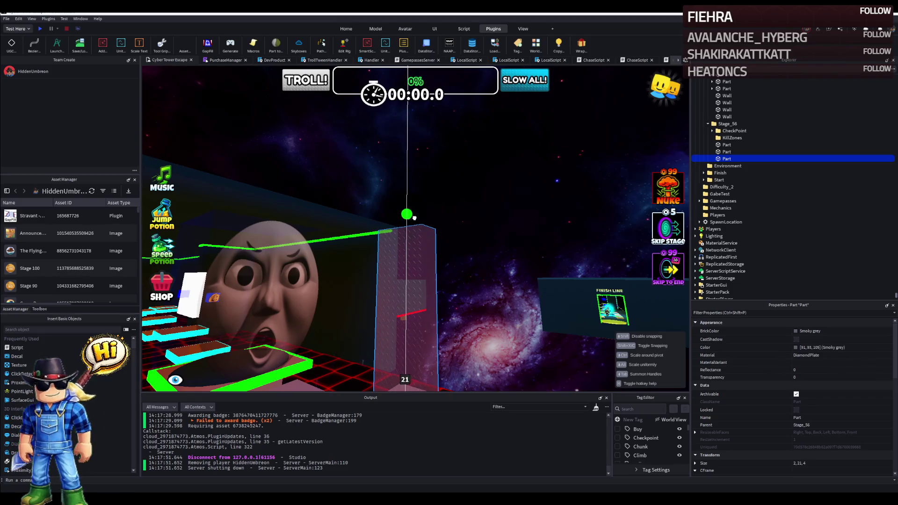
{"action": "left_click_drag", "start_coordinate": [414, 218], "coordinate": [414, 218]}
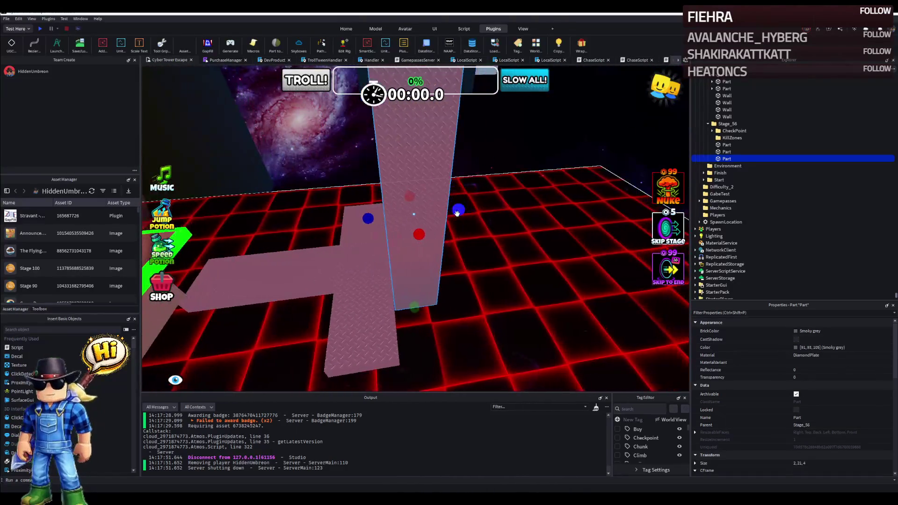
{"action": "scroll", "coordinate": [457, 212], "scroll_direction": "up", "scroll_amount": 2}
{"action": "left_click", "coordinate": [328, 140]}
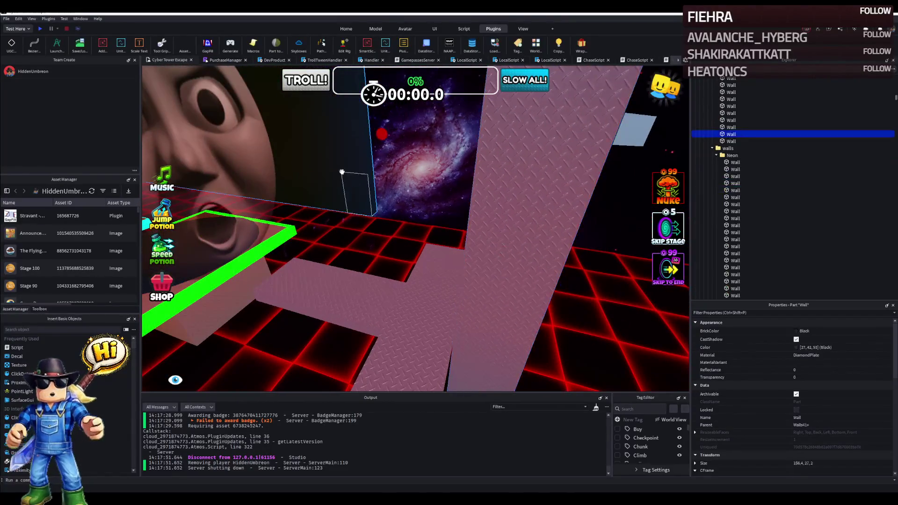
{"action": "left_click", "coordinate": [846, 347]}
{"action": "key", "text": "ctrl+z"}
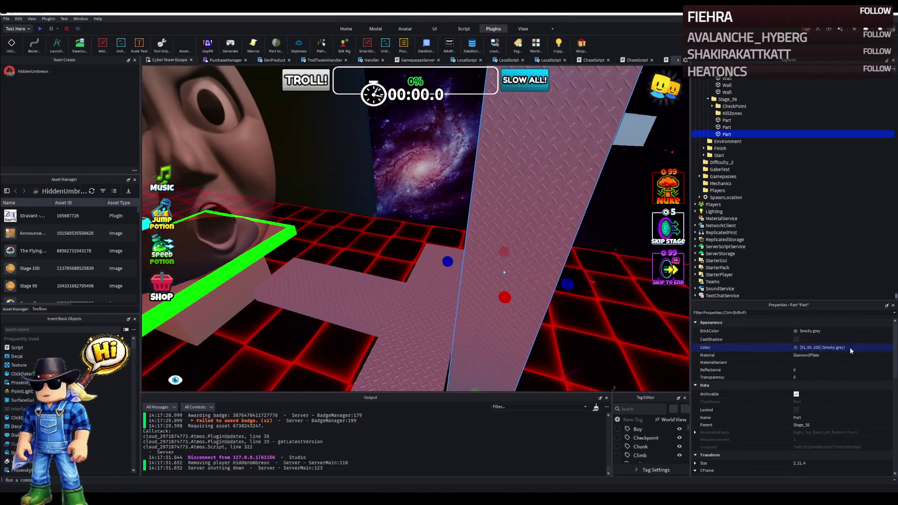
{"action": "key", "text": "Return"}
{"action": "mouse_move", "coordinate": [567, 283]}
{"action": "left_mouse_down"}
{"action": "mouse_move", "coordinate": [515, 280]}
{"action": "mouse_move", "coordinate": [502, 291]}
{"action": "mouse_move", "coordinate": [476, 256]}
{"action": "left_mouse_up"}
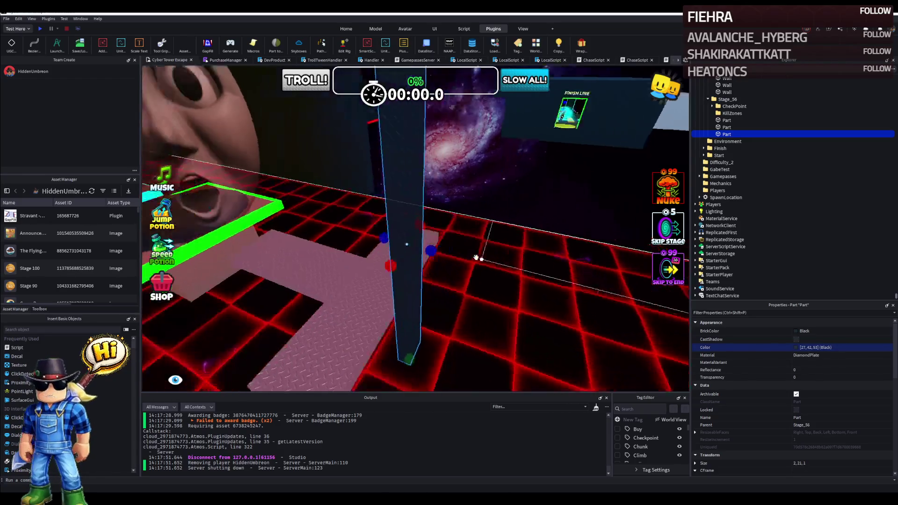
Step: Duplicate the wall as a 0.5, 21, 1 pillar and slide it into place
{"action": "key", "text": "ctrl+d"}
{"action": "left_click_drag", "start_coordinate": [412, 230], "coordinate": [406, 232]}
{"action": "left_click", "coordinate": [801, 463]}
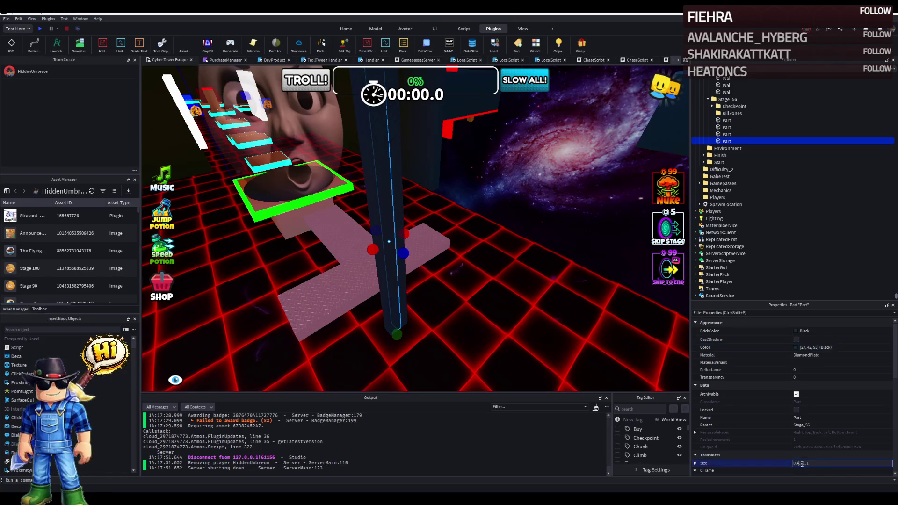
{"action": "key", "text": "Return"}
{"action": "key", "text": "ctrl+2"}
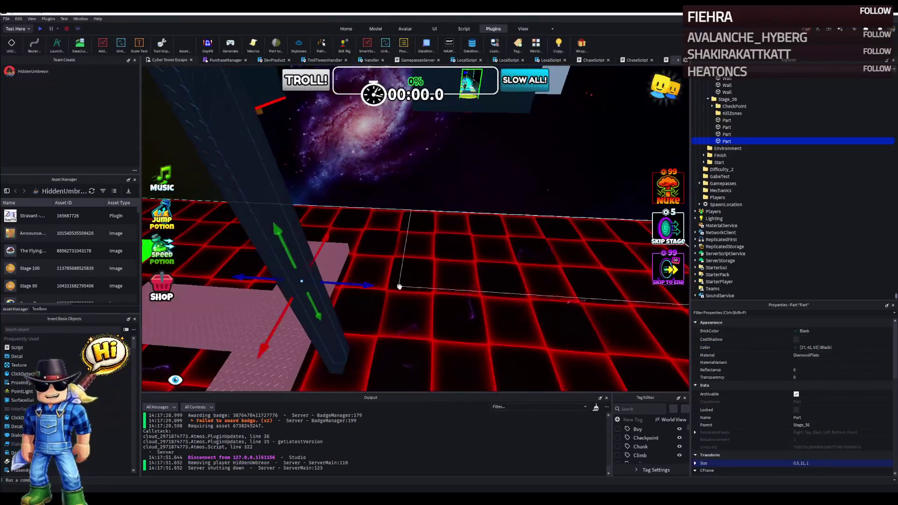
{"action": "left_click_drag", "start_coordinate": [440, 285], "coordinate": [456, 283]}
Step: Select both pillars and group them into a new Folder with Ctrl+Alt+G
{"action": "left_click", "coordinate": [749, 134], "text": "ctrl"}
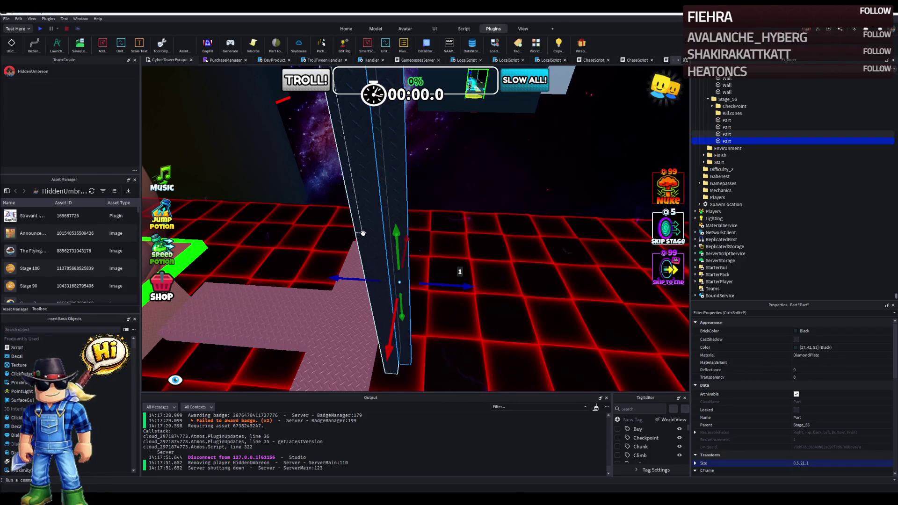
{"action": "left_click", "coordinate": [810, 176]}
{"action": "left_click", "coordinate": [748, 135]}
{"action": "left_click", "coordinate": [767, 141], "text": "shift"}
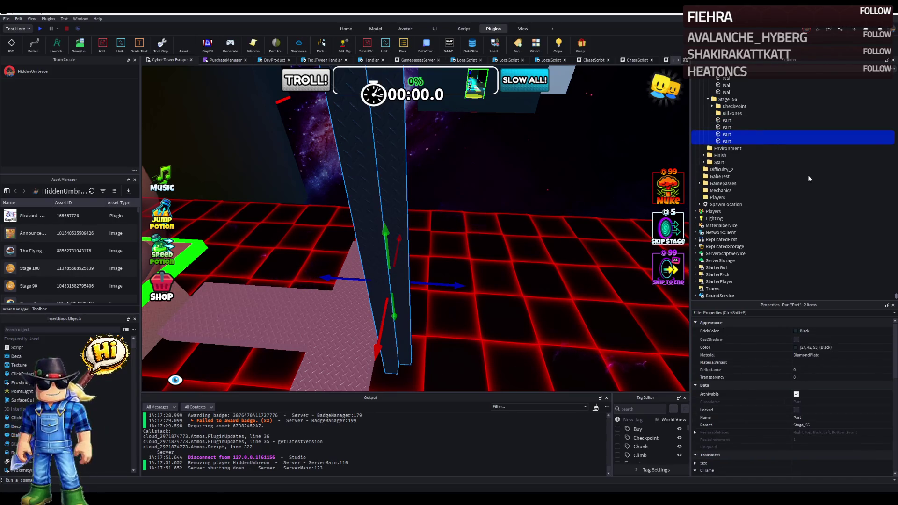
{"action": "key", "text": "ctrl+alt+g"}
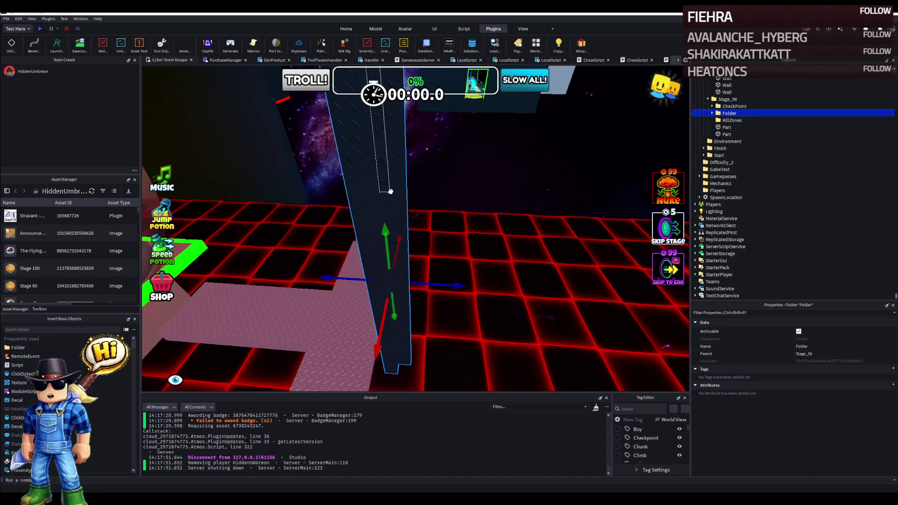
Step: Stretch one pillar in the folder into a 40-stud-long wall
{"action": "left_click", "coordinate": [397, 189]}
{"action": "key", "text": "f"}
{"action": "key", "text": "ctrl+3"}
{"action": "left_click_drag", "start_coordinate": [414, 251], "coordinate": [477, 249]}
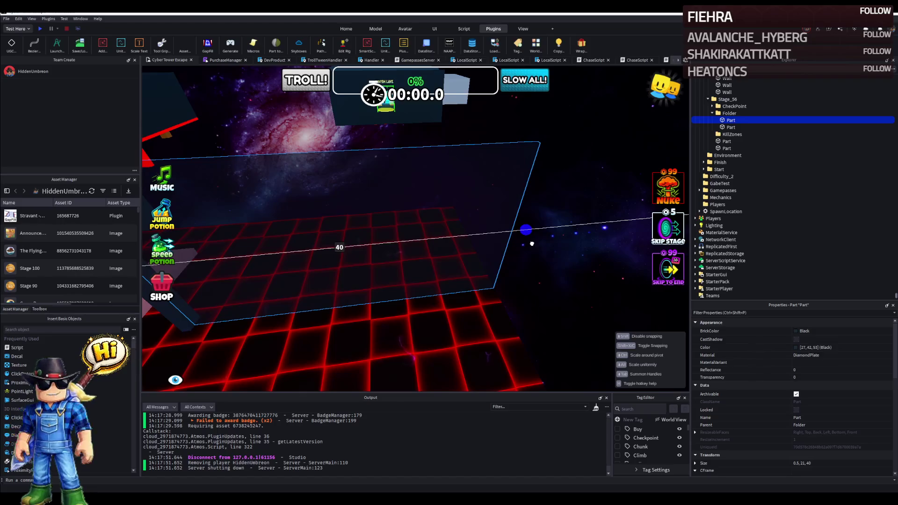
{"action": "key", "text": "f"}
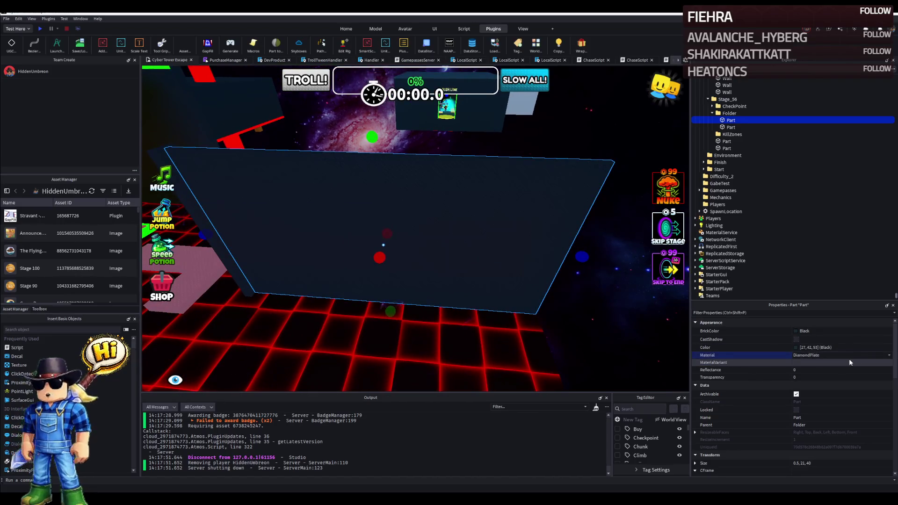
Step: Give the wall Plastic material, Baby blue colour and 0.8 transparency
{"action": "key", "text": "p"}
{"action": "key", "text": "p"}
{"action": "left_click", "coordinate": [796, 332]}
{"action": "left_click", "coordinate": [771, 398]}
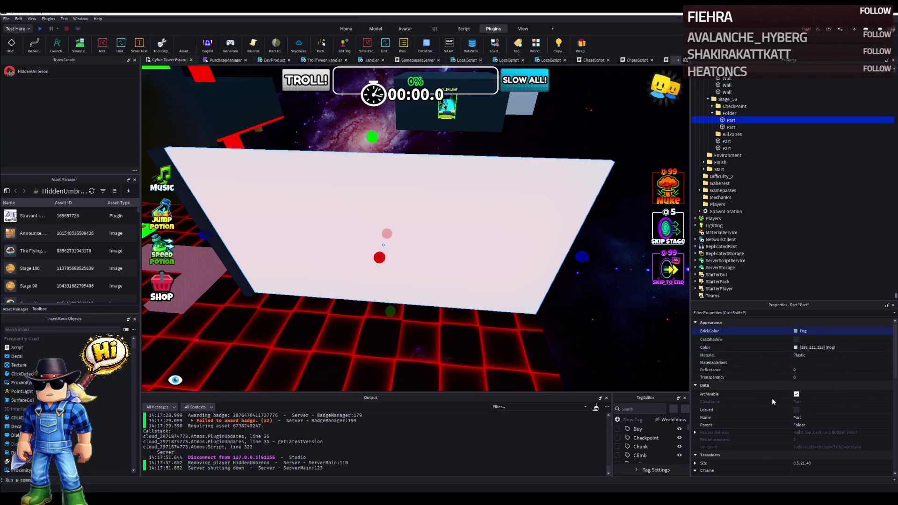
{"action": "key", "text": "b"}
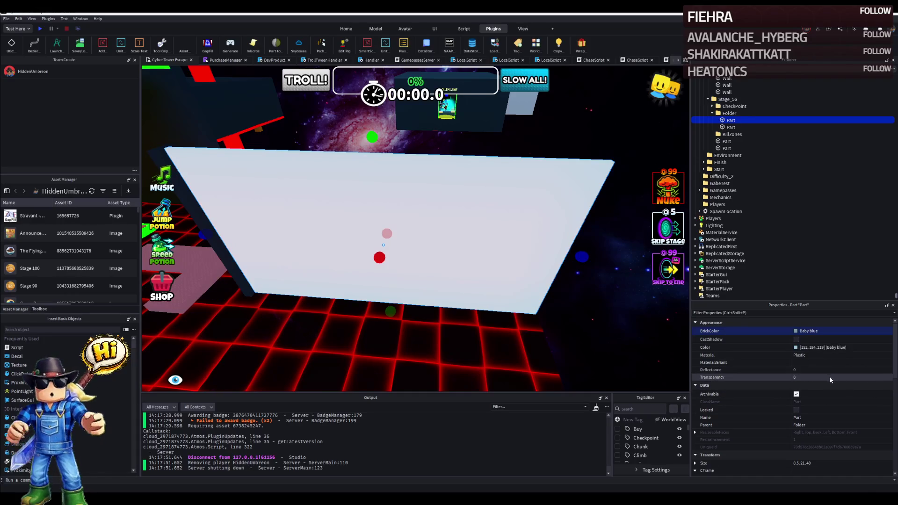
{"action": "left_click", "coordinate": [828, 377]}
{"action": "type", "text": ".8"}
{"action": "key", "text": "Return"}
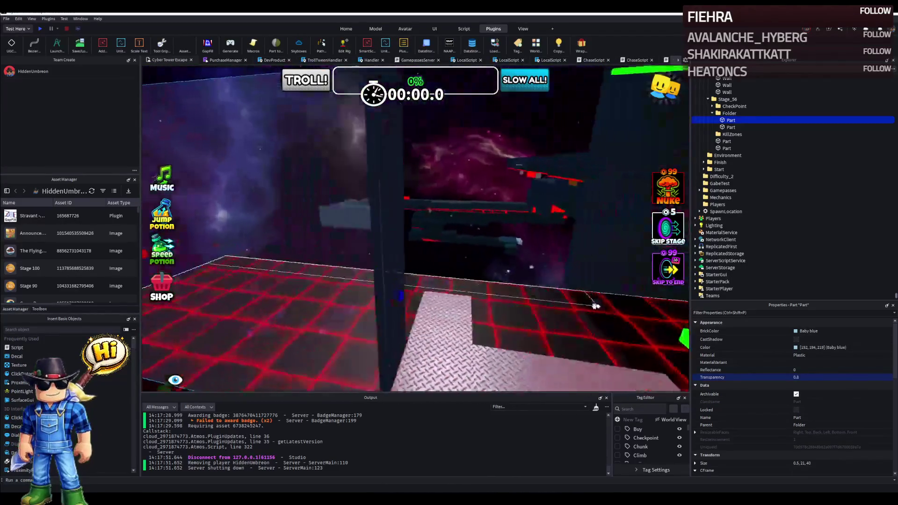
{"action": "left_click", "coordinate": [443, 239]}
Step: Paste a pillar copy and lengthen the pink crossing slab to about 21 studs
{"action": "key", "text": "ctrl+v"}
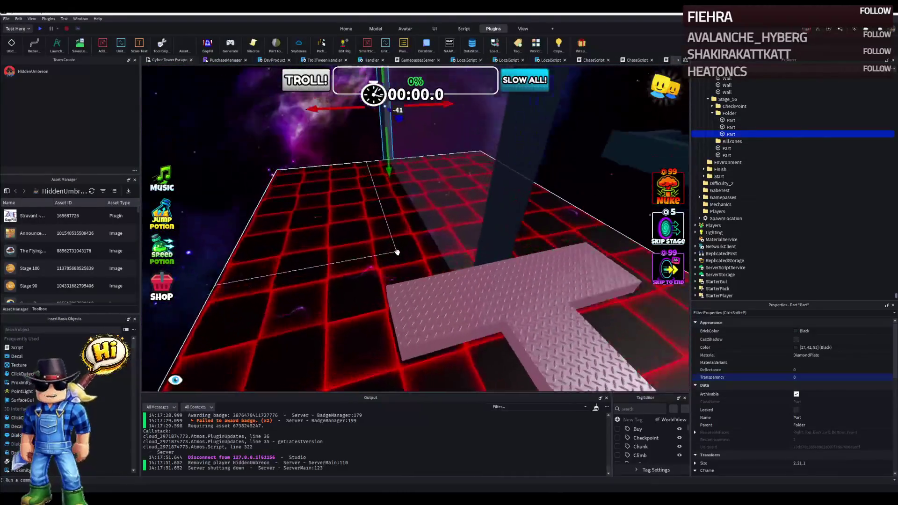
{"action": "left_click", "coordinate": [396, 252]}
{"action": "mouse_move", "coordinate": [463, 238]}
{"action": "left_mouse_down"}
{"action": "mouse_move", "coordinate": [525, 226]}
{"action": "mouse_move", "coordinate": [515, 230]}
{"action": "left_mouse_up"}
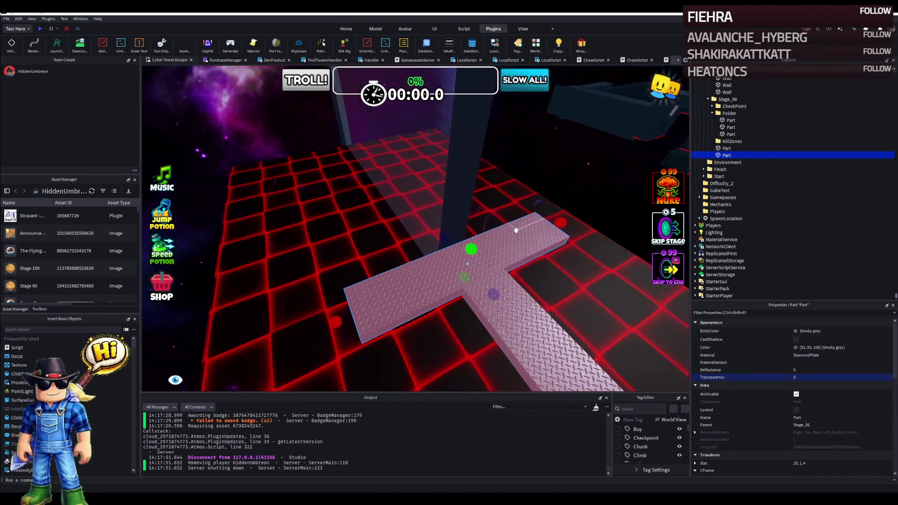
Step: Duplicate the walkway part, shorten it to 5, 1, 2 and place it on the long platform
{"action": "key", "text": "ctrl+d"}
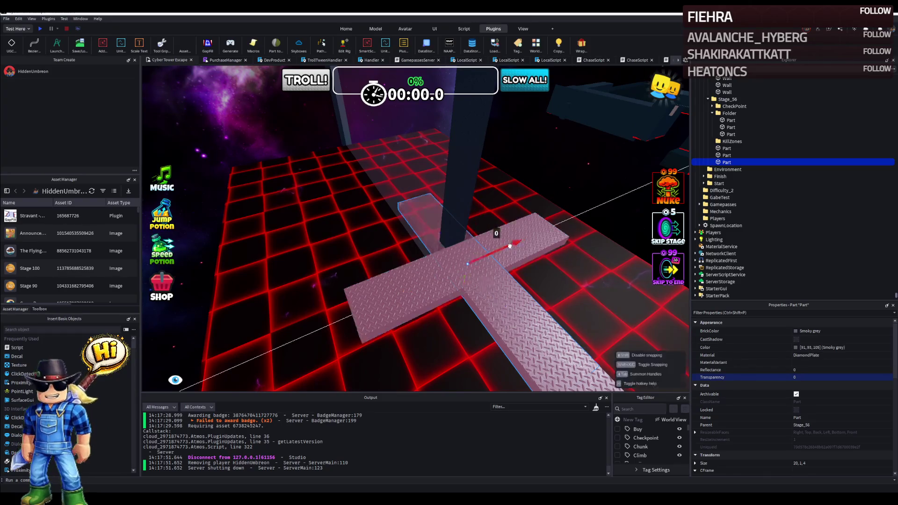
{"action": "mouse_move", "coordinate": [425, 276]}
{"action": "left_mouse_down"}
{"action": "mouse_move", "coordinate": [462, 243]}
{"action": "mouse_move", "coordinate": [439, 234]}
{"action": "mouse_move", "coordinate": [466, 219]}
{"action": "left_mouse_up"}
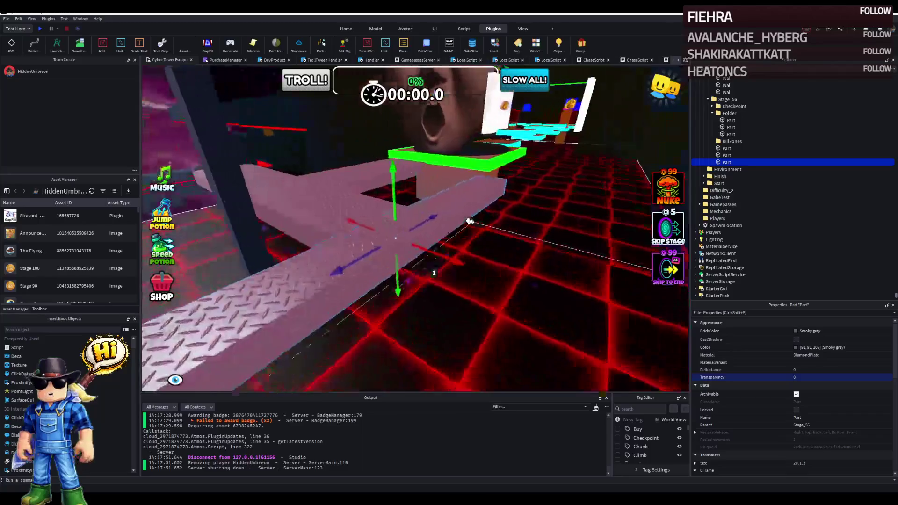
{"action": "key", "text": "a"}
{"action": "mouse_move", "coordinate": [555, 202]}
{"action": "left_mouse_down"}
{"action": "mouse_move", "coordinate": [311, 256]}
{"action": "mouse_move", "coordinate": [316, 236]}
{"action": "left_mouse_up"}
{"action": "left_click_drag", "start_coordinate": [194, 246], "coordinate": [223, 248]}
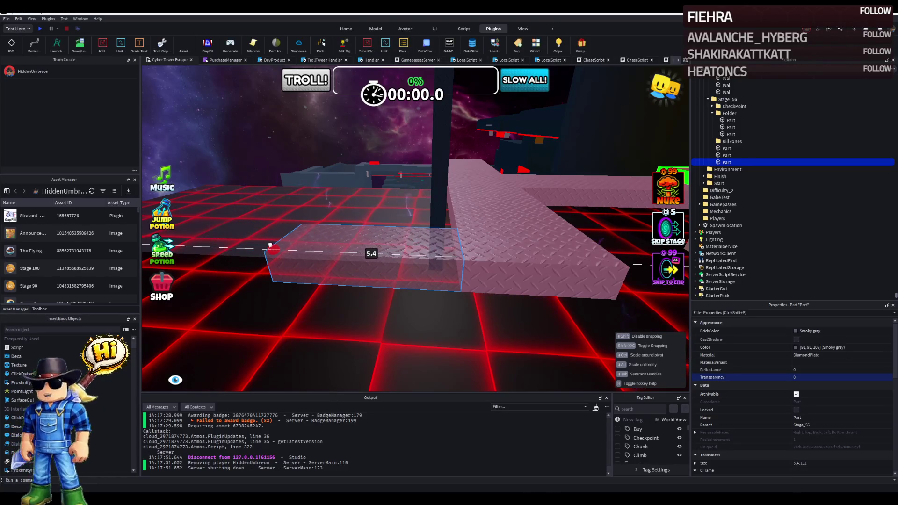
{"action": "left_click_drag", "start_coordinate": [273, 245], "coordinate": [279, 245]}
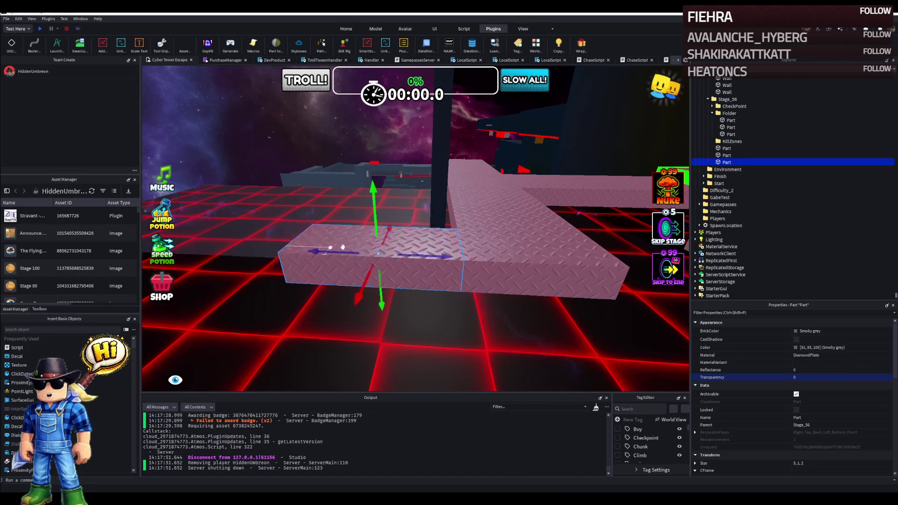
{"action": "left_click_drag", "start_coordinate": [443, 255], "coordinate": [610, 260]}
{"action": "left_click_drag", "start_coordinate": [429, 264], "coordinate": [339, 135]}
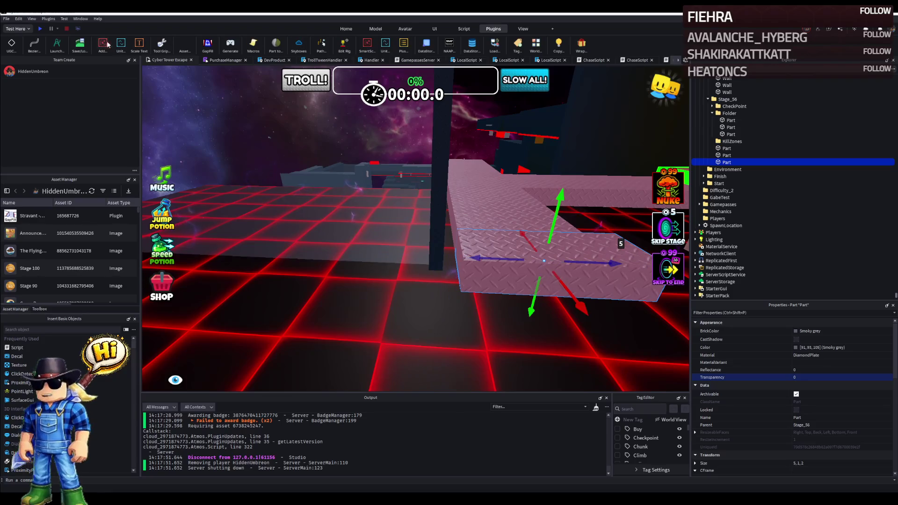
Step: In the Archimedes plugin, set direction to X², flip the side and render the first curve segment
{"action": "left_click", "coordinate": [55, 45]}
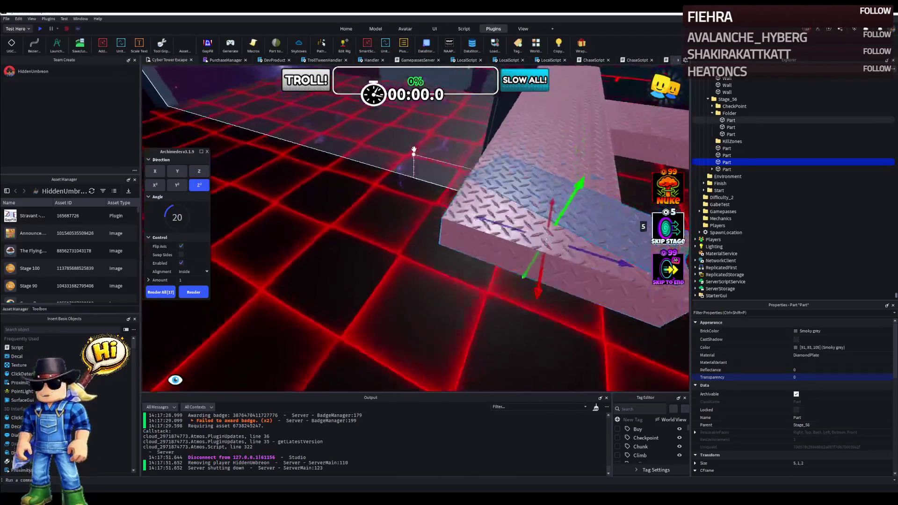
{"action": "left_click", "coordinate": [179, 172]}
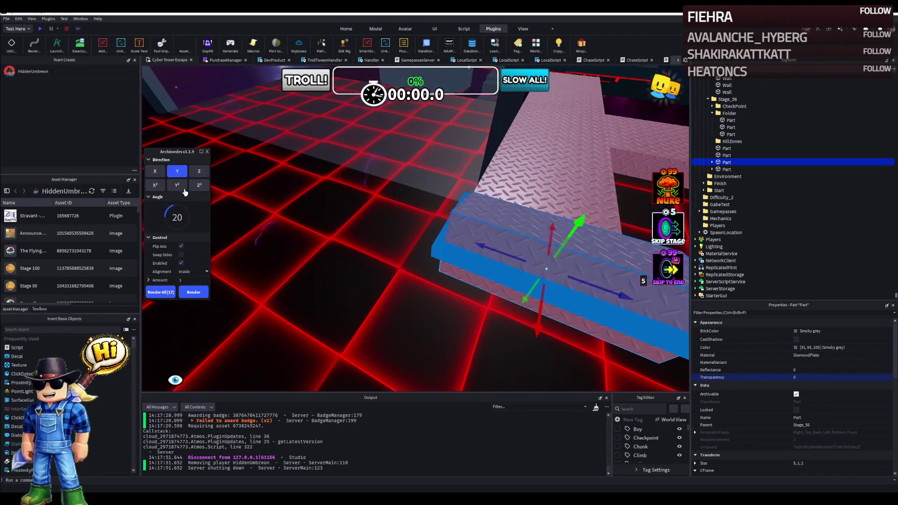
{"action": "left_click", "coordinate": [155, 184]}
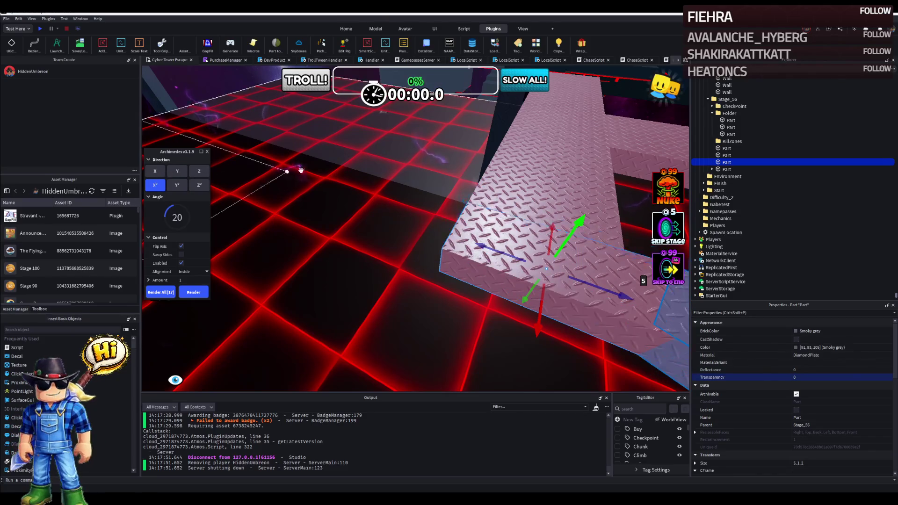
{"action": "key", "text": "f"}
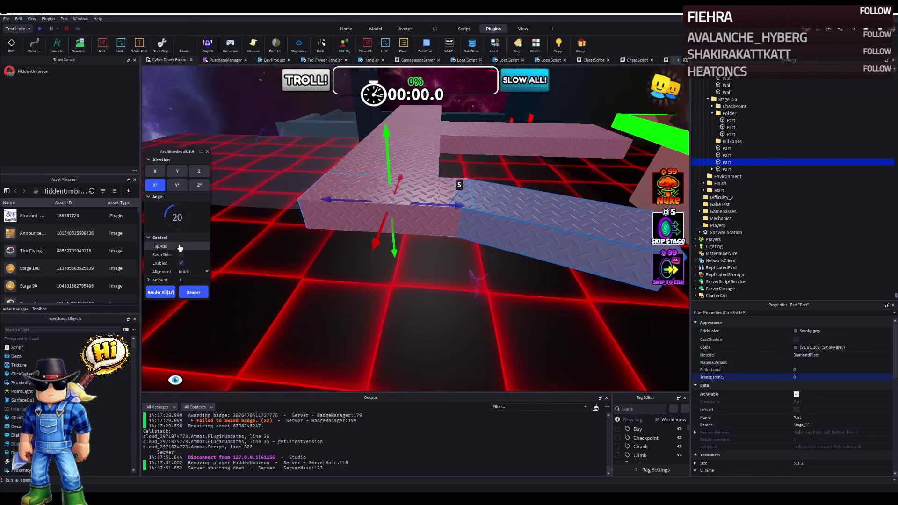
{"action": "left_click", "coordinate": [181, 247]}
{"action": "right_click", "coordinate": [304, 231]}
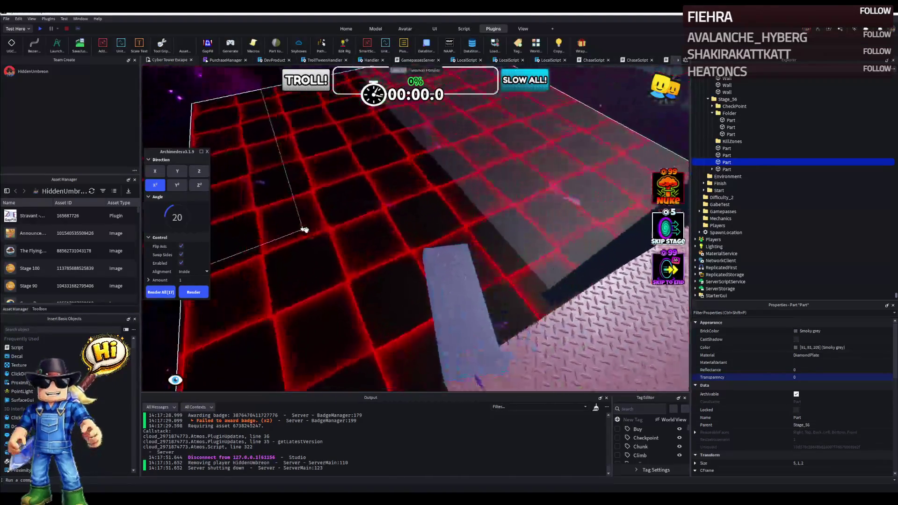
{"action": "left_click", "coordinate": [193, 291]}
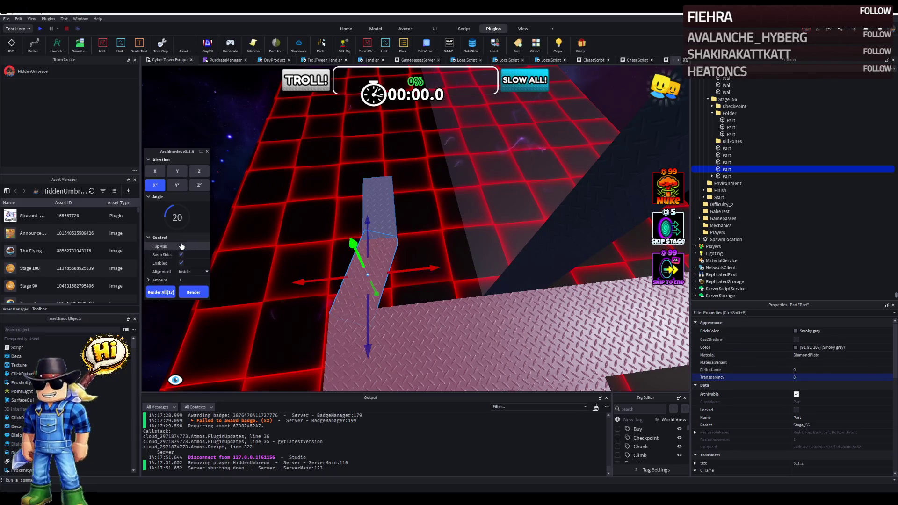
Step: Render several more angled segments to extend the curved path
{"action": "left_click", "coordinate": [182, 254]}
{"action": "left_click", "coordinate": [199, 295]}
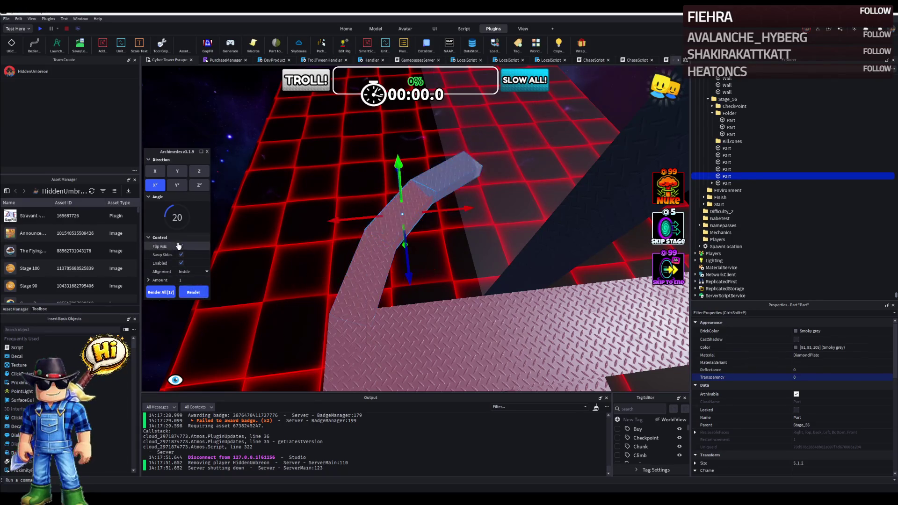
{"action": "left_click", "coordinate": [181, 246]}
{"action": "left_click", "coordinate": [199, 293]}
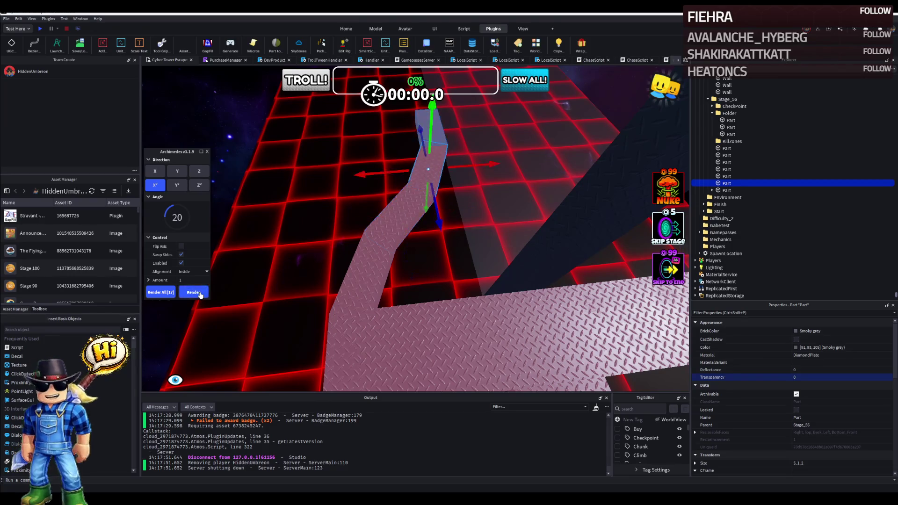
{"action": "left_click", "coordinate": [199, 293]}
{"action": "left_click", "coordinate": [199, 293]}
{"action": "left_click", "coordinate": [200, 294]}
{"action": "key", "text": "f"}
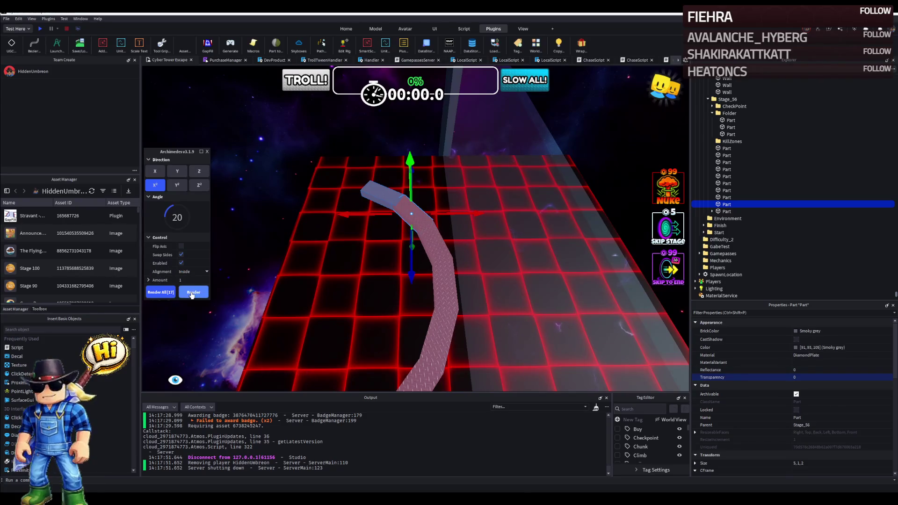
{"action": "left_click", "coordinate": [191, 294]}
Step: Reverse the bend and render further segments, then duplicate a part as the start of a second path
{"action": "left_click", "coordinate": [181, 254]}
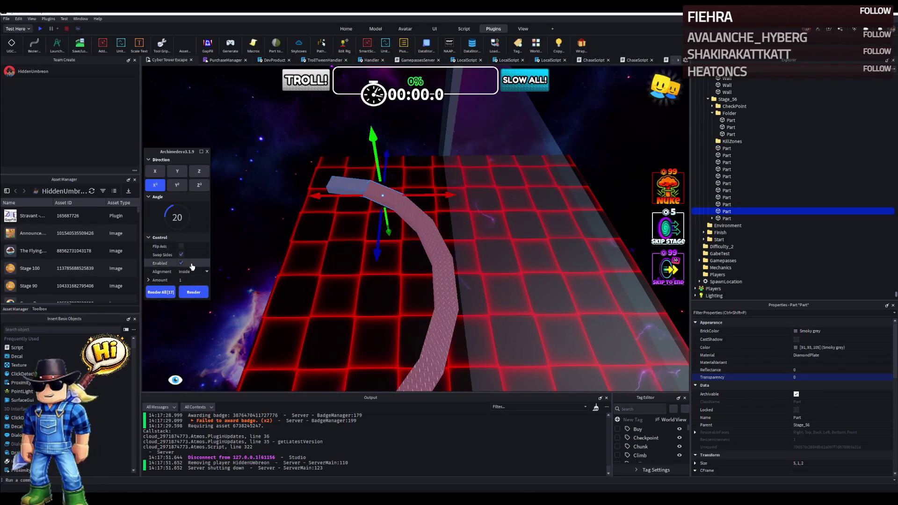
{"action": "left_click", "coordinate": [202, 294]}
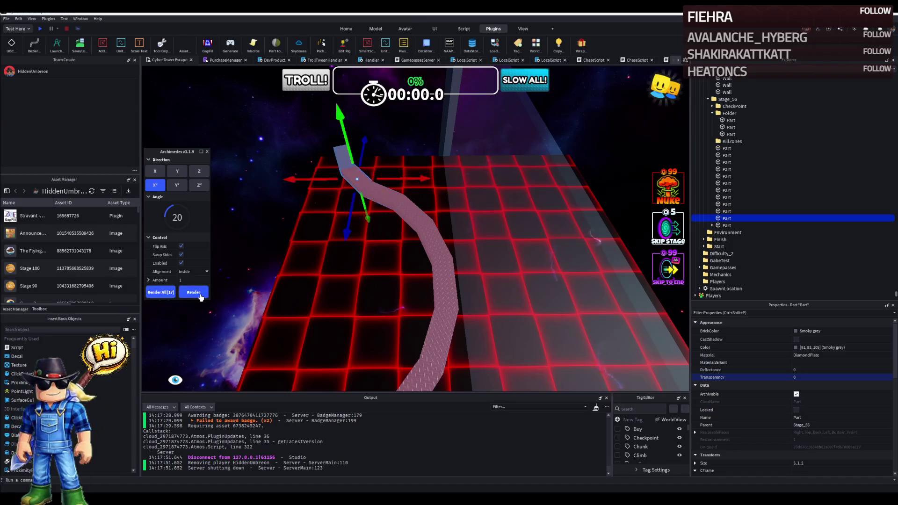
{"action": "left_click", "coordinate": [201, 296]}
{"action": "left_click", "coordinate": [201, 297]}
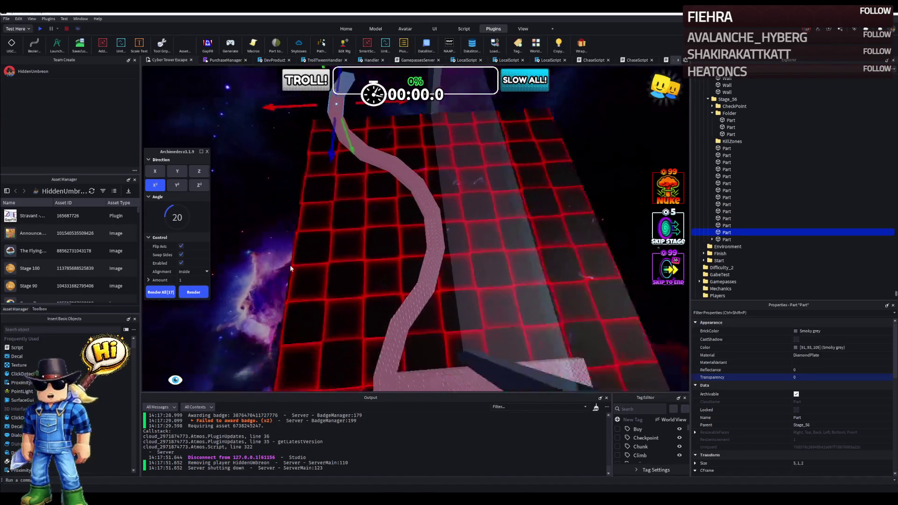
{"action": "key", "text": "ctrl+d"}
{"action": "left_click_drag", "start_coordinate": [396, 333], "coordinate": [457, 328]}
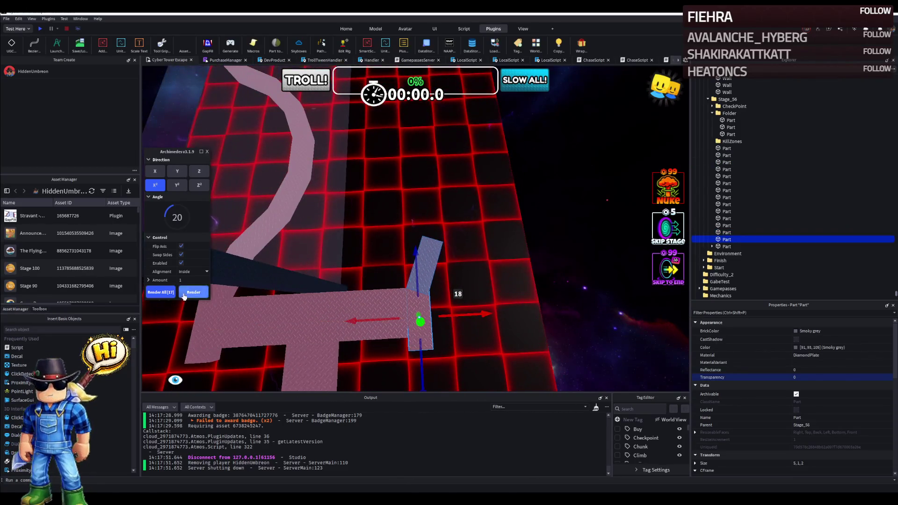
Step: Render a second mirrored curve of angled segments with Archimedes, flipping the axis, then inspect the parts
{"action": "left_click", "coordinate": [182, 247]}
{"action": "left_click", "coordinate": [200, 292]}
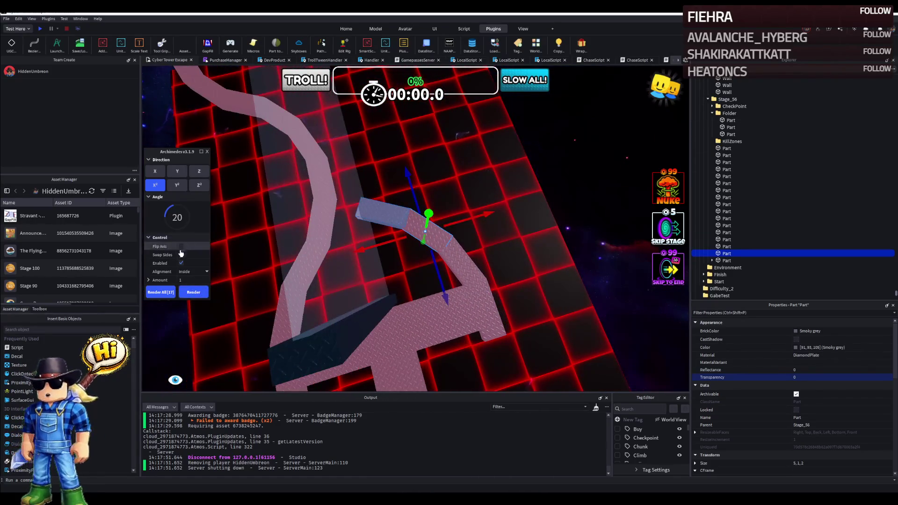
{"action": "left_click", "coordinate": [182, 246]}
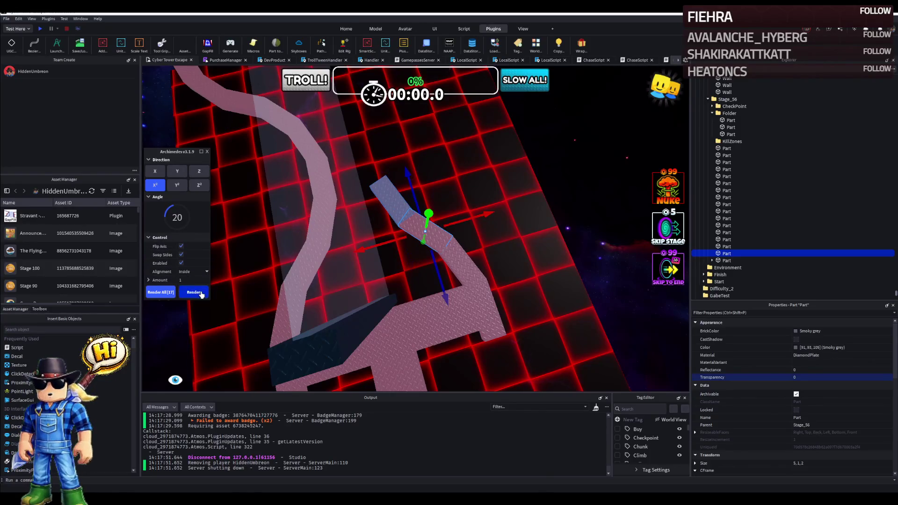
{"action": "left_click", "coordinate": [202, 293]}
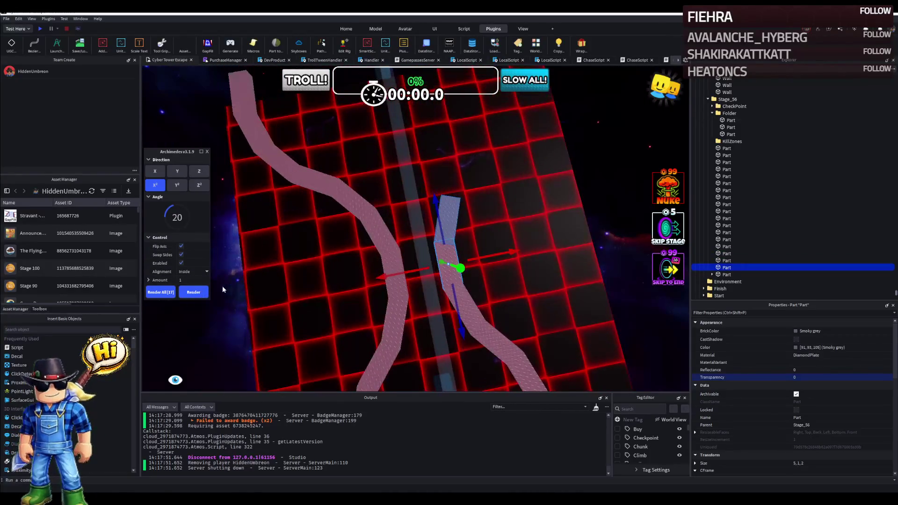
{"action": "left_click", "coordinate": [194, 293]}
{"action": "left_click", "coordinate": [193, 292]}
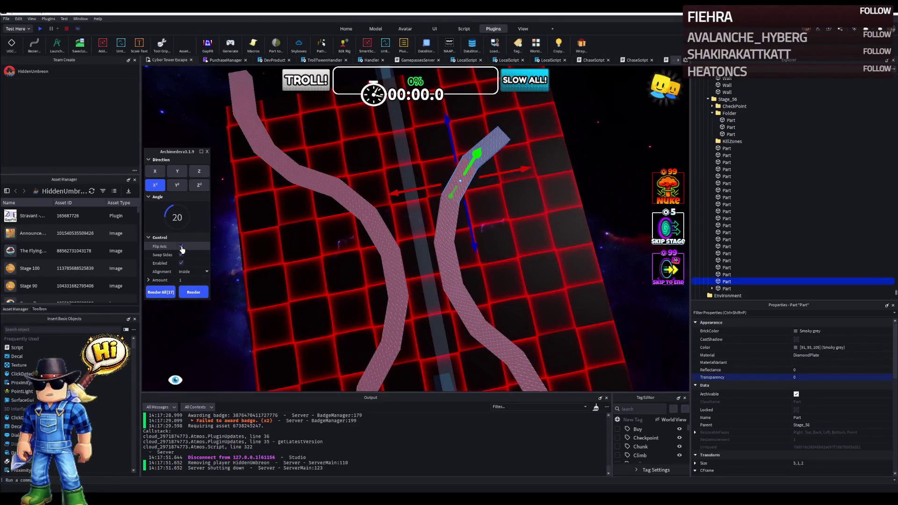
{"action": "left_click", "coordinate": [202, 292]}
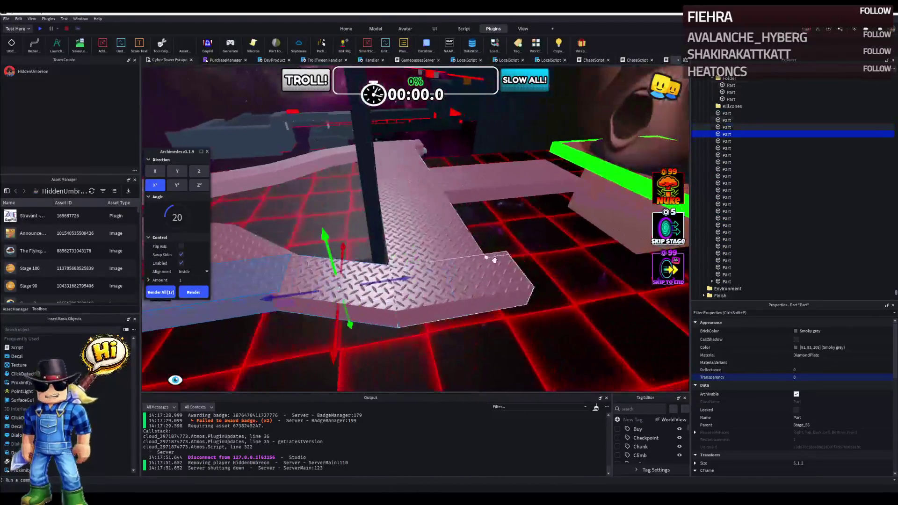
{"action": "left_click", "coordinate": [423, 148]}
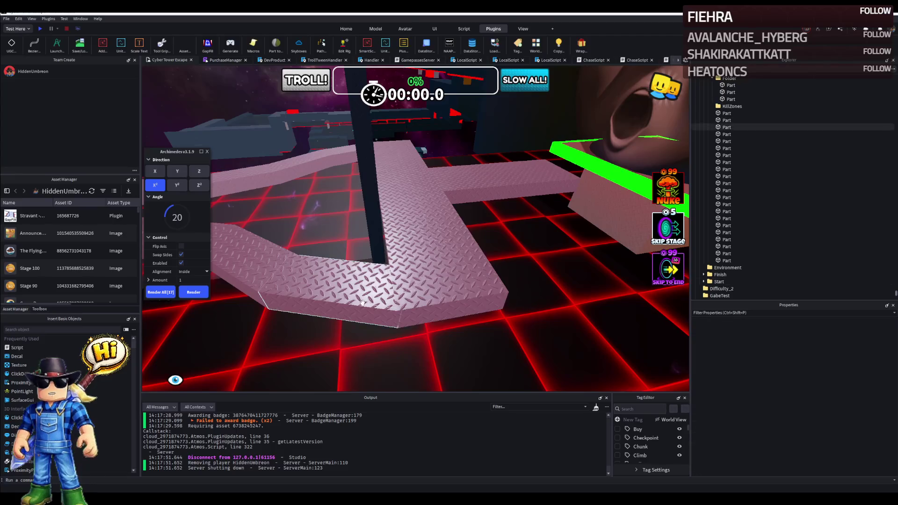
{"action": "left_click", "coordinate": [362, 303]}
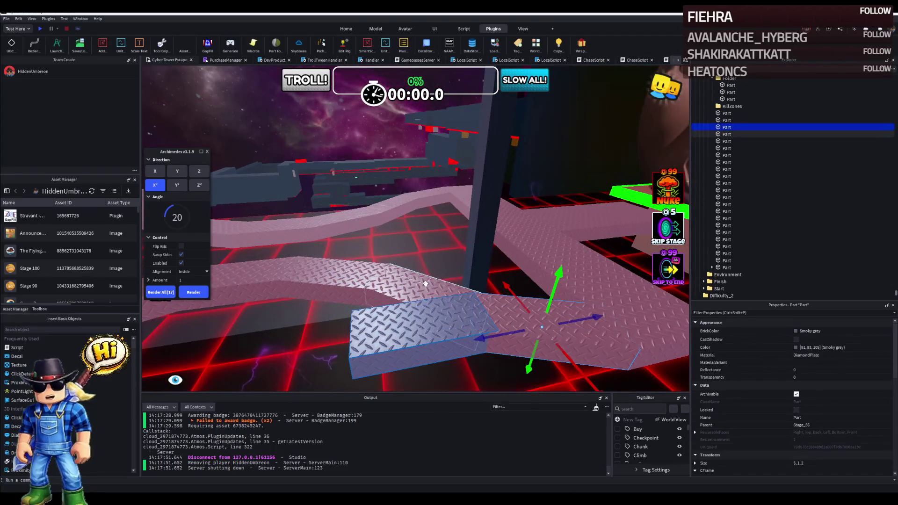